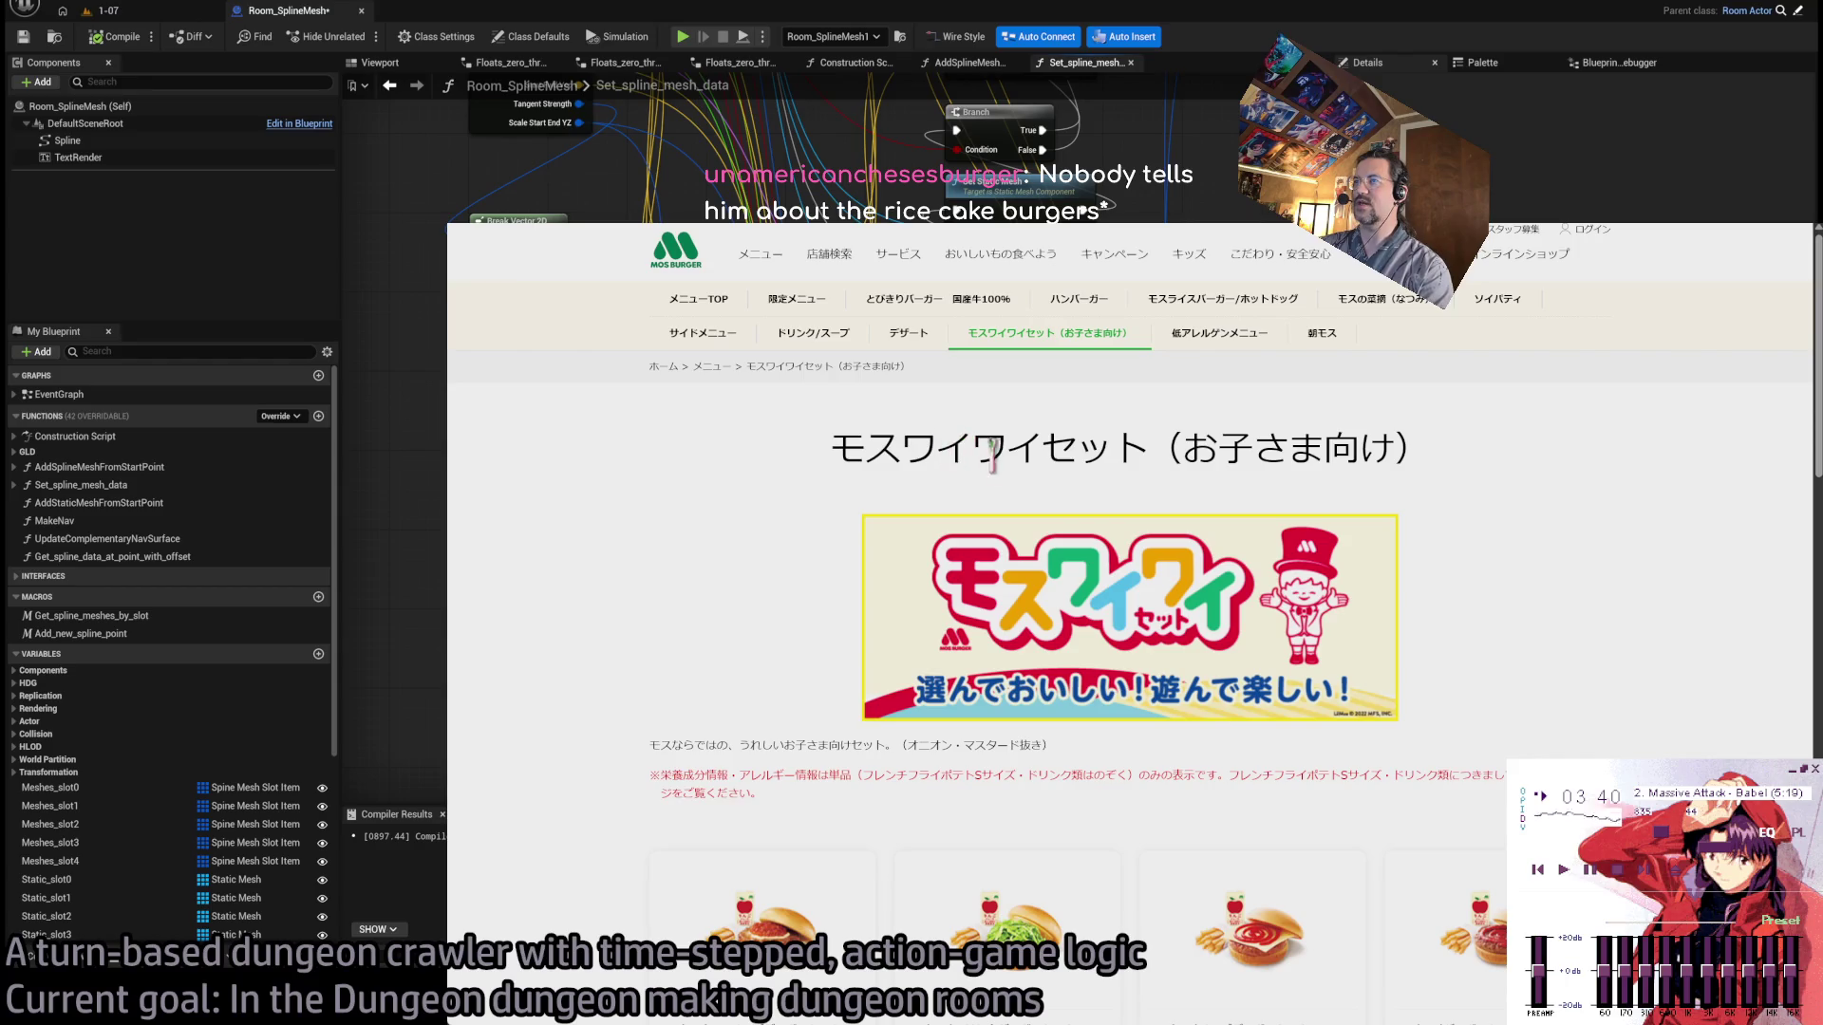
# Open the MOS Burger low-allergen menu page and scroll through it.
pyautogui.moveTo(1044, 451); pyautogui.dragTo(1156, 456)
pyautogui.click(1358, 399)
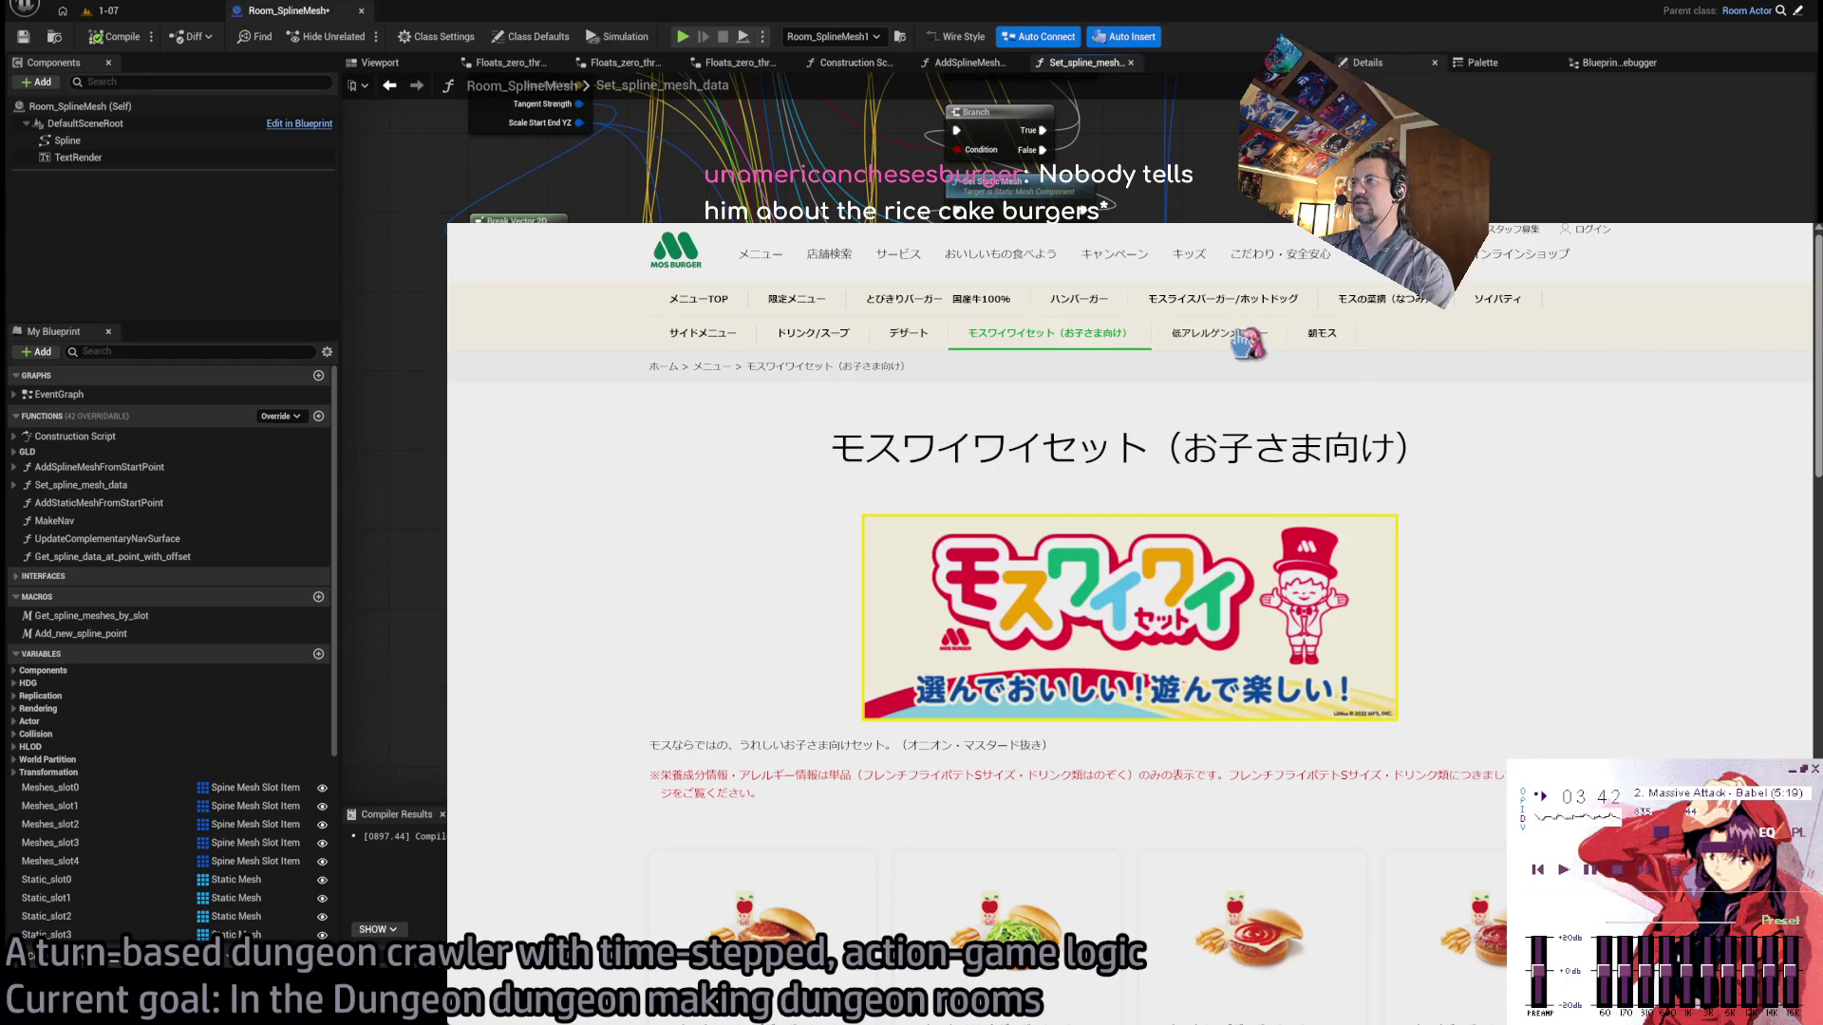
pyautogui.click(1244, 334)
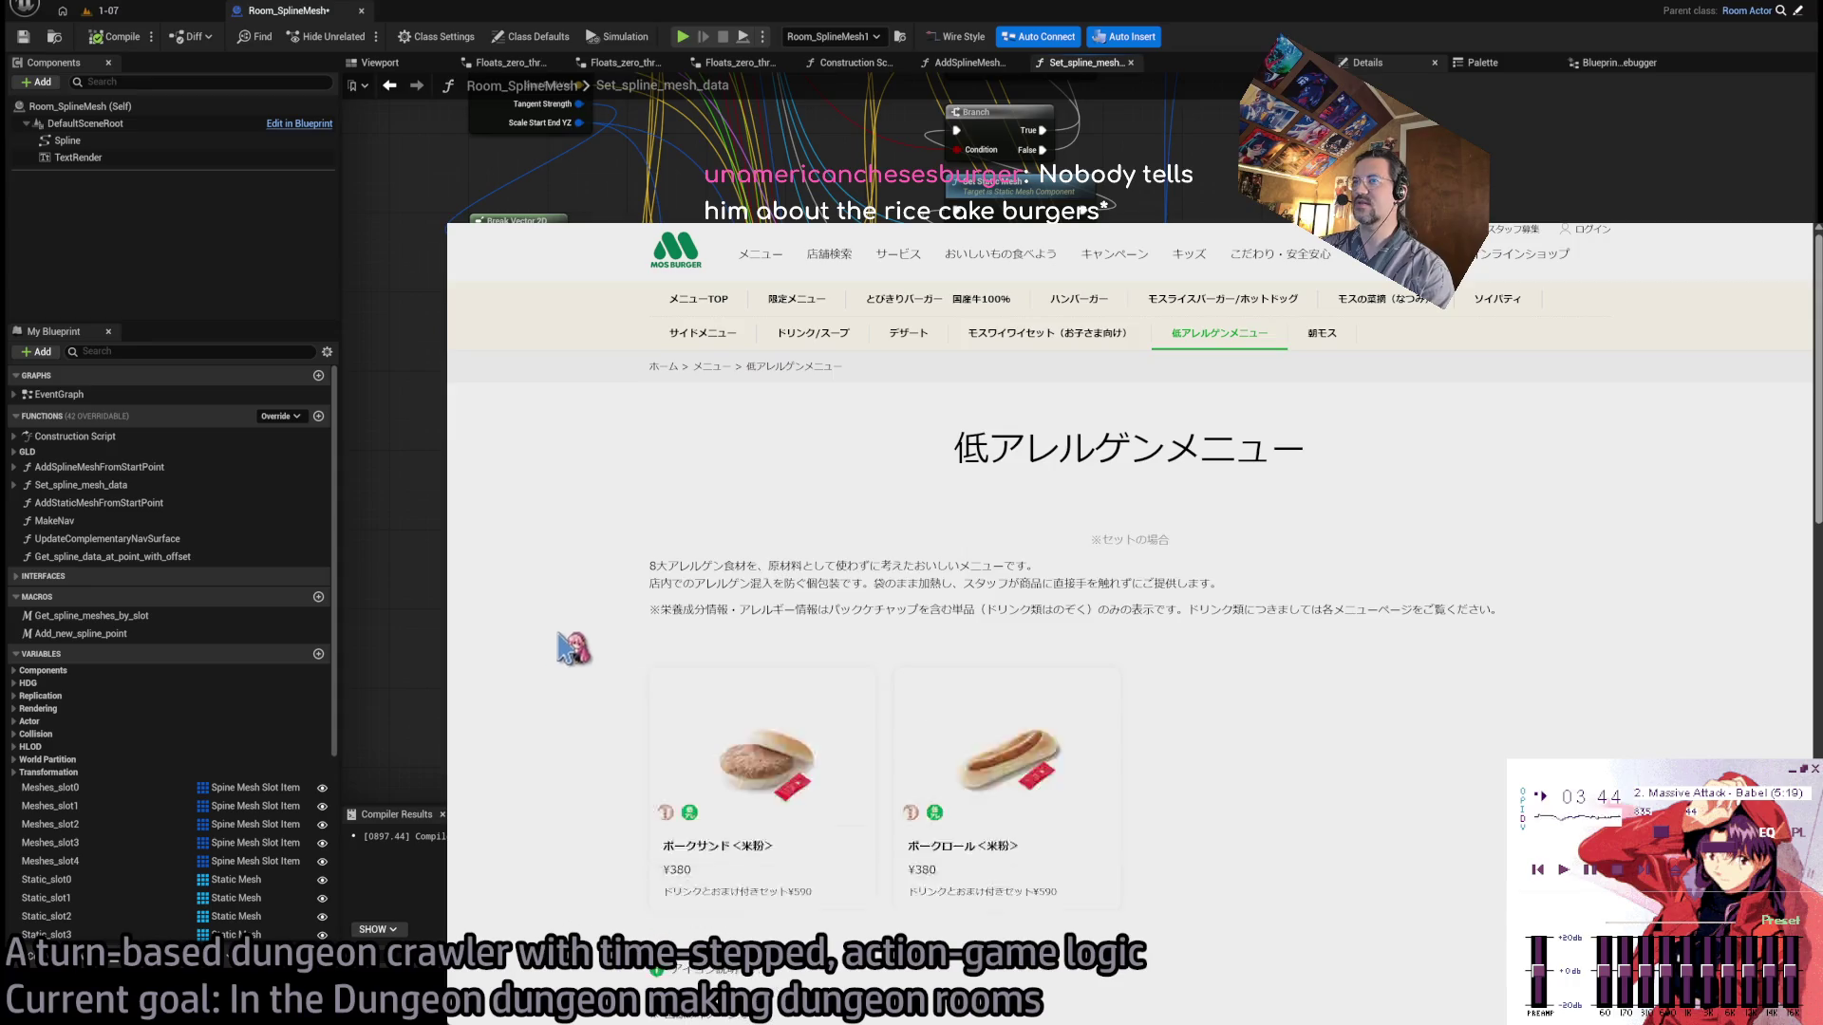
pyautogui.scroll(-5, 591, 601)
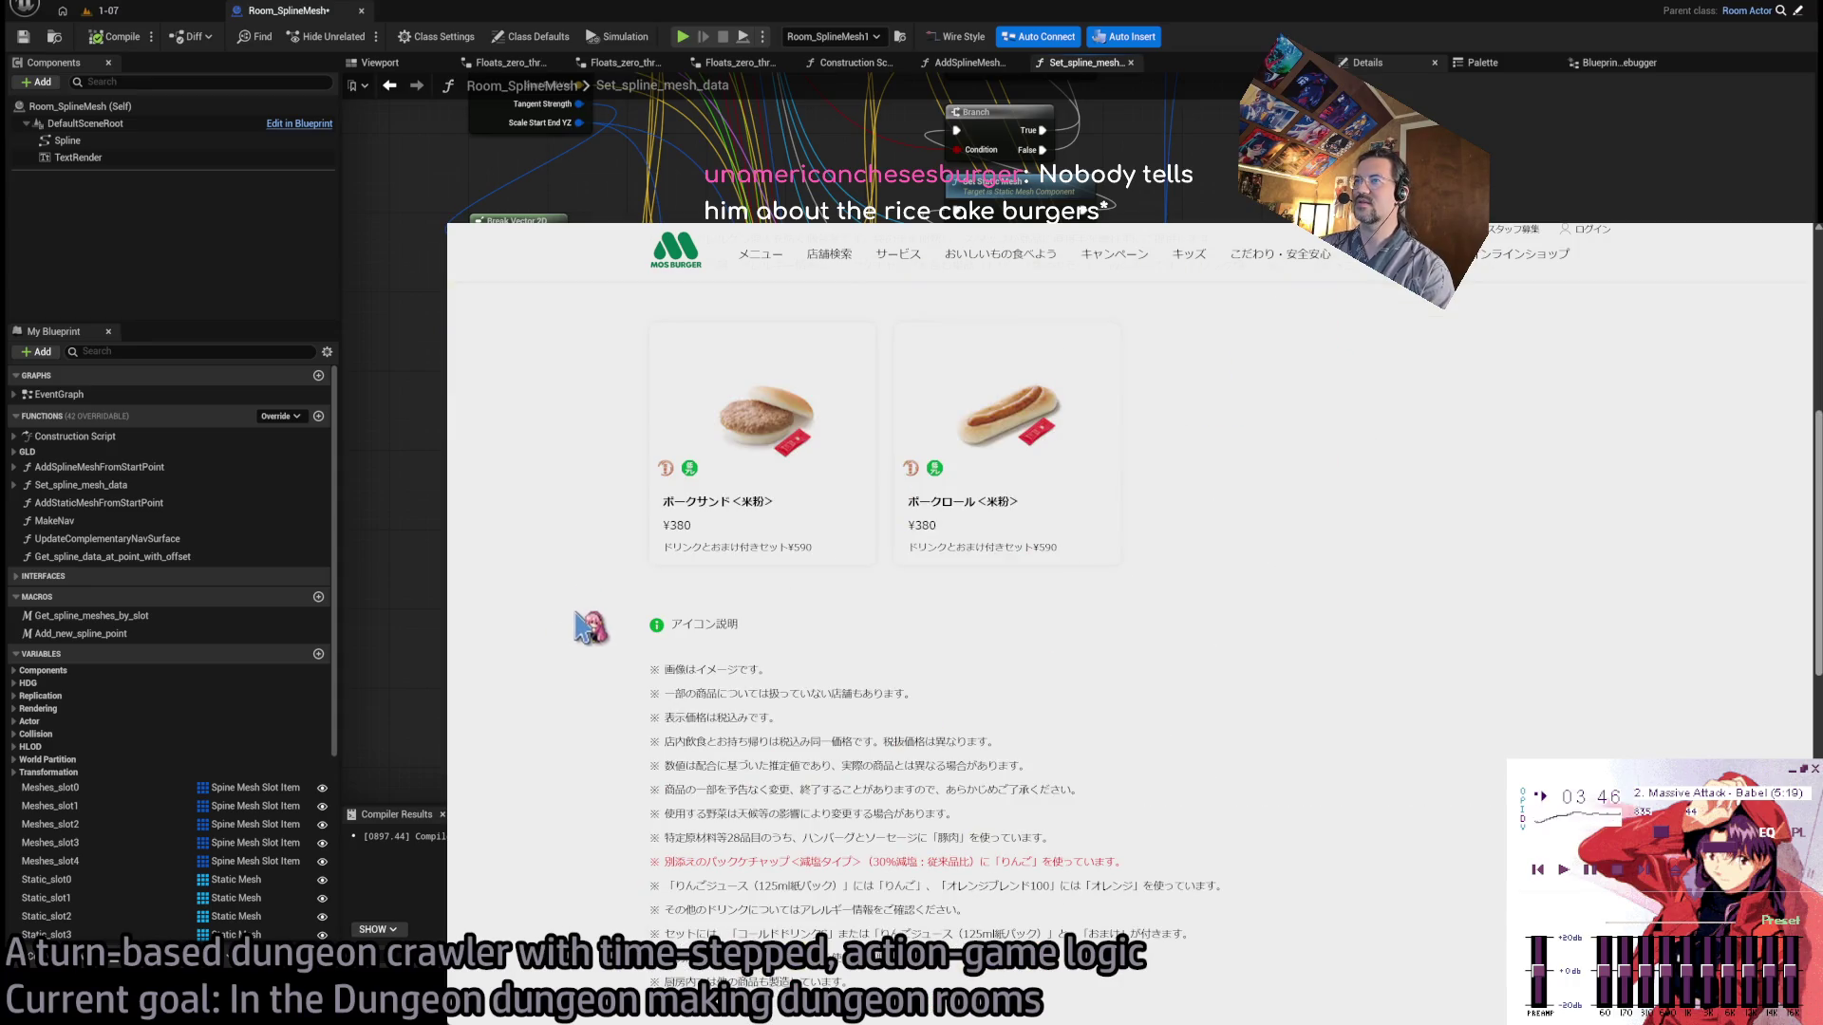
pyautogui.scroll(5, 591, 626)
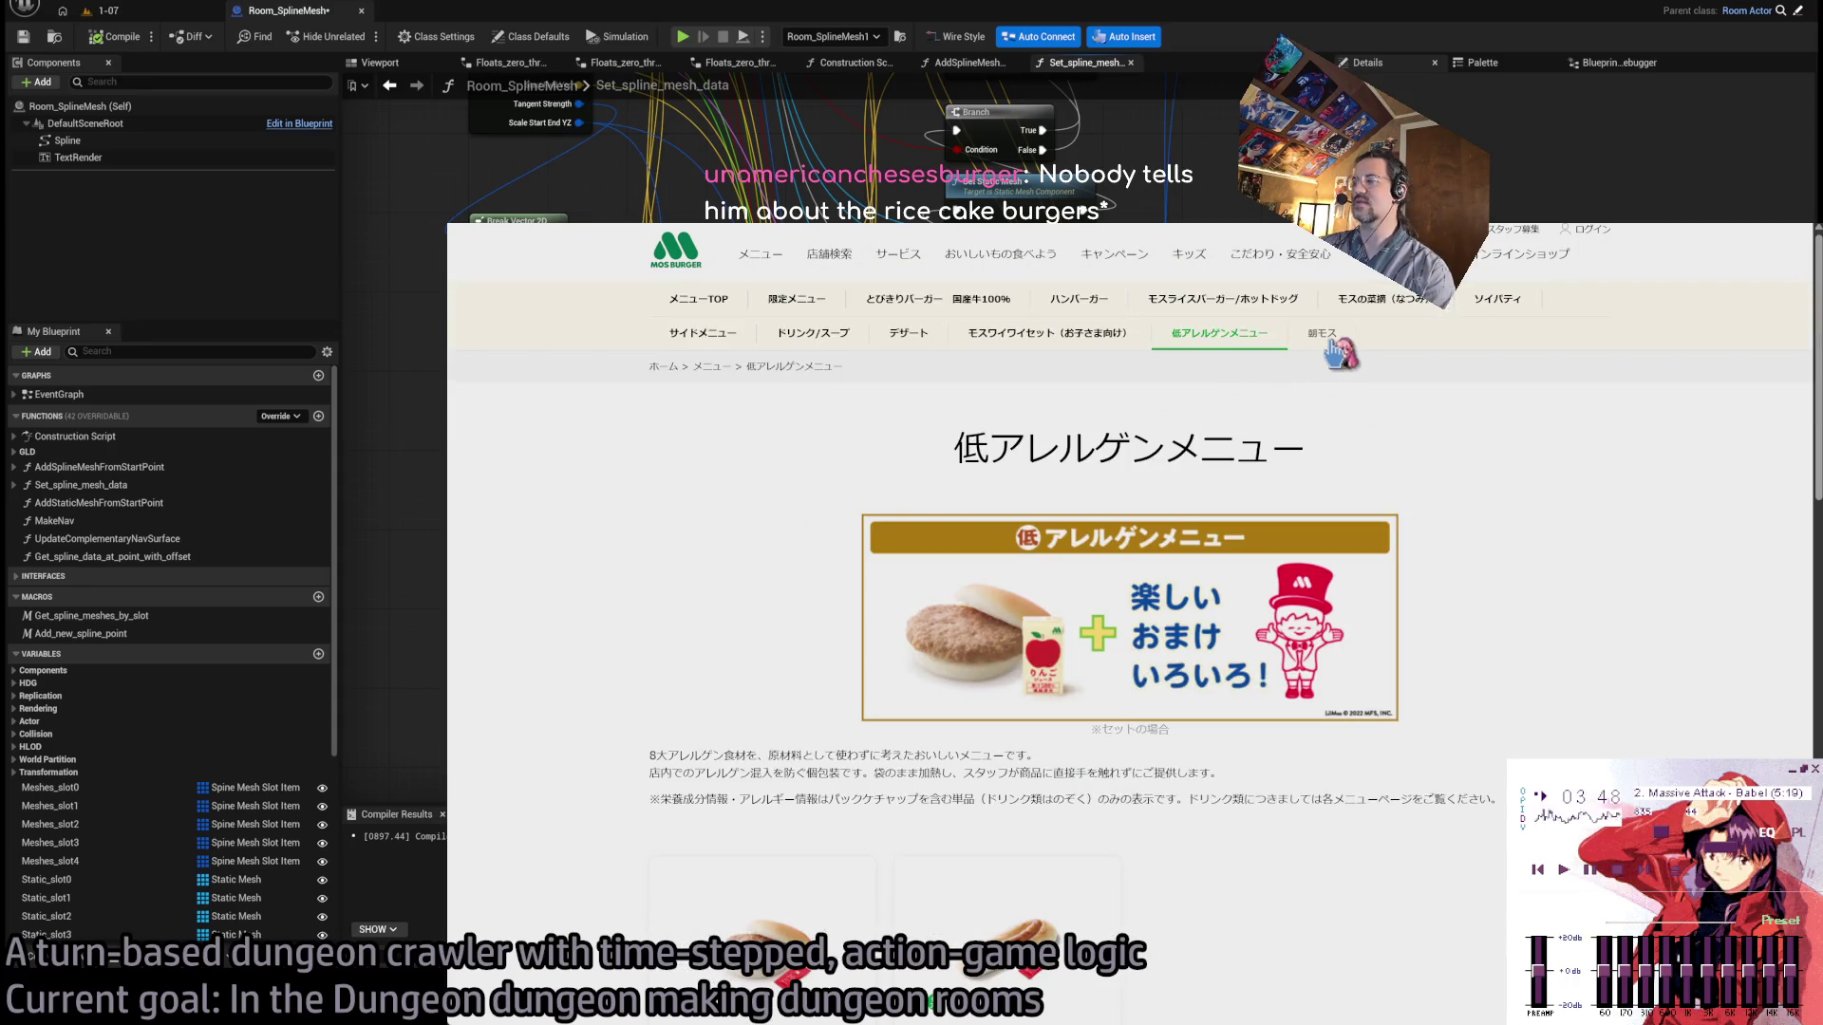
# Browse to the 朝モス morning menu from the menu grid, then go back to the homepage.
pyautogui.hotkey('alt', 'Left')
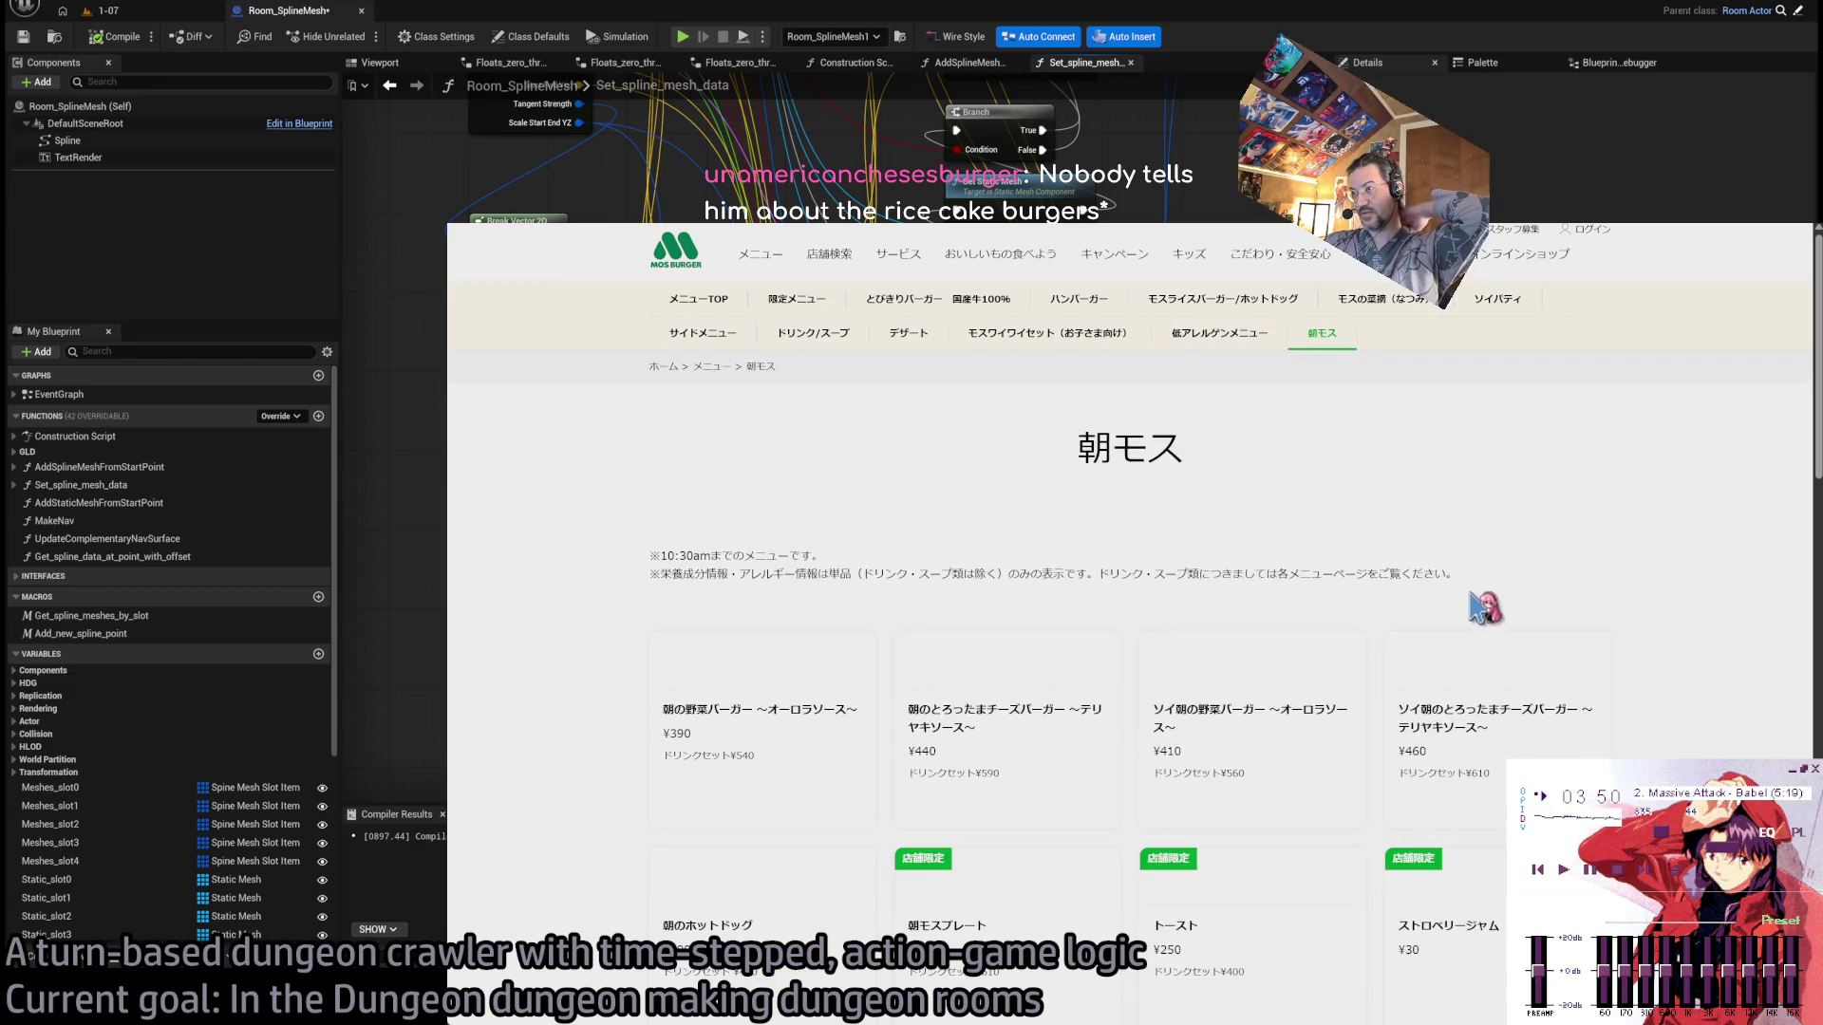
pyautogui.scroll(-1, 1578, 608)
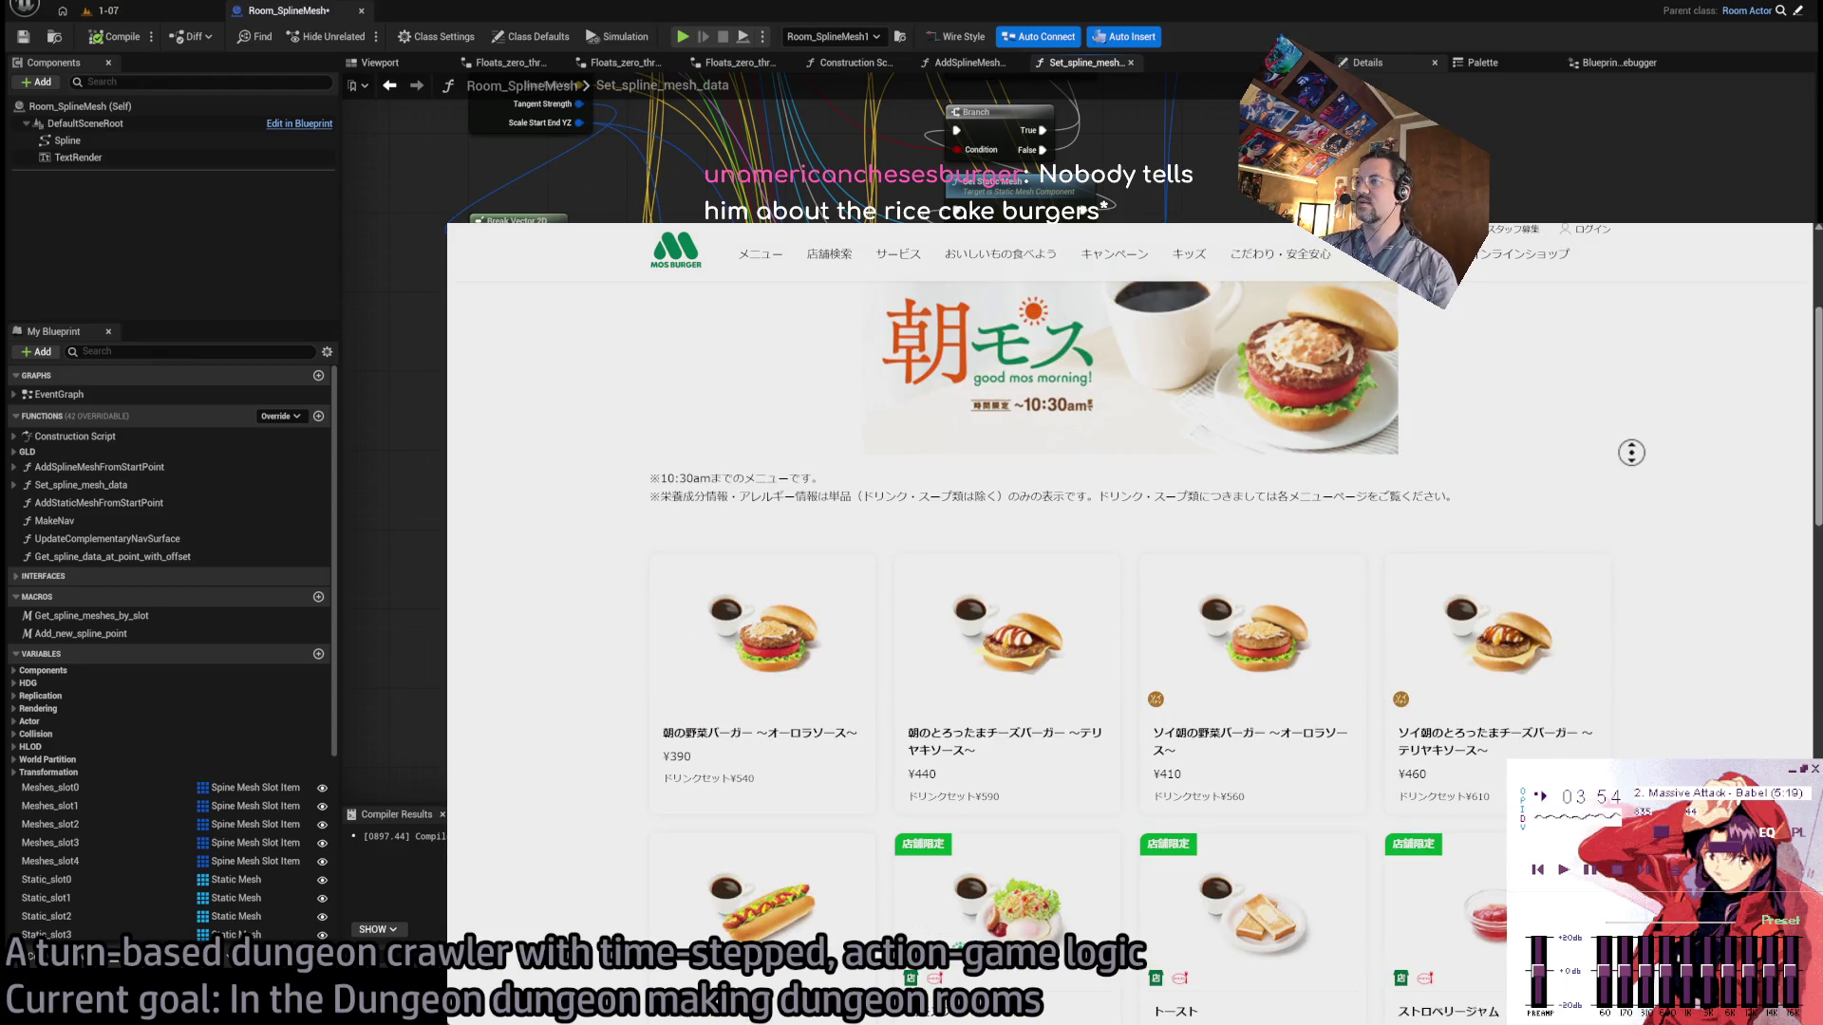
pyautogui.scroll(-2, 1657, 545)
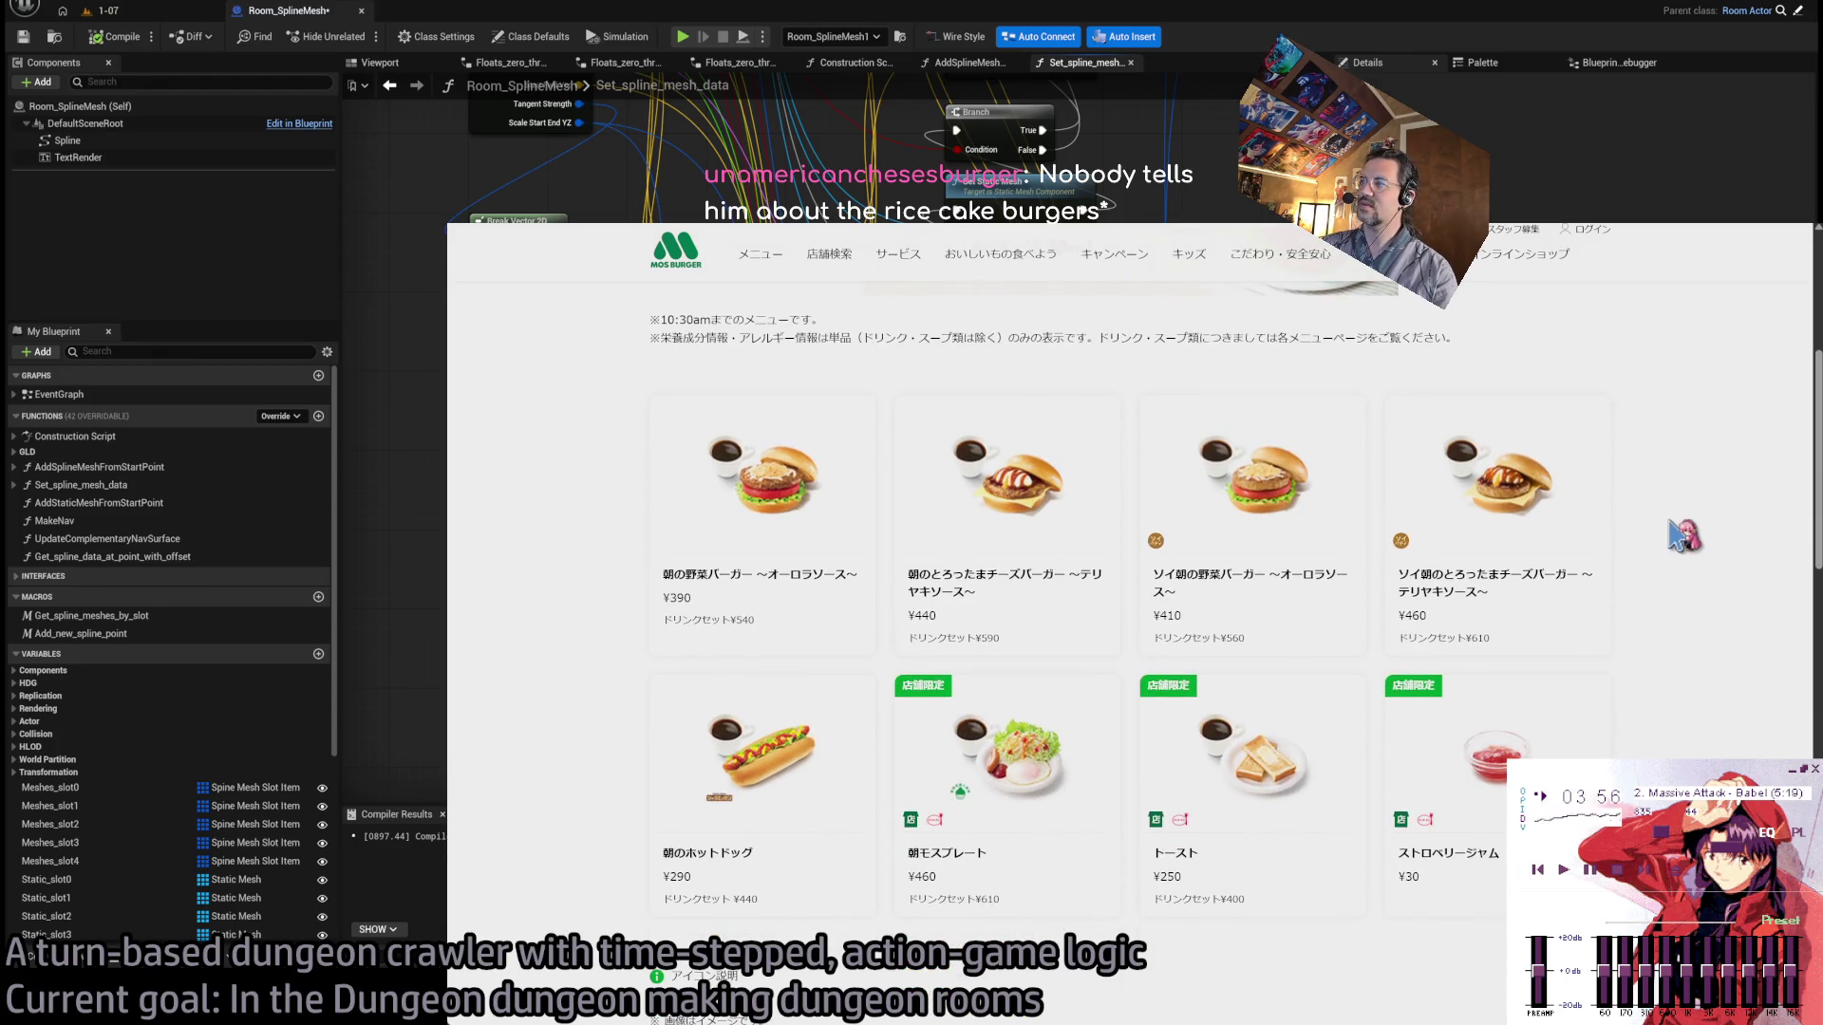
pyautogui.scroll(-1, 1692, 756)
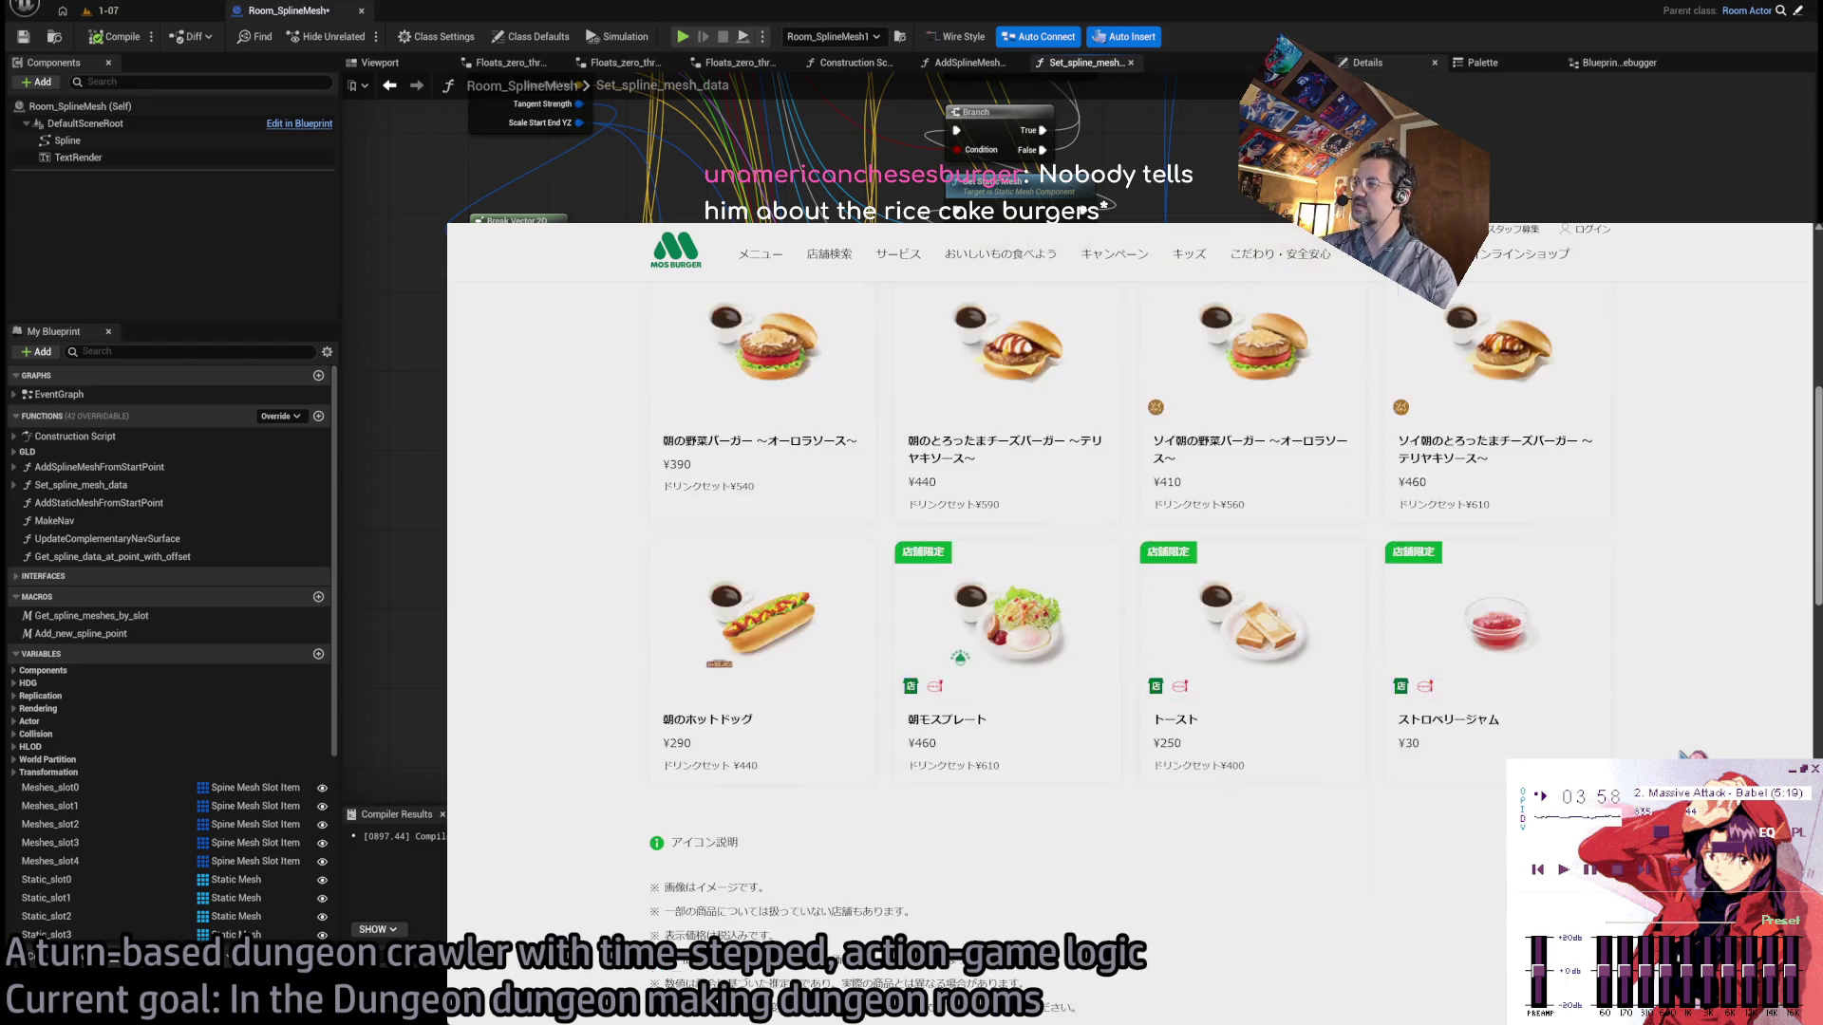
pyautogui.scroll(-10, 1694, 755)
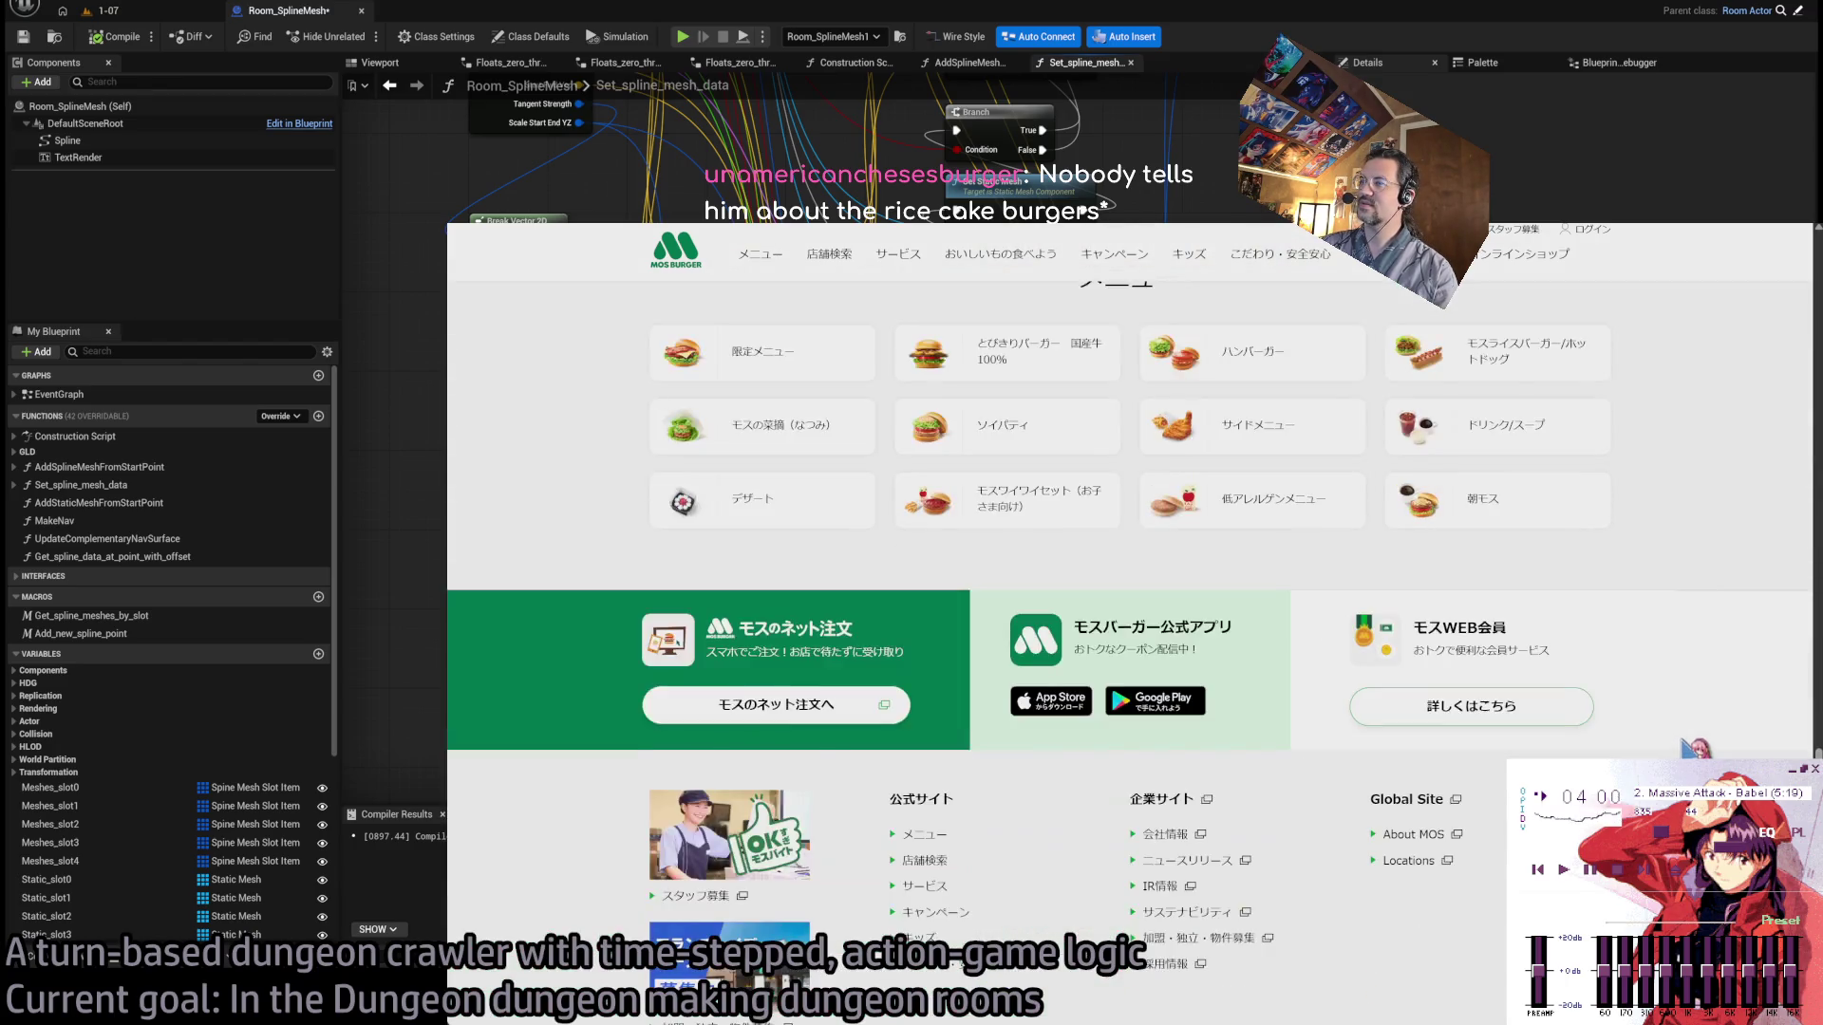
pyautogui.click(1481, 498)
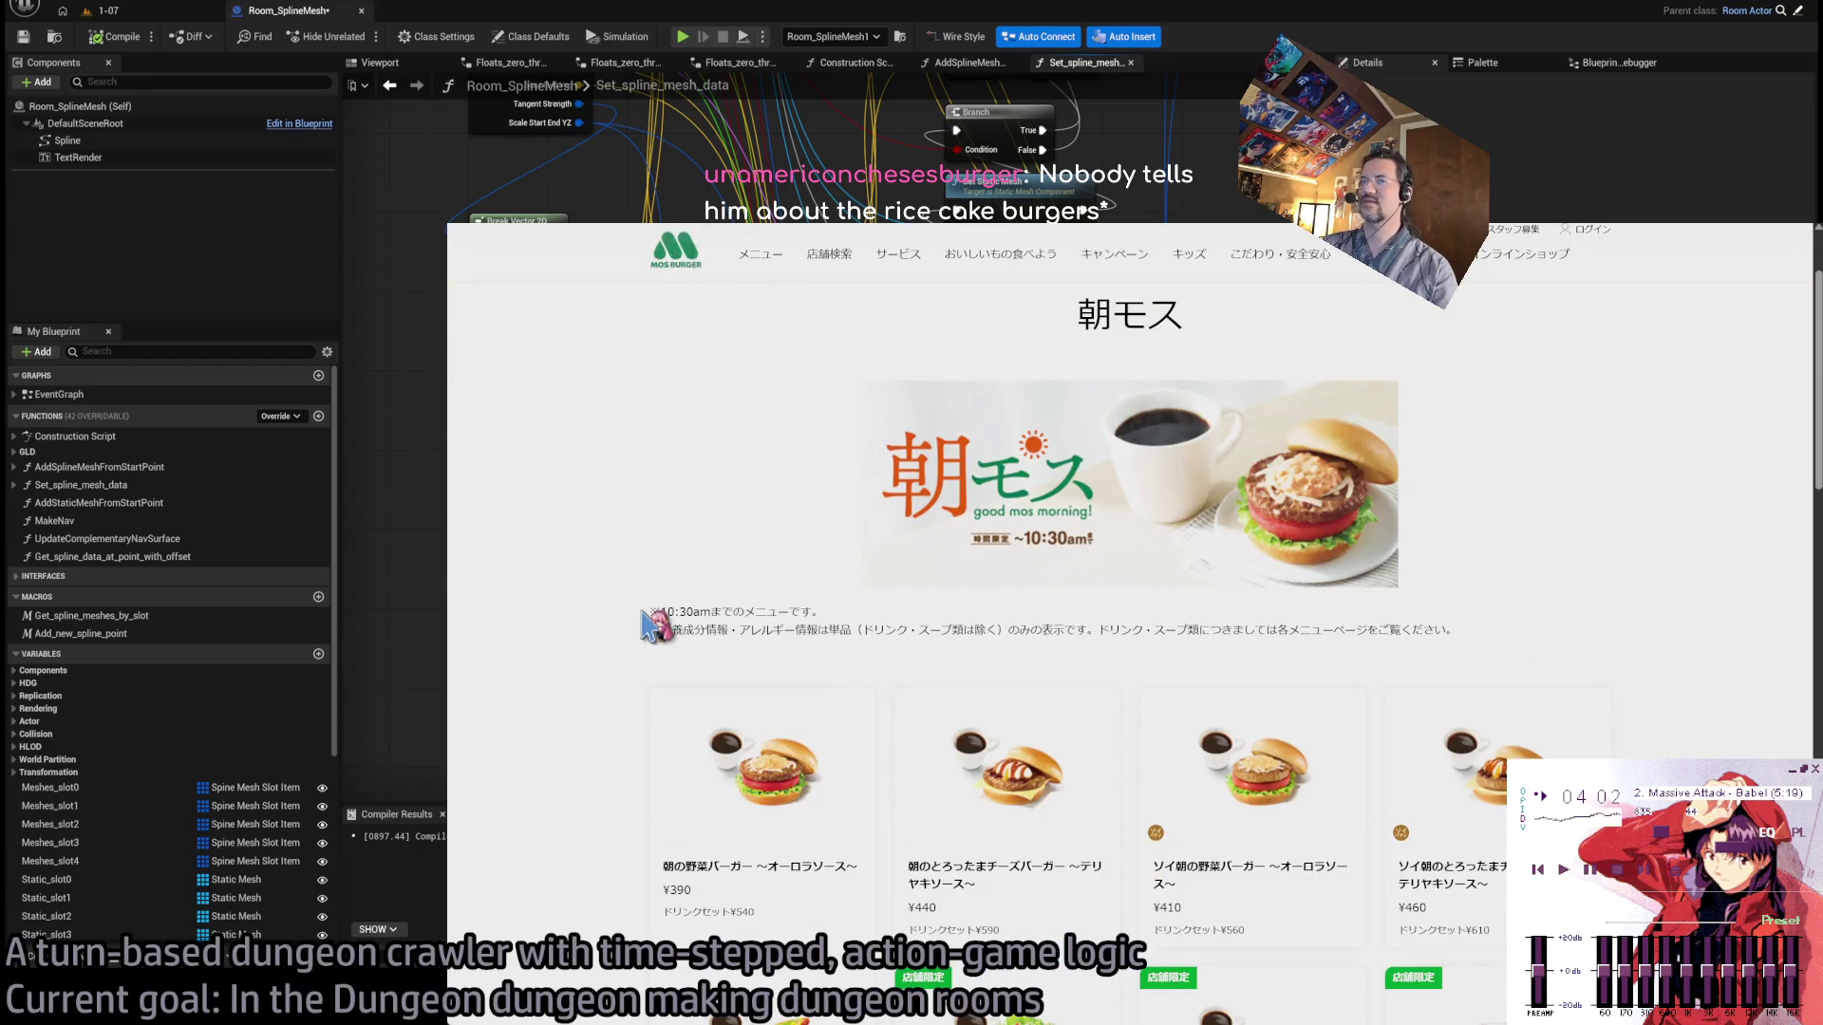
pyautogui.hotkey('alt', 'Left')
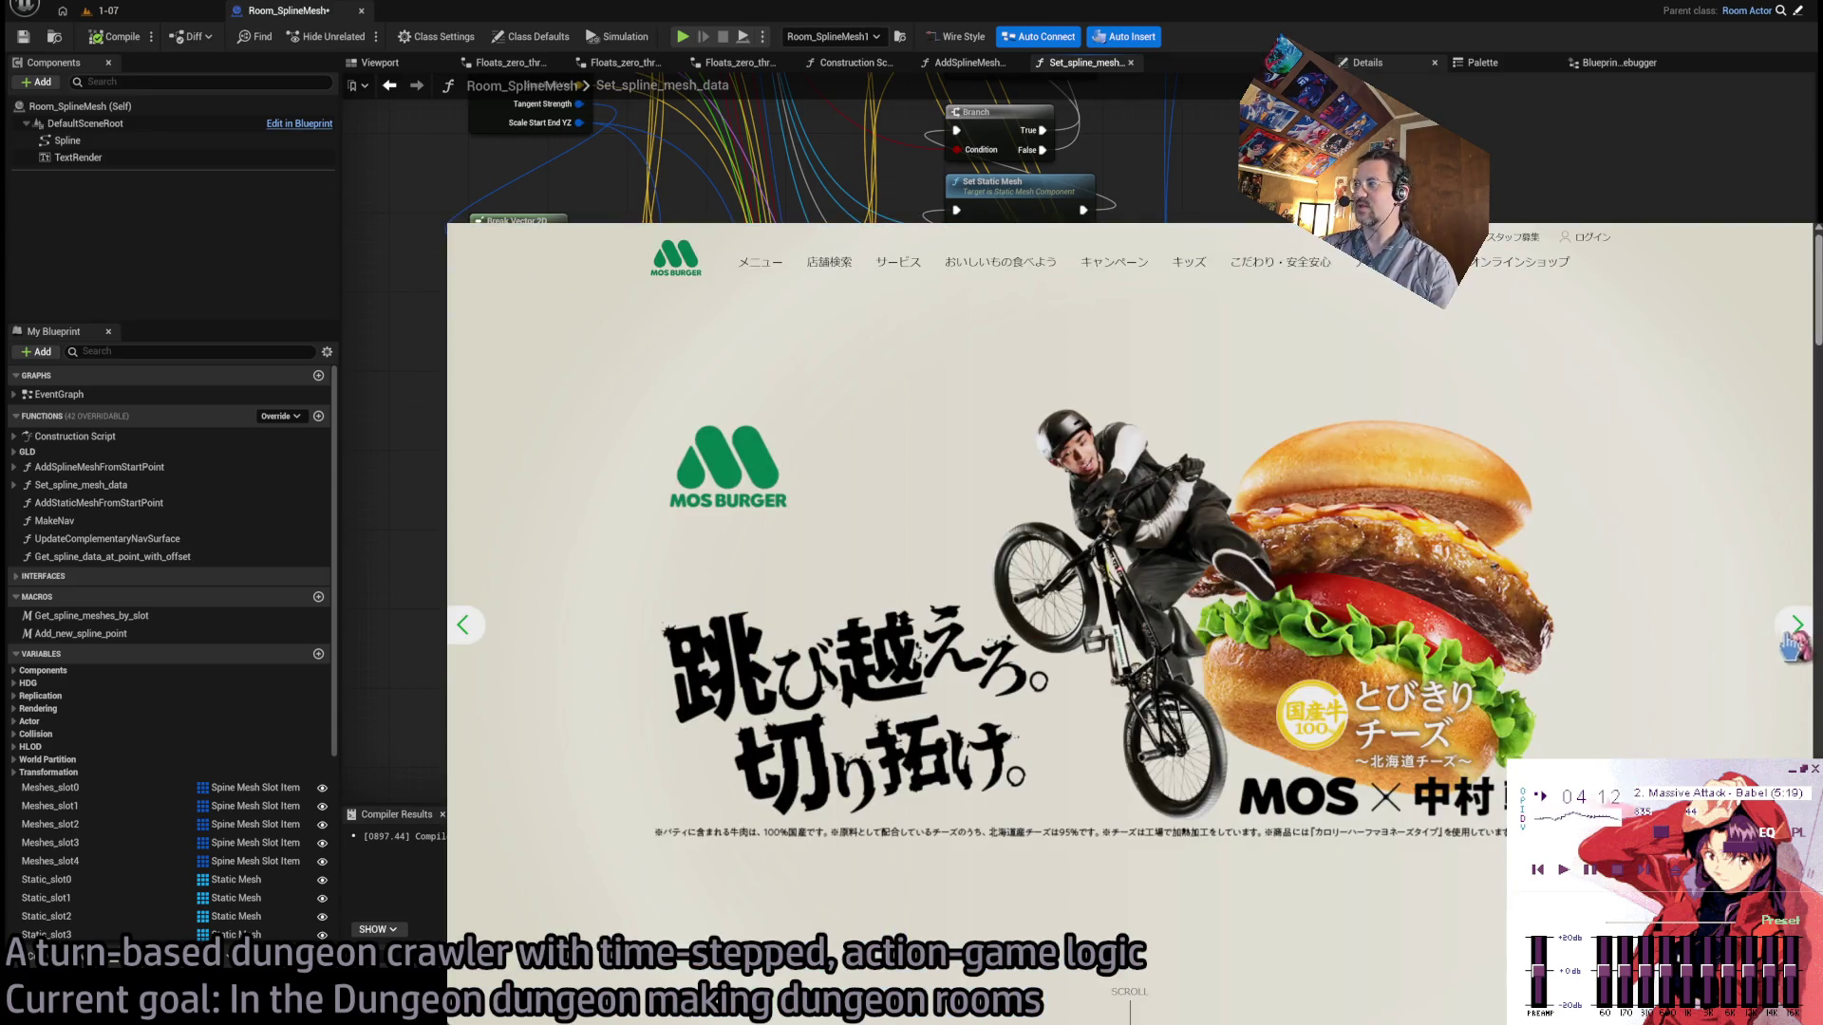
# Open the 盛りテリ teriyaki campaign page from the homepage banner.
pyautogui.click(470, 628)
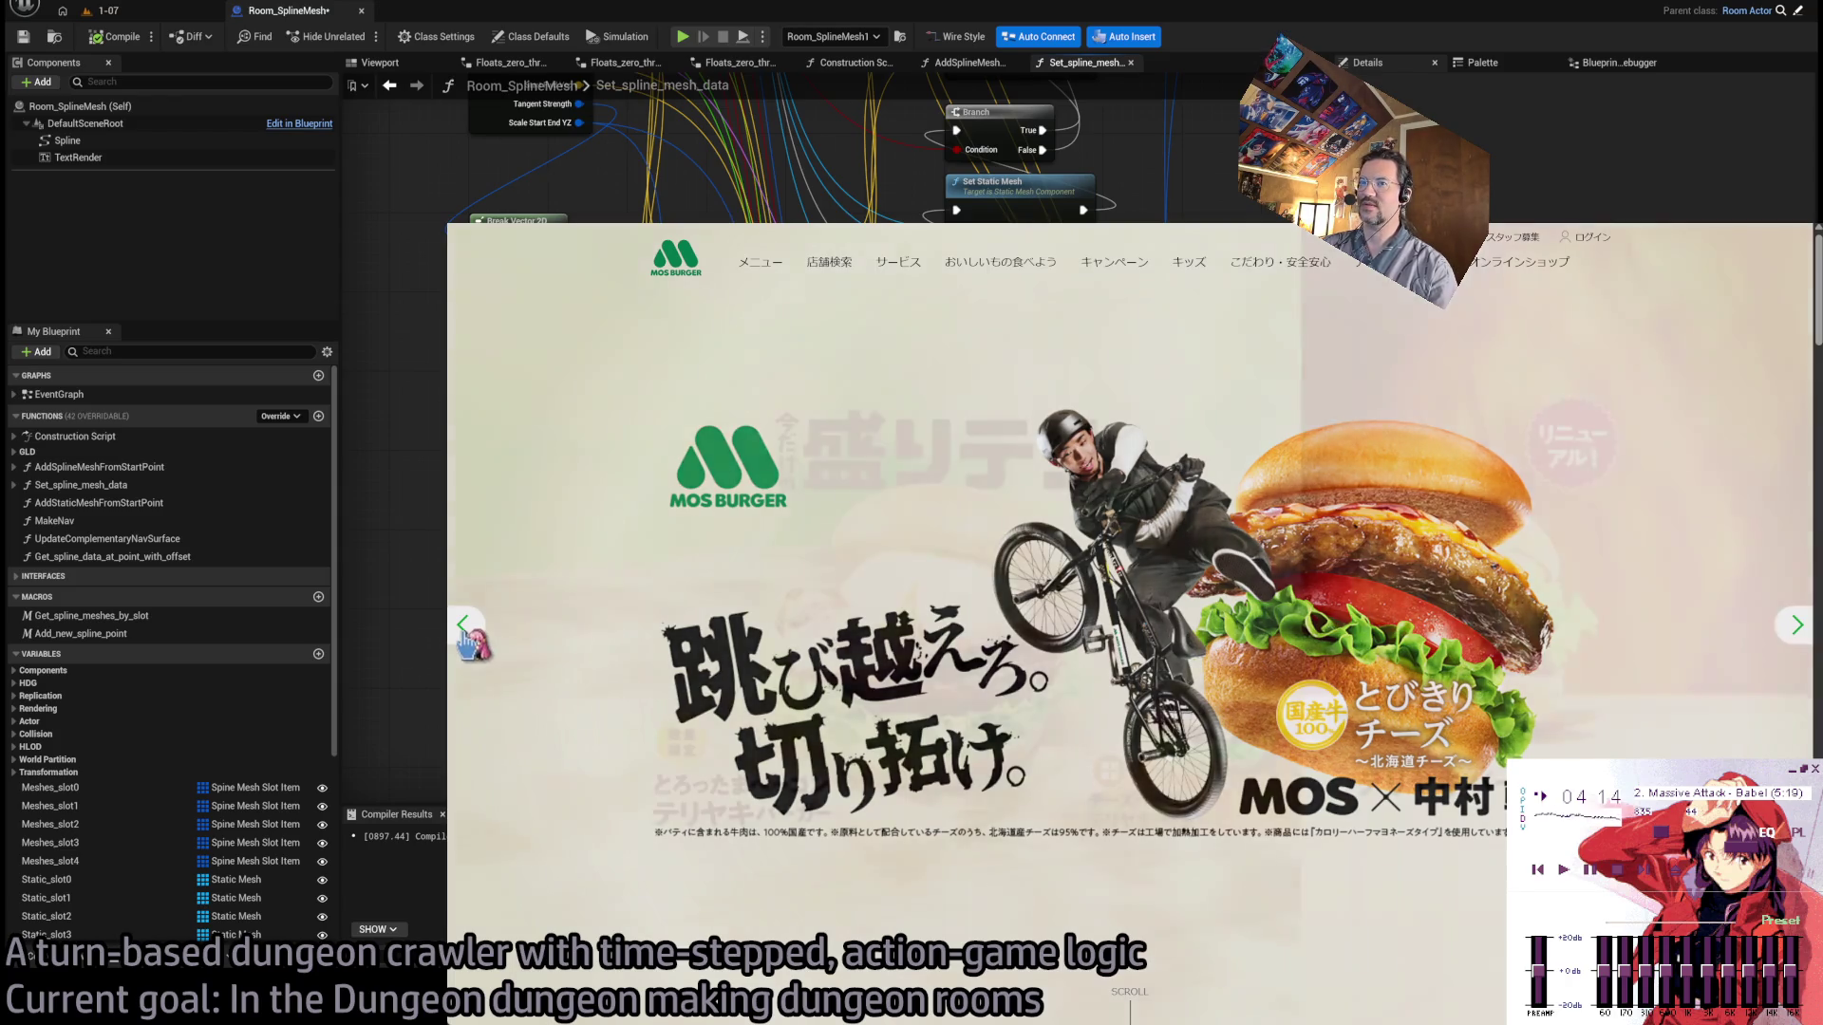
pyautogui.click(854, 505)
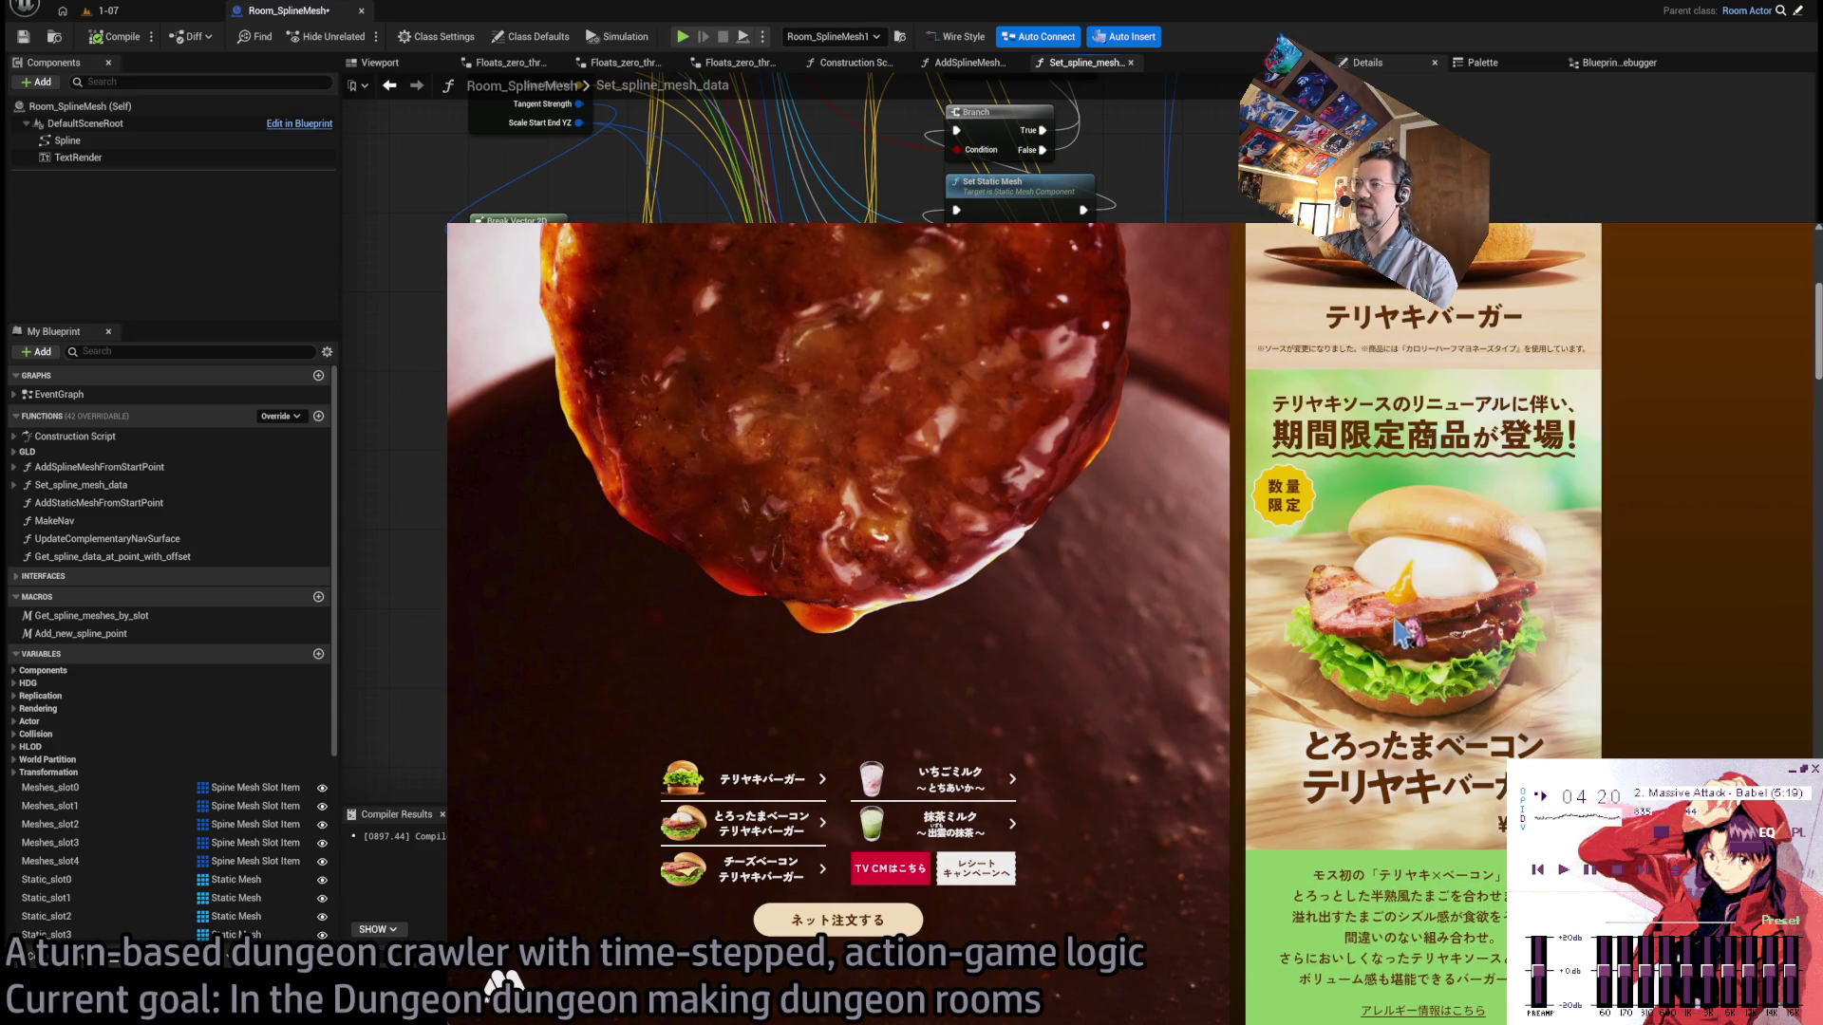
pyautogui.scroll(-3, 1406, 651)
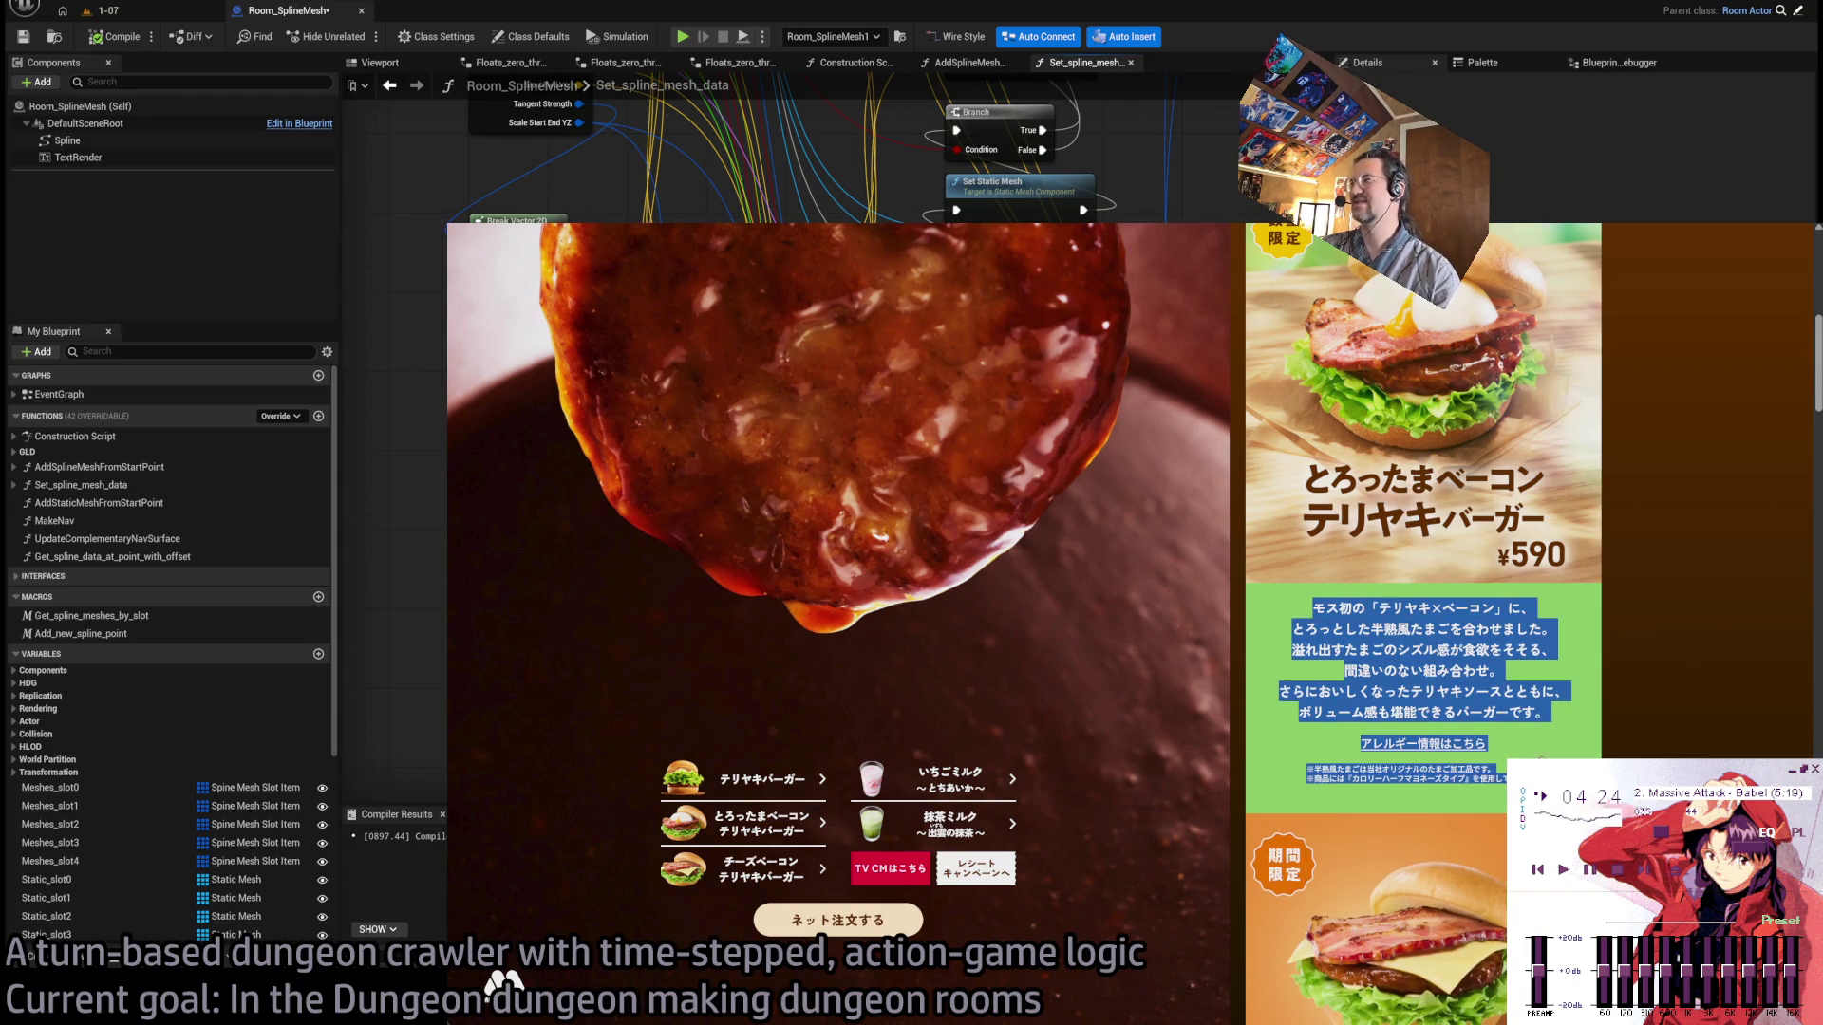
# Paste the copied bacon teriyaki burger description into Google Translate in a new tab.
pyautogui.hotkey('ctrl', 't')
pyautogui.write('t')
pyautogui.press('Return')
pyautogui.write('モス初の「テリヤキ×ベーコン」に、 とろっとした半熟風たまごを合わせました。 溢れ出すたまごのシズル感が食欲をそそる、 間違いのない組み合わせ。 さらにおいしくなったテリヤキソースとともに、 ボリューム感も堪能できるバーガーです。 アレルギー情報はこちら ※半熟風たまごは当社オリジナルのたまご加工品です。 ※商品には『カロリーハーフマヨネーズタイプ』を使用しています。')
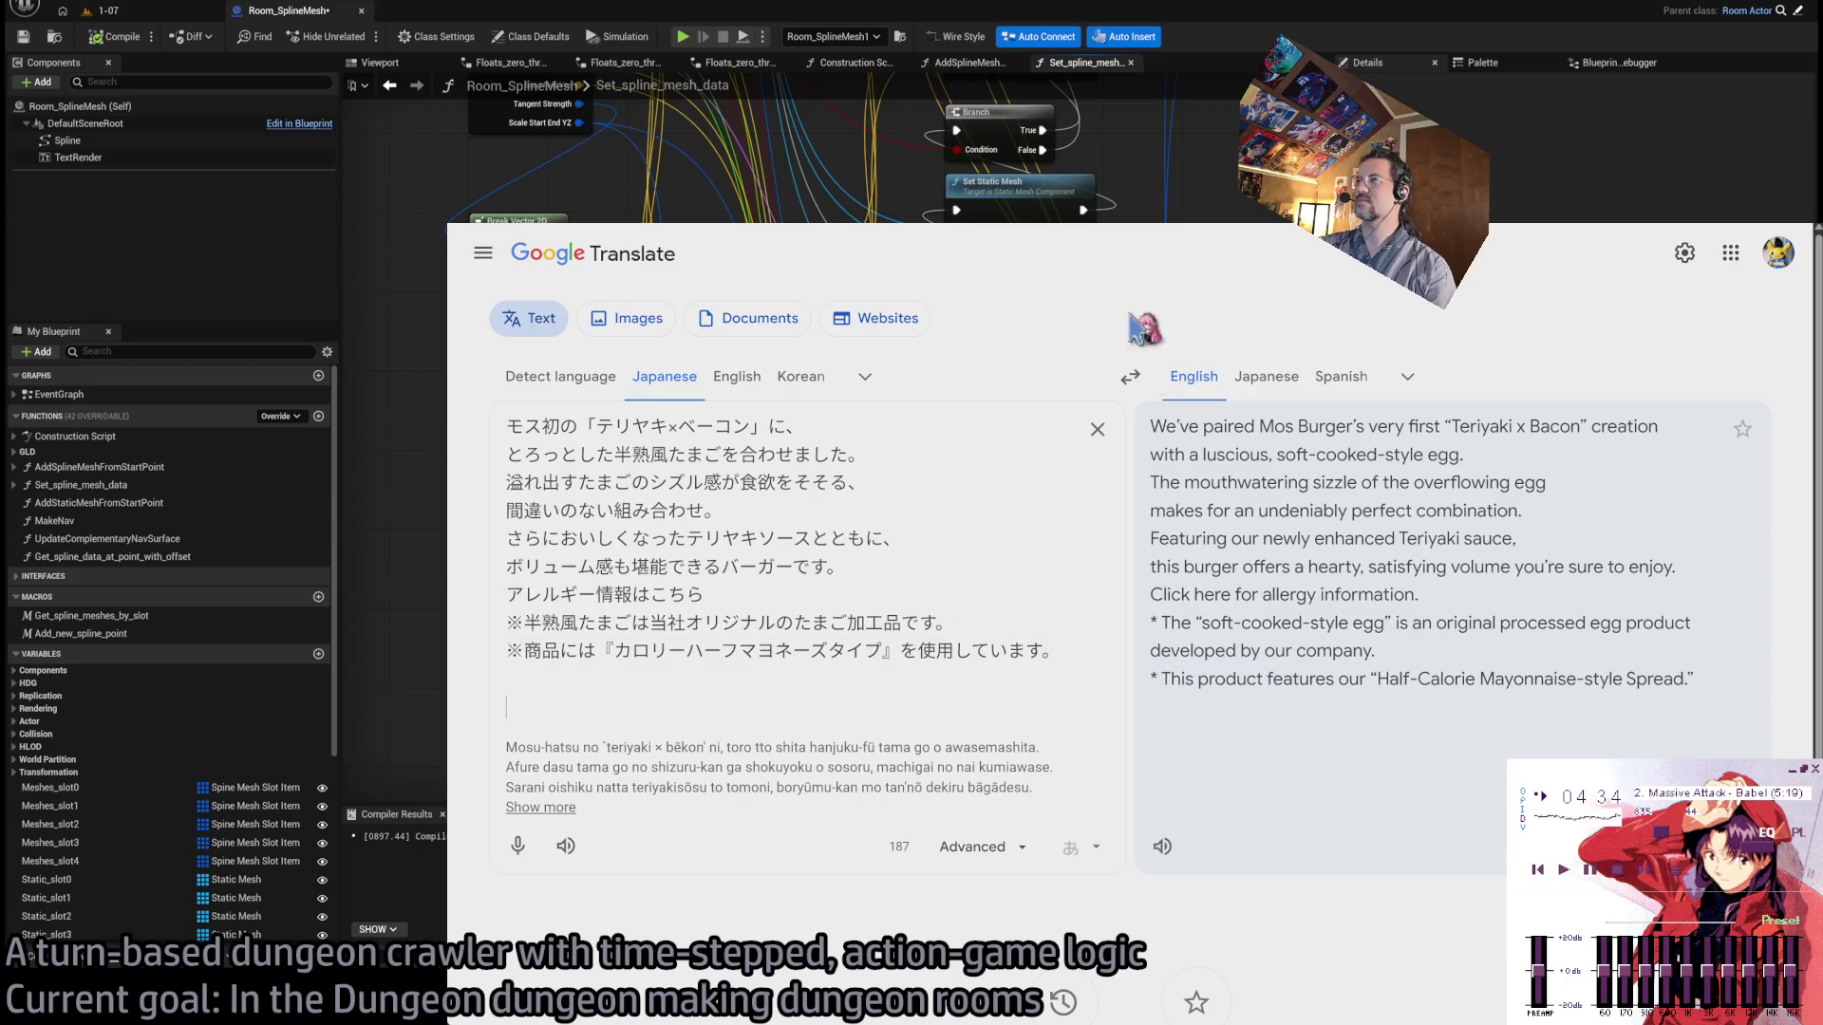
# Return to the 盛りテリ campaign page and scroll further down it.
pyautogui.hotkey('ctrl', 'shift', 'Tab')
pyautogui.scroll(-10, 1193, 692)
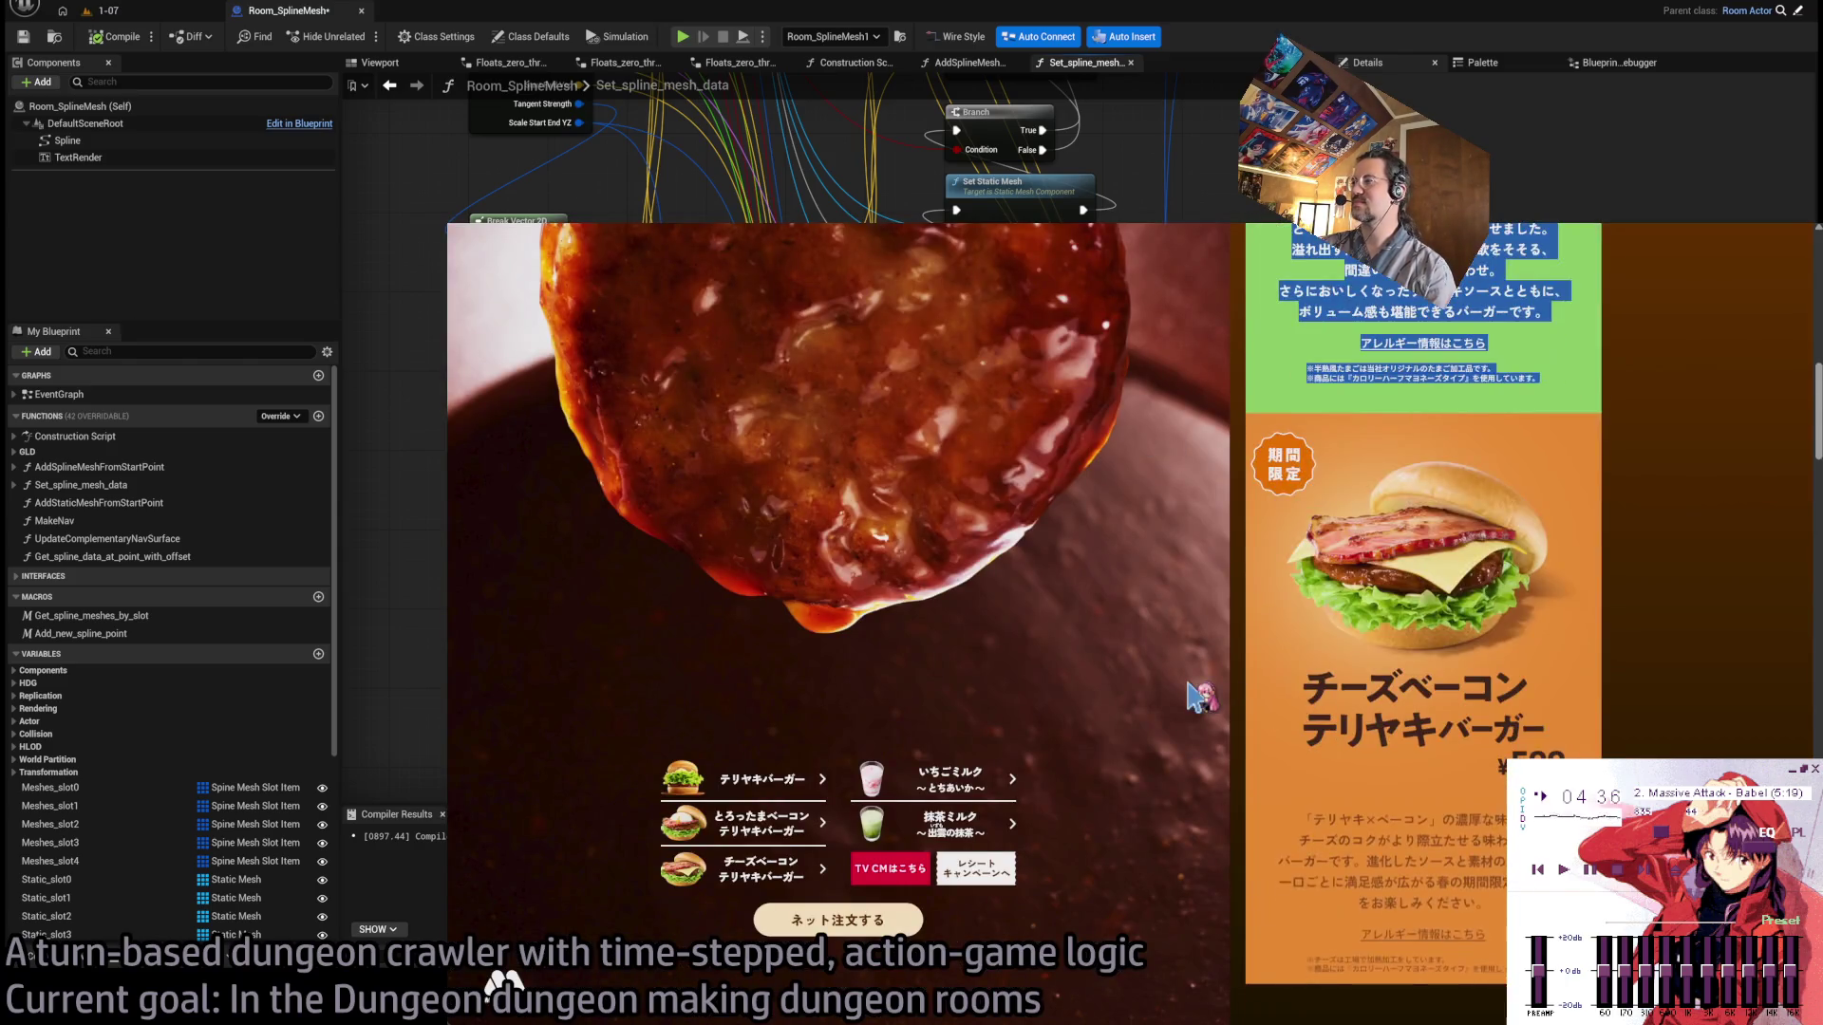
pyautogui.scroll(-10, 1169, 698)
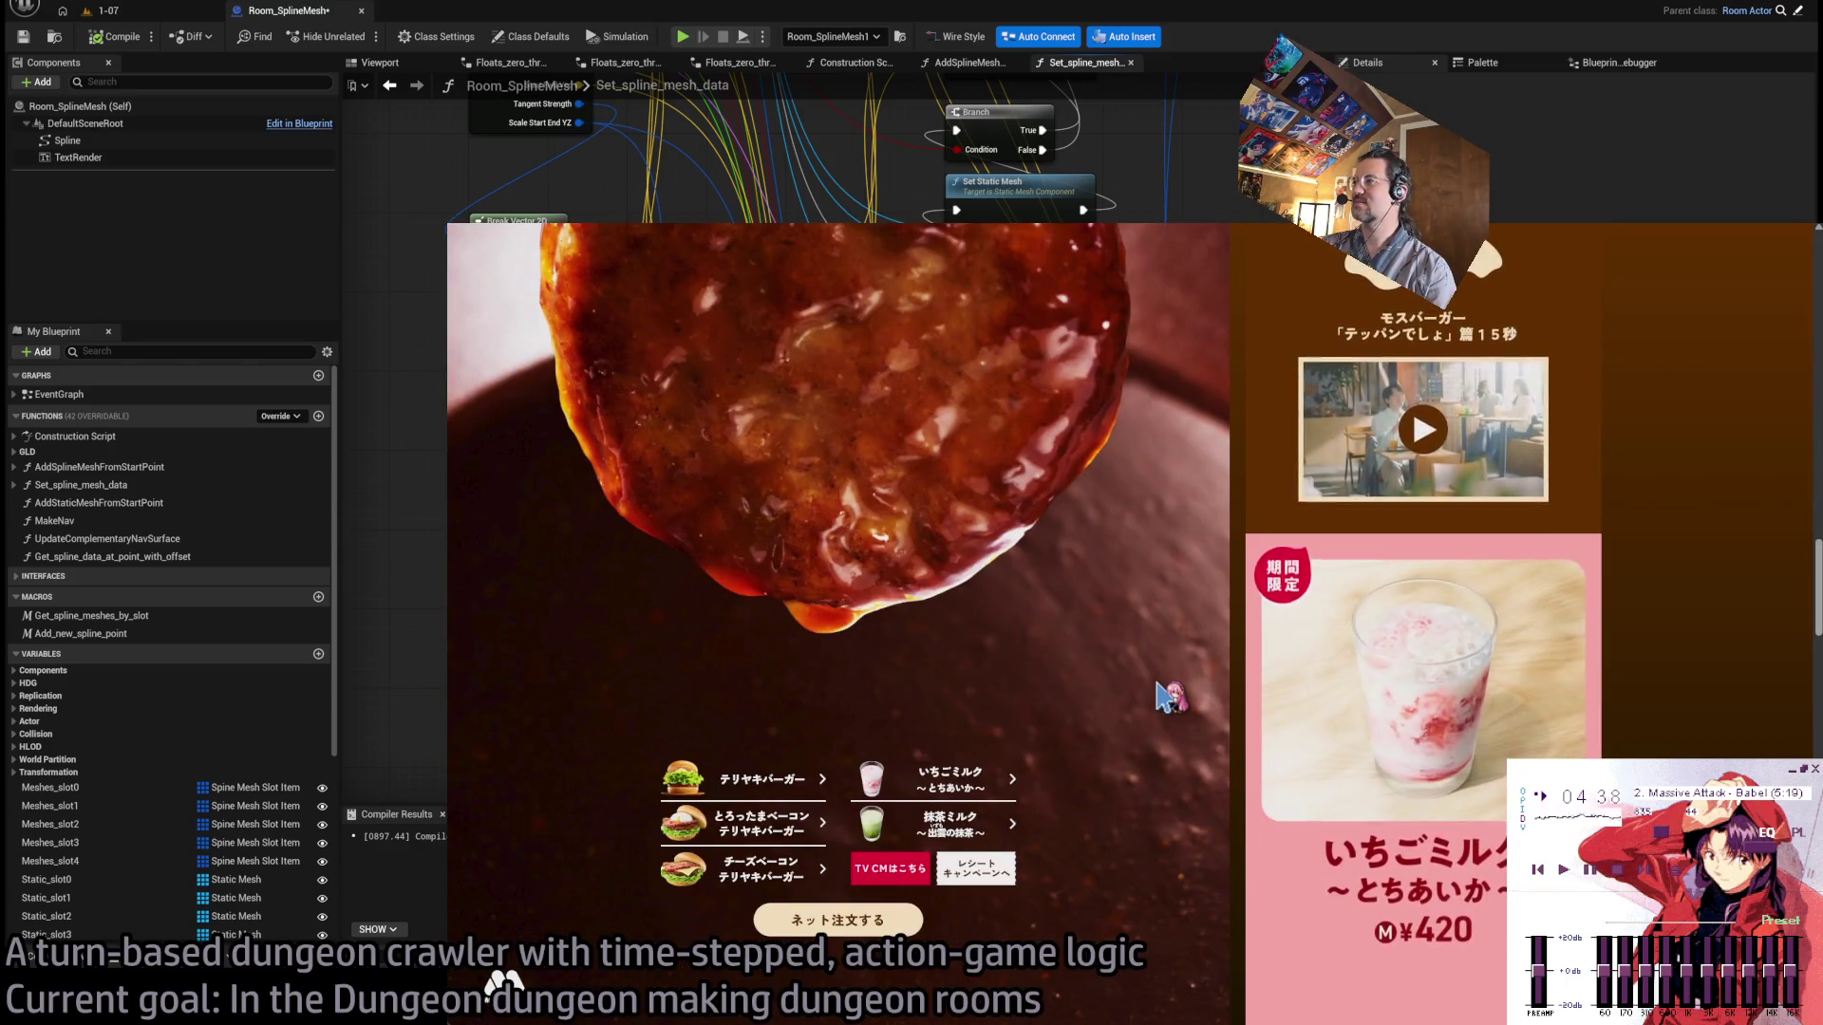
pyautogui.scroll(-7, 1169, 696)
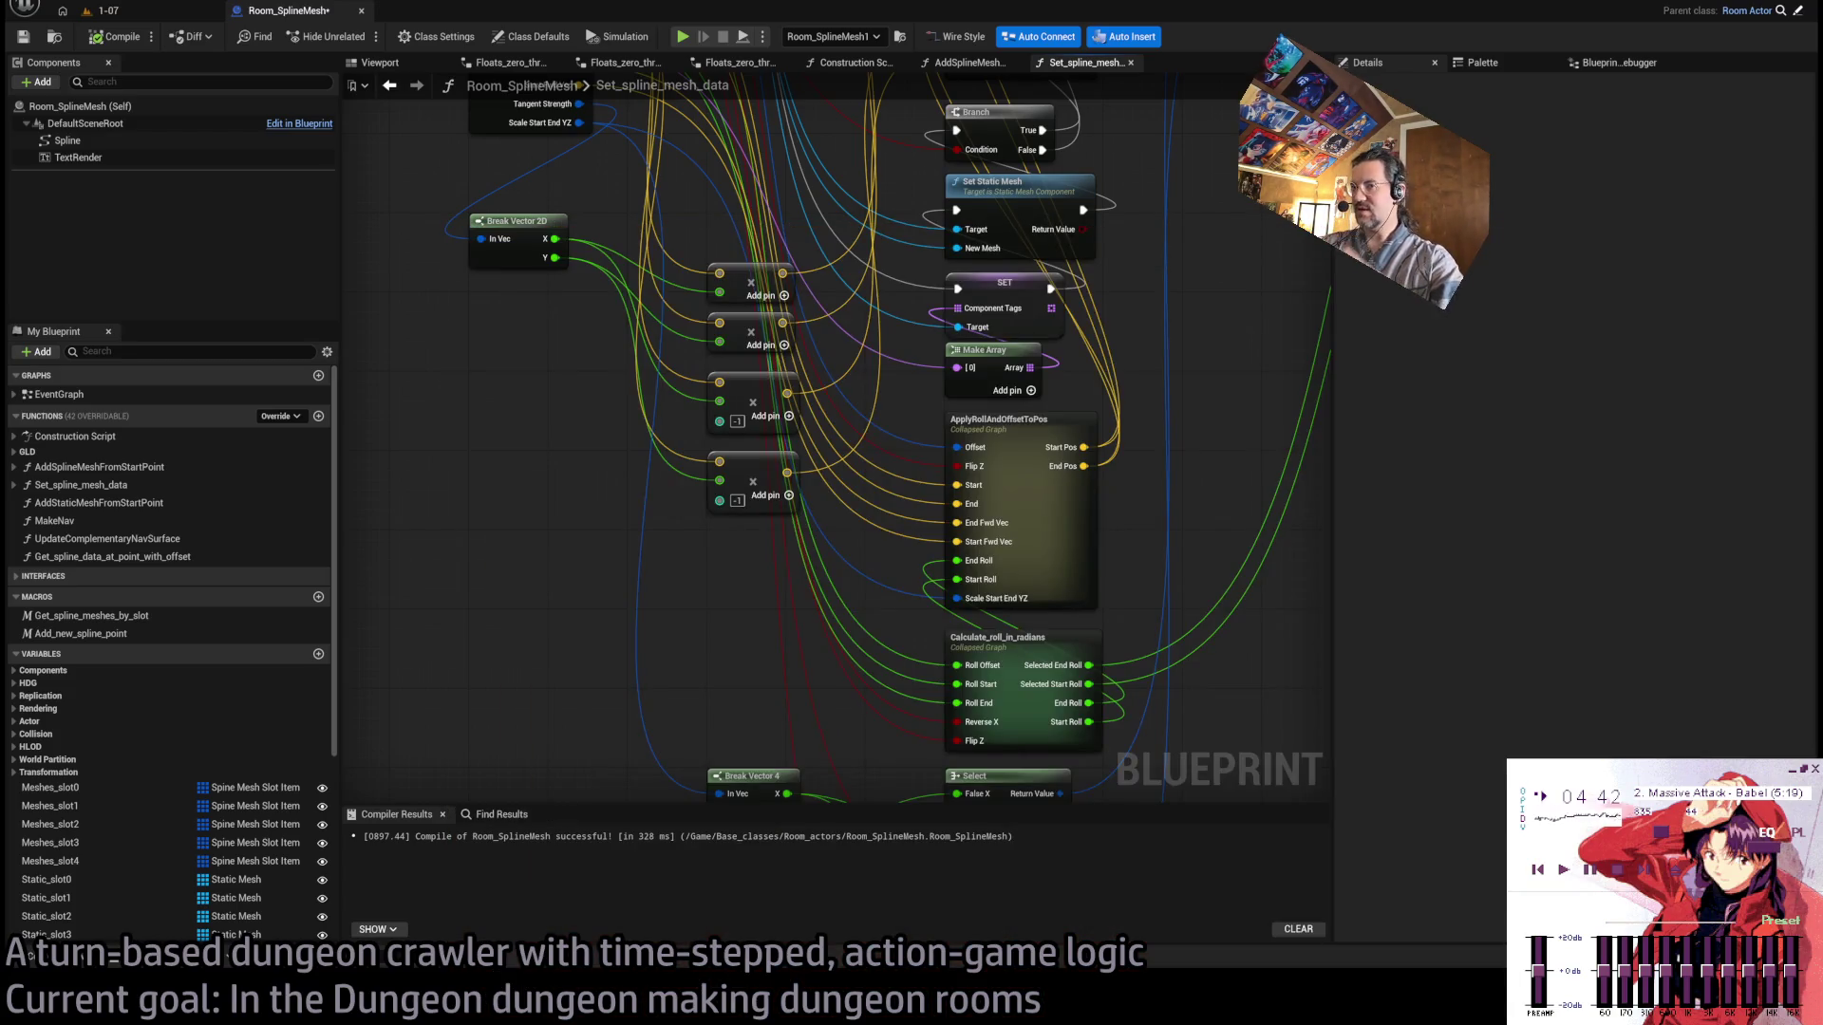
# Zoom out on the Set_spline_mesh_data graph, then bring Chrome forward to load Google Maps.
pyautogui.scroll(-3, 1148, 489)
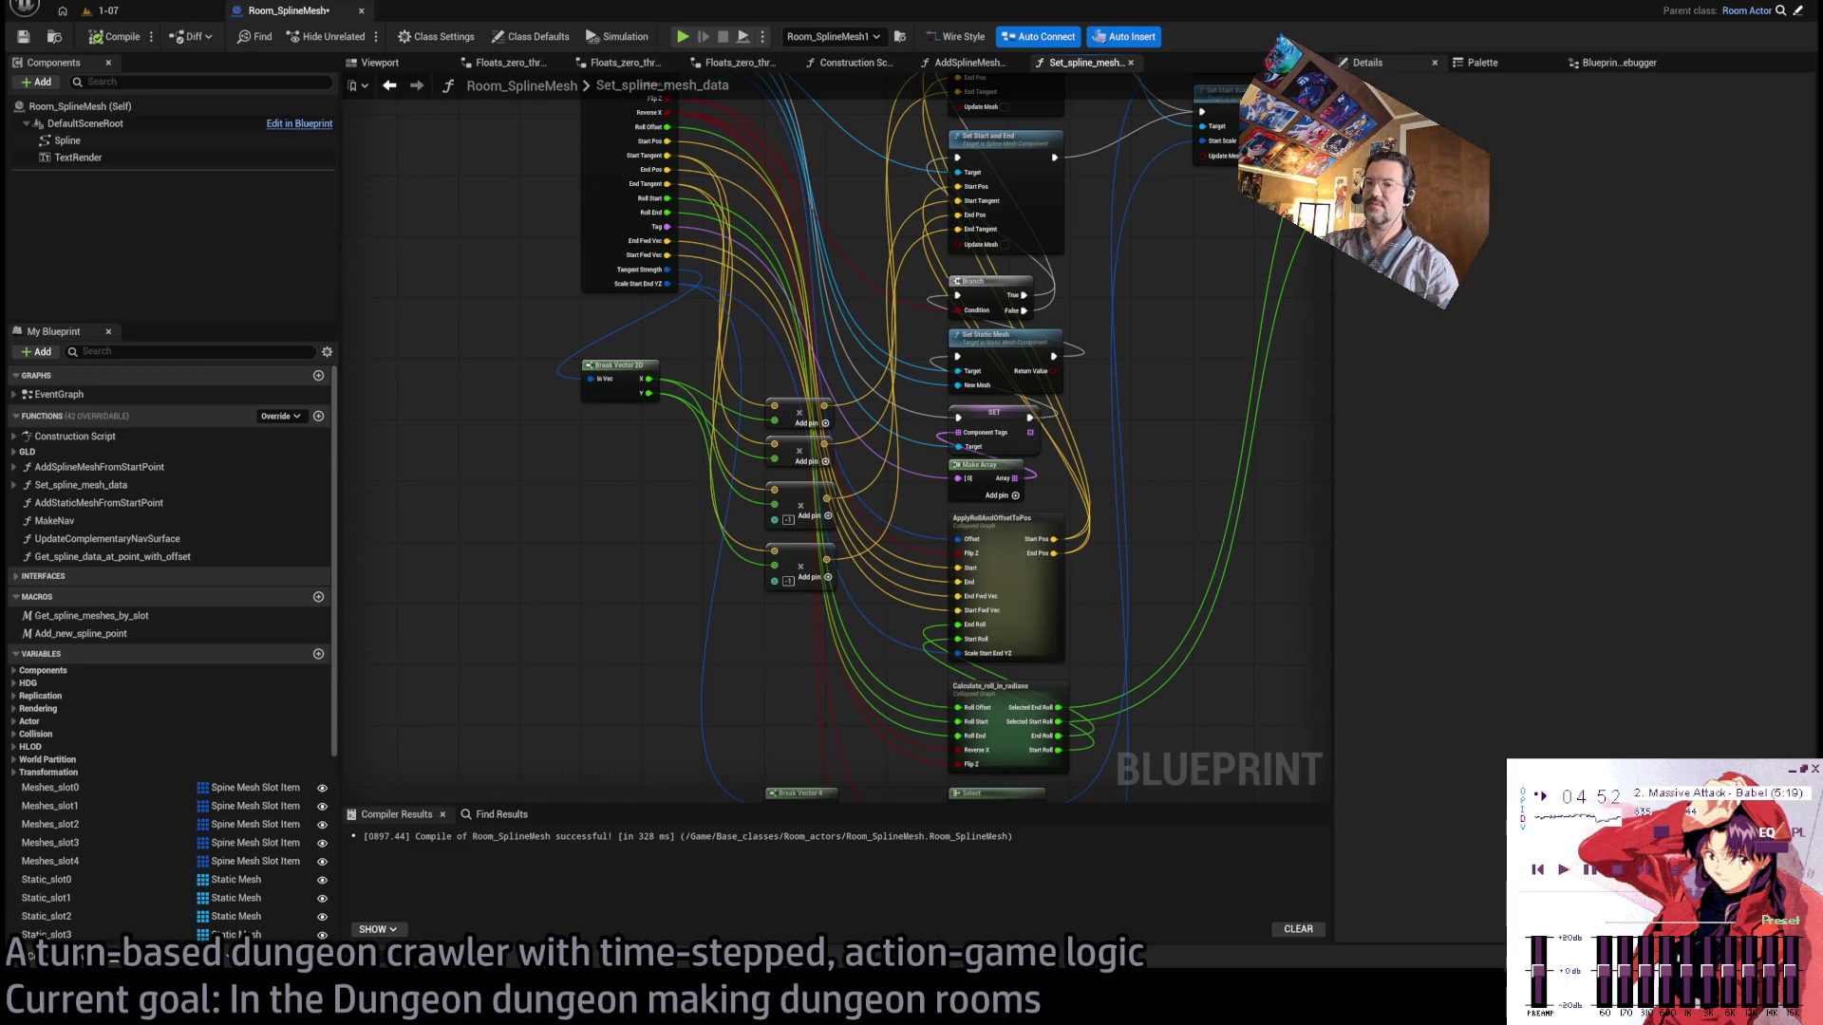
pyautogui.click(935, 998)
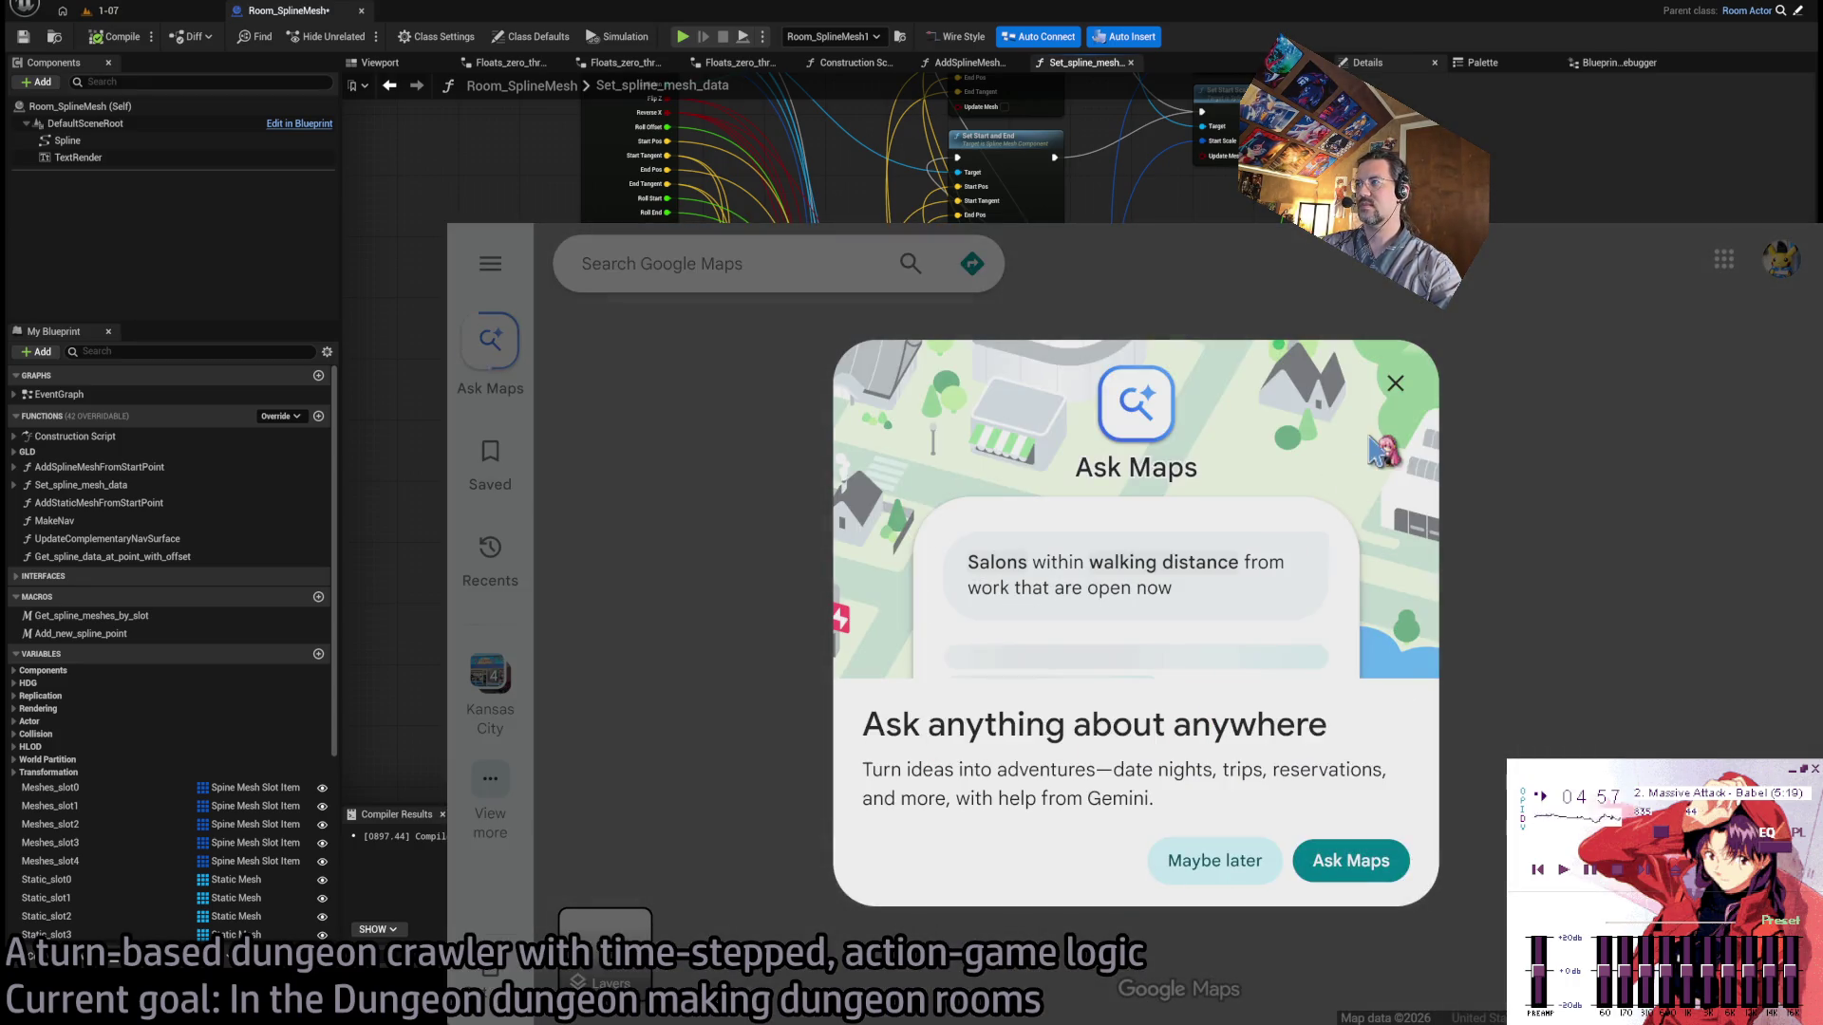
# Dismiss the Ask Maps promo and search Google Maps for 'mos burger near here'.
pyautogui.click(1213, 858)
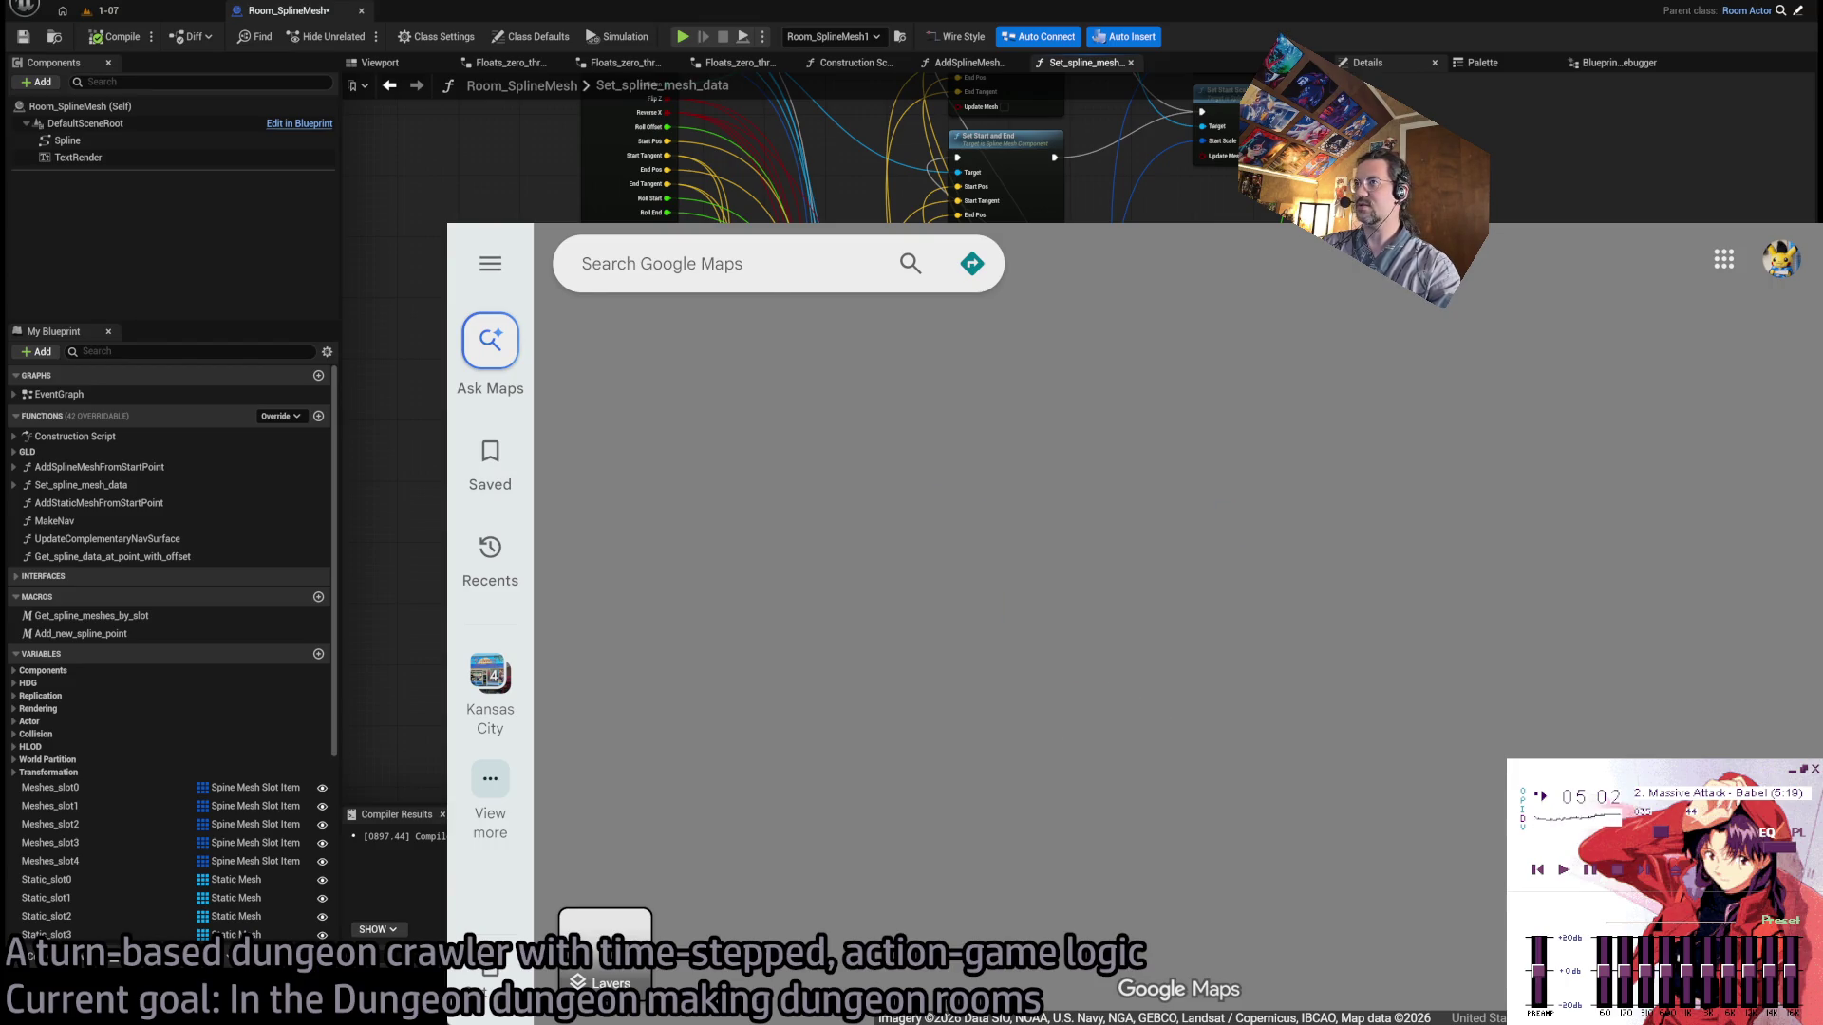
pyautogui.click(731, 261)
pyautogui.write('mos burg')
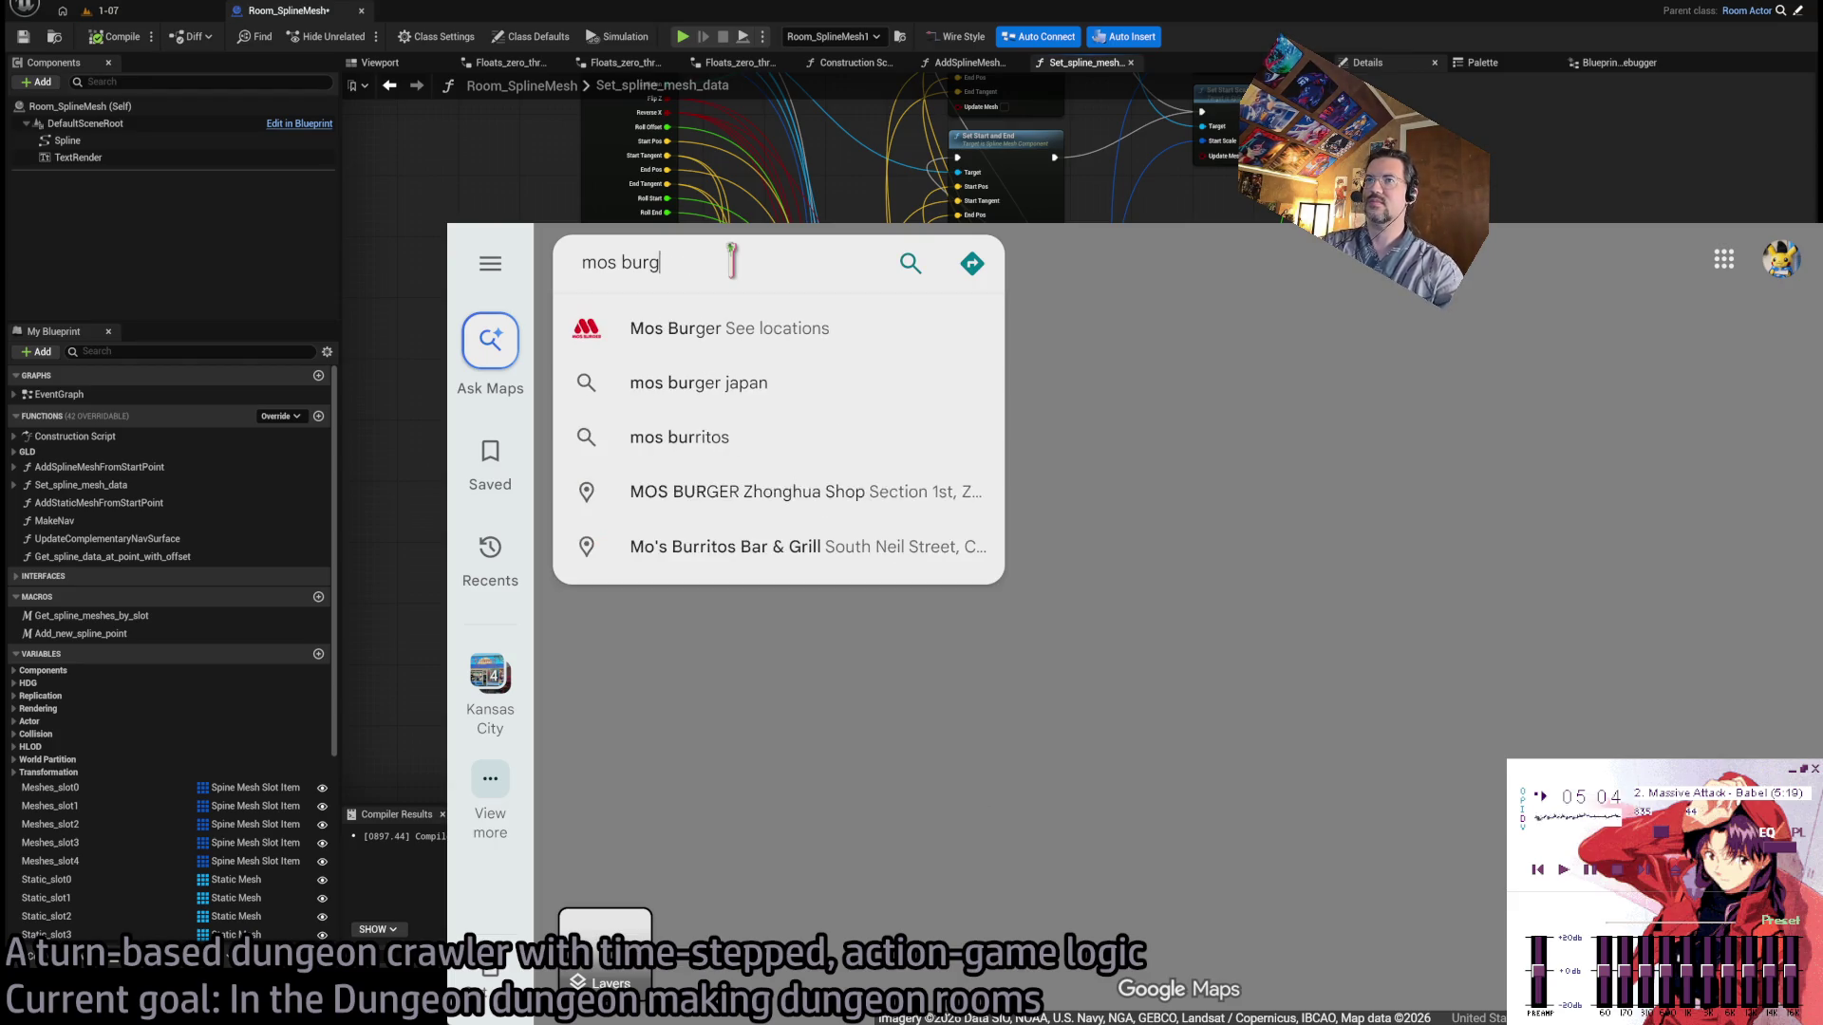
pyautogui.write('er near here')
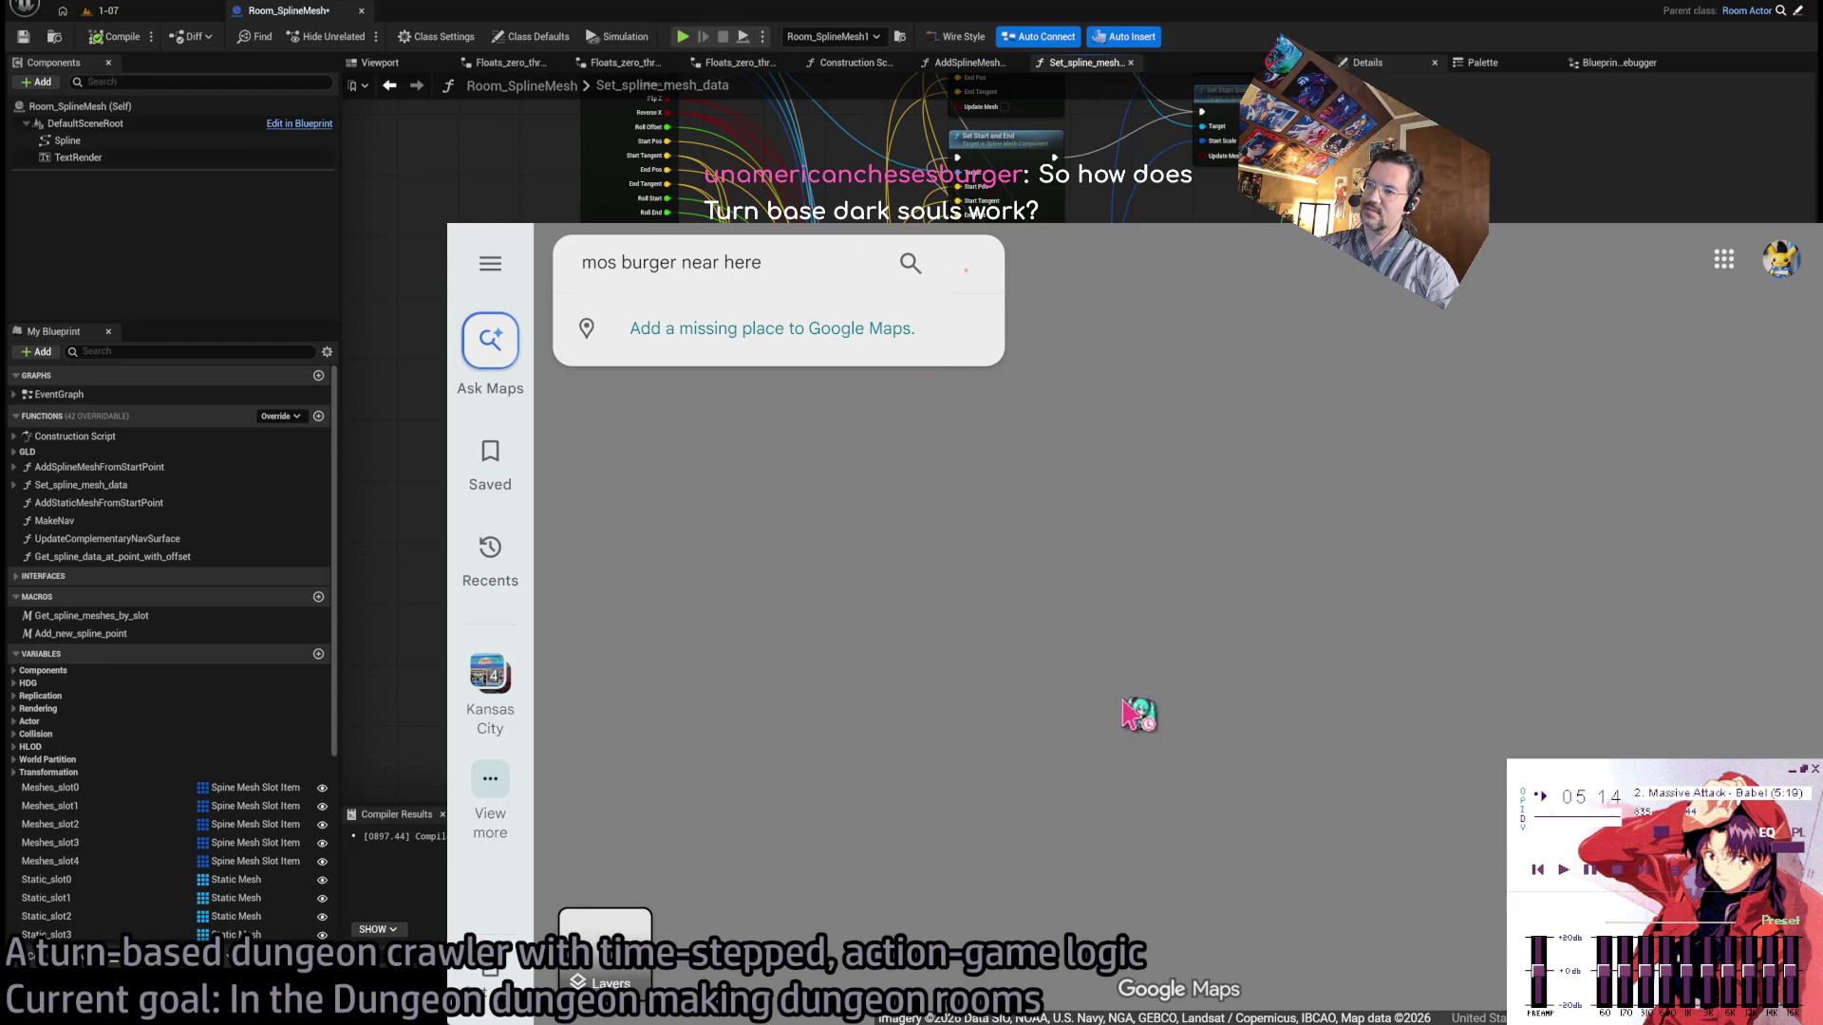
pyautogui.press('Return')
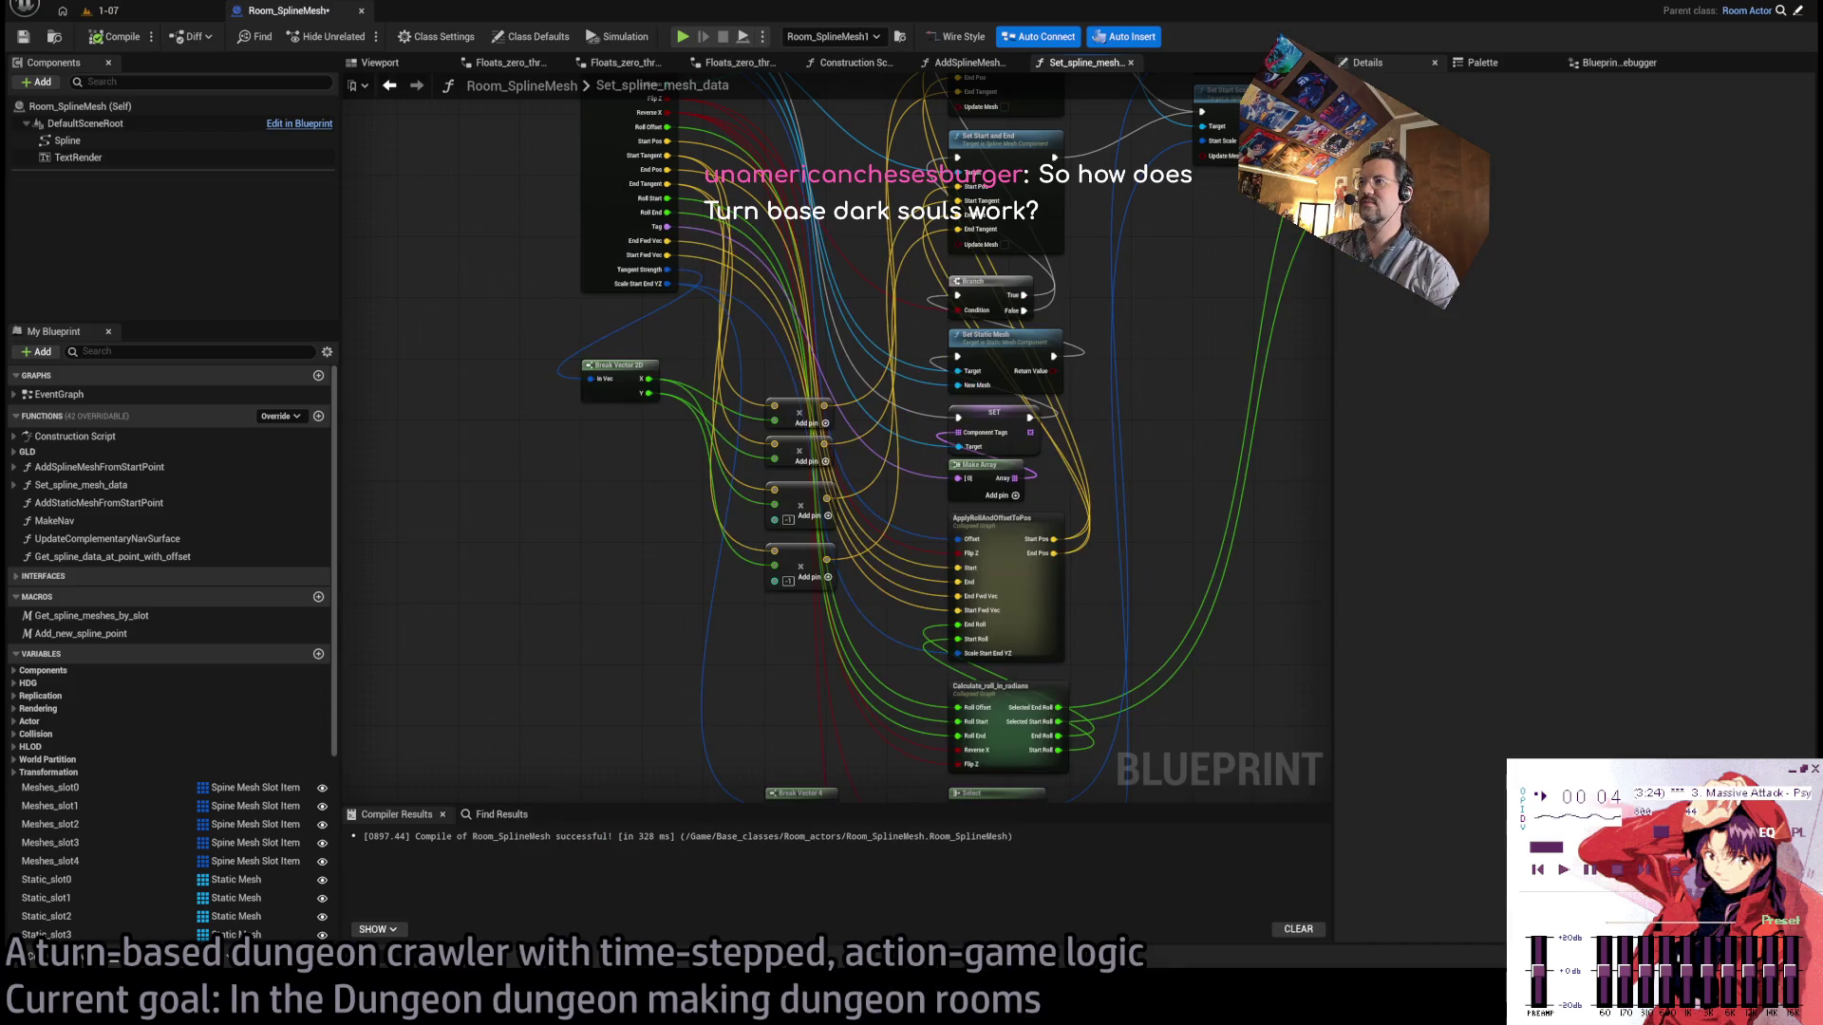
# Switch from the Blueprint graph to the 1-07 level and start Play-In-Editor with Alt+P.
pyautogui.moveTo(1201, 452); pyautogui.dragTo(1134, 479)
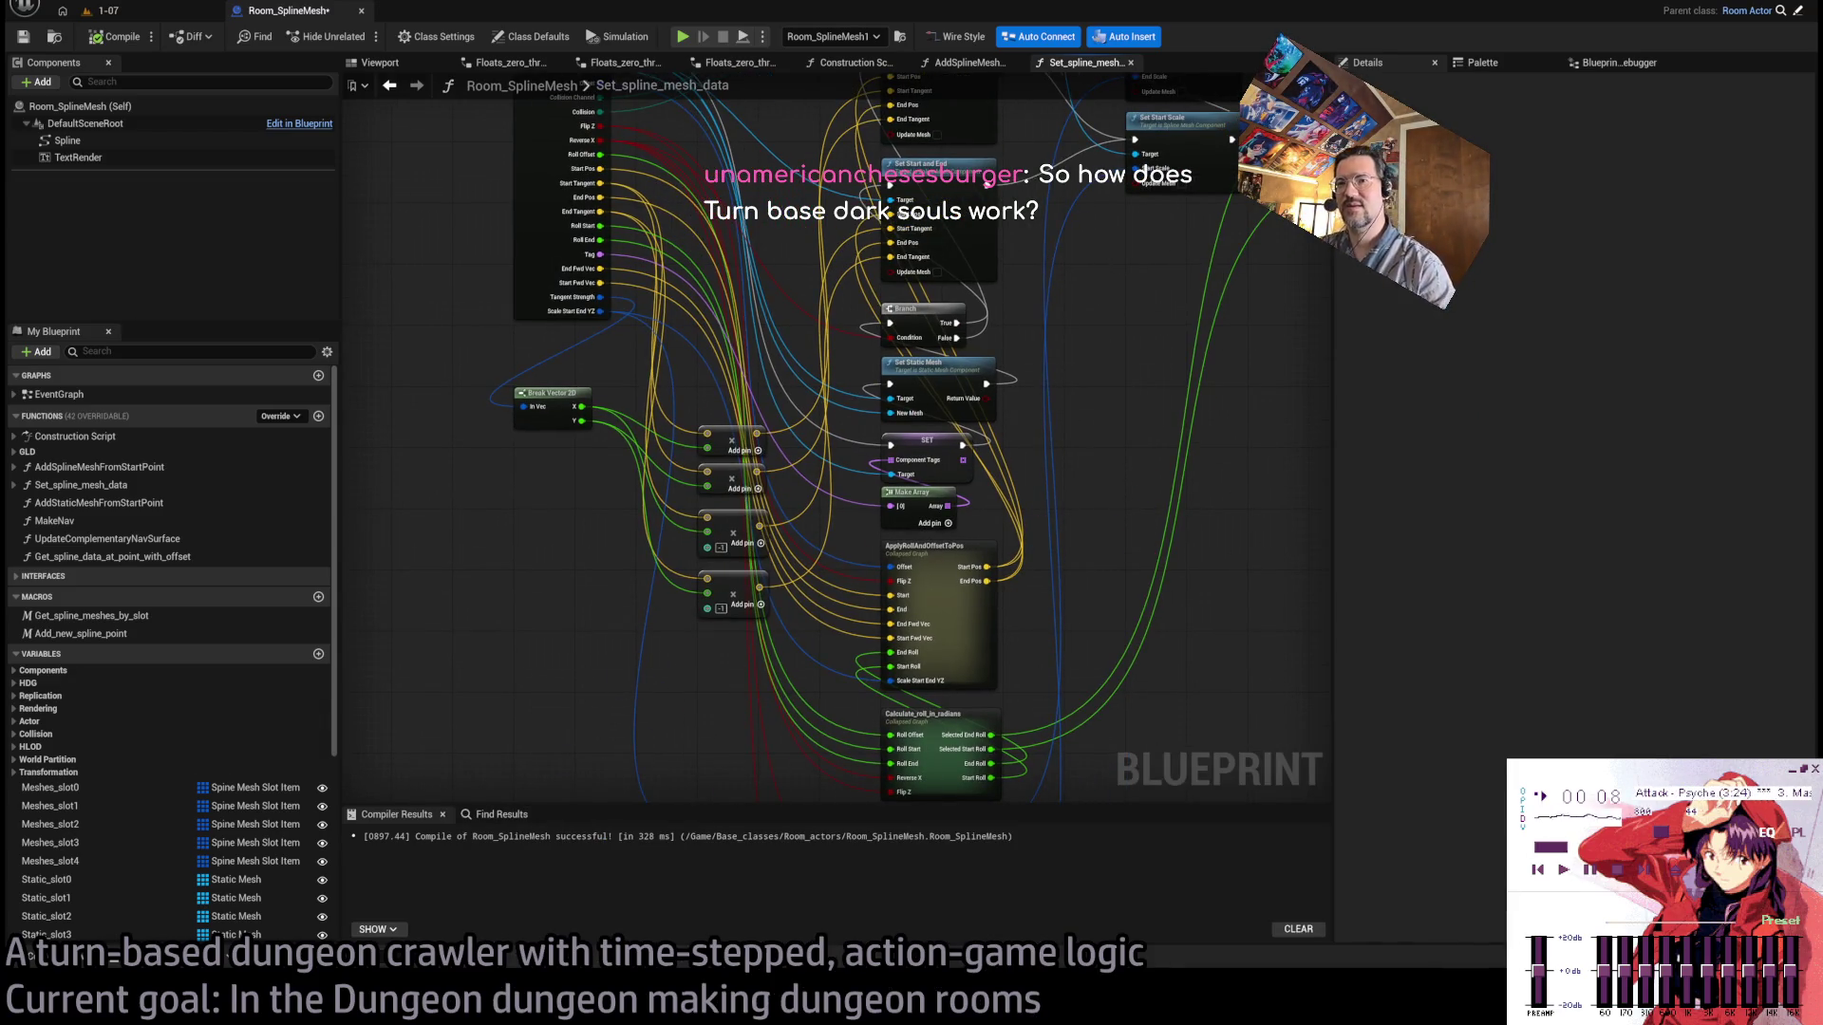
pyautogui.click(94, 11)
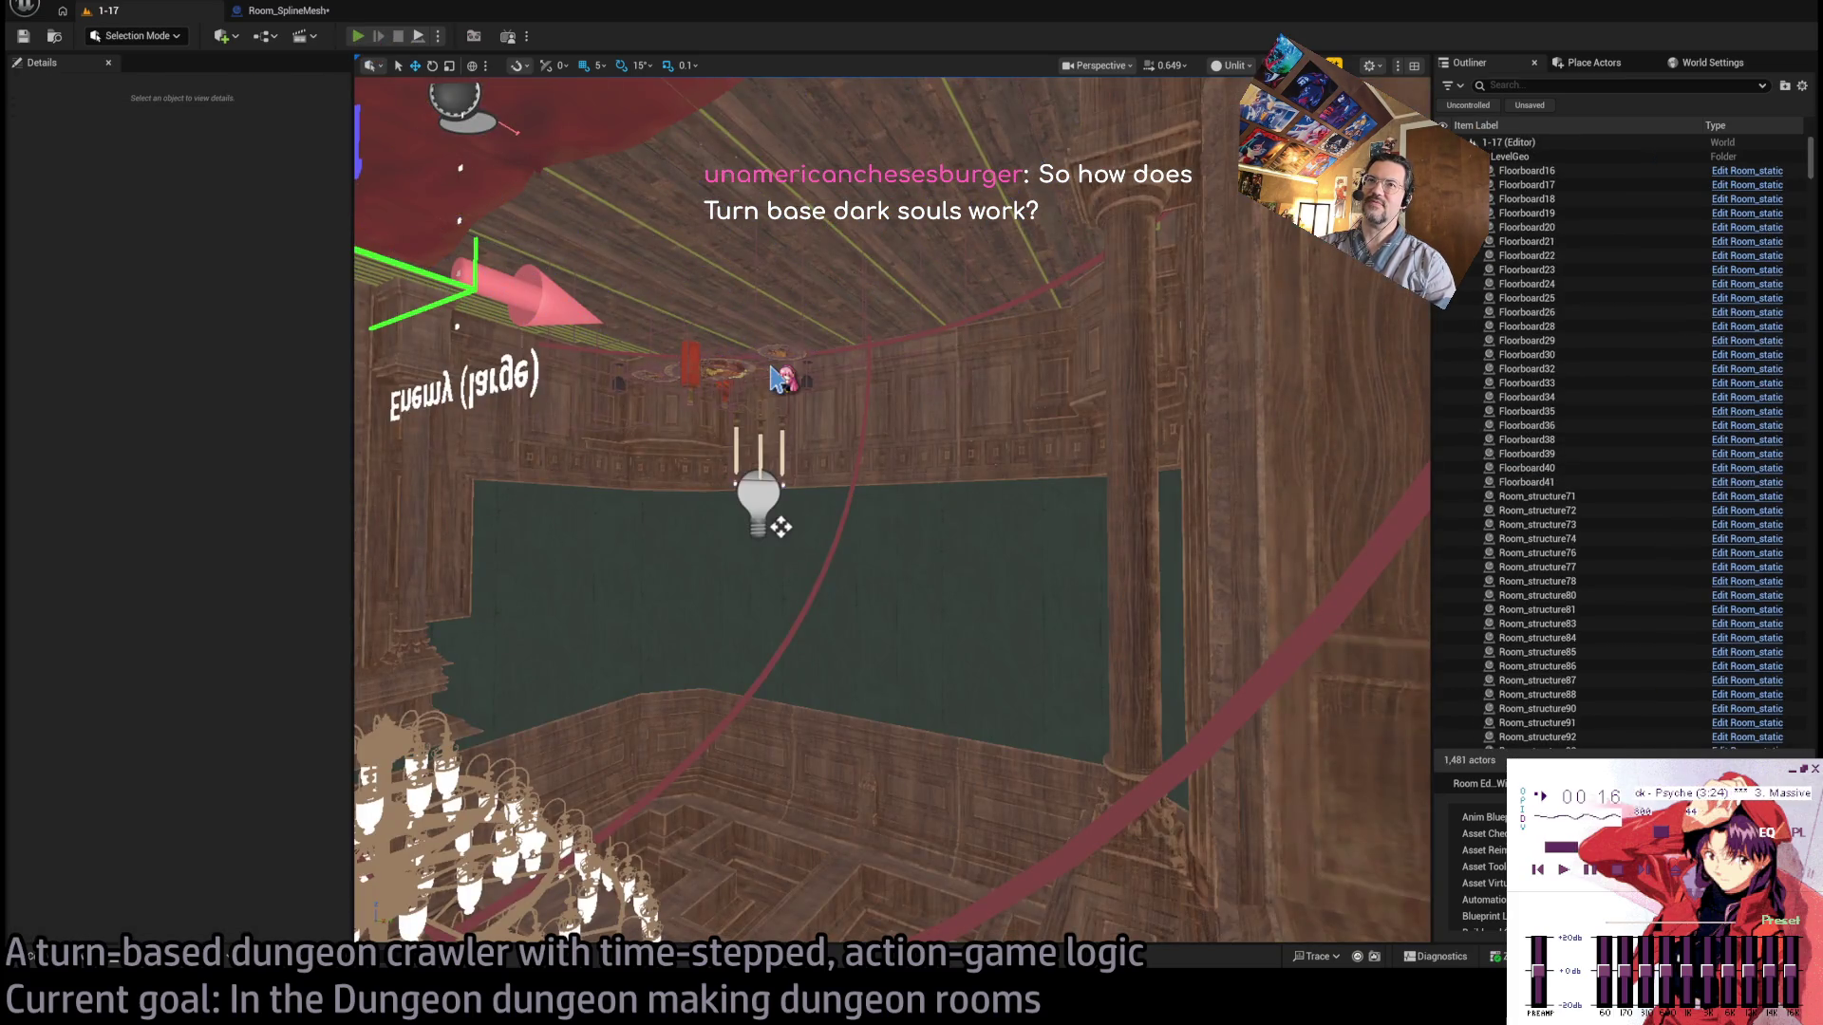
pyautogui.hotkey('alt', 'p')
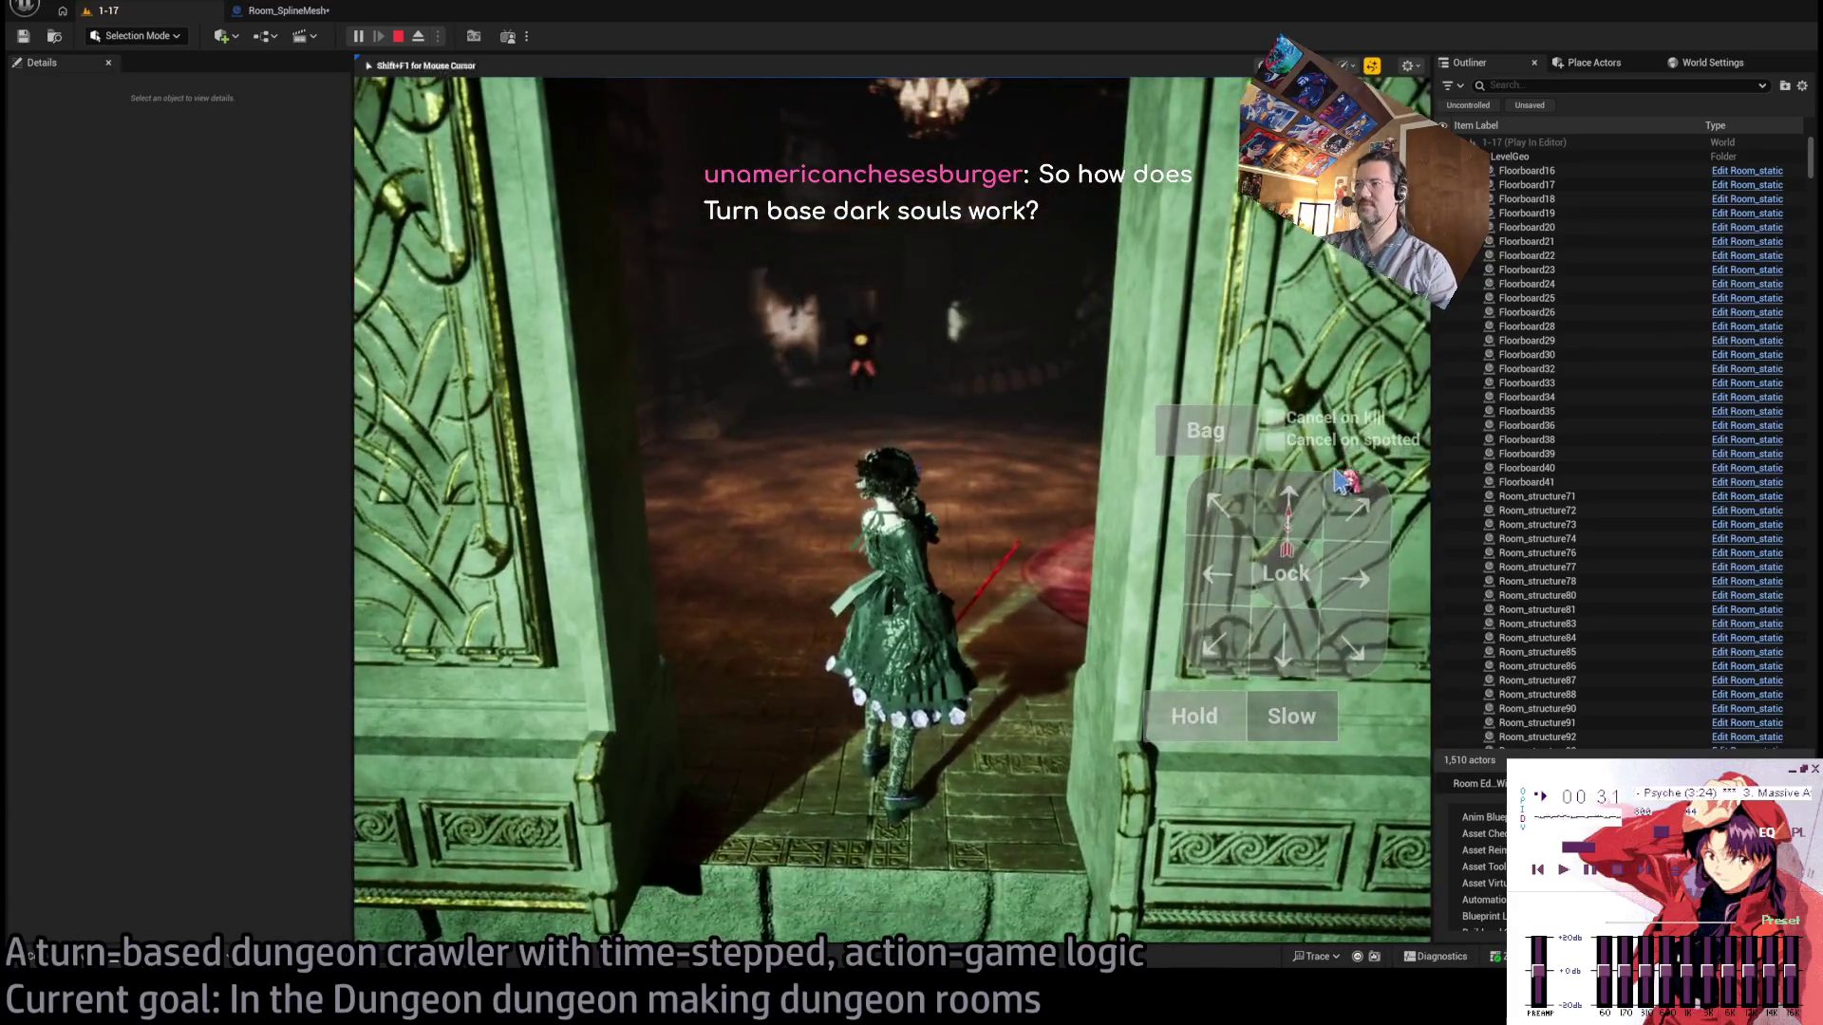
# Run the pending turn and shrink the Details and Outliner panels to enlarge the game view.
pyautogui.click(1339, 474)
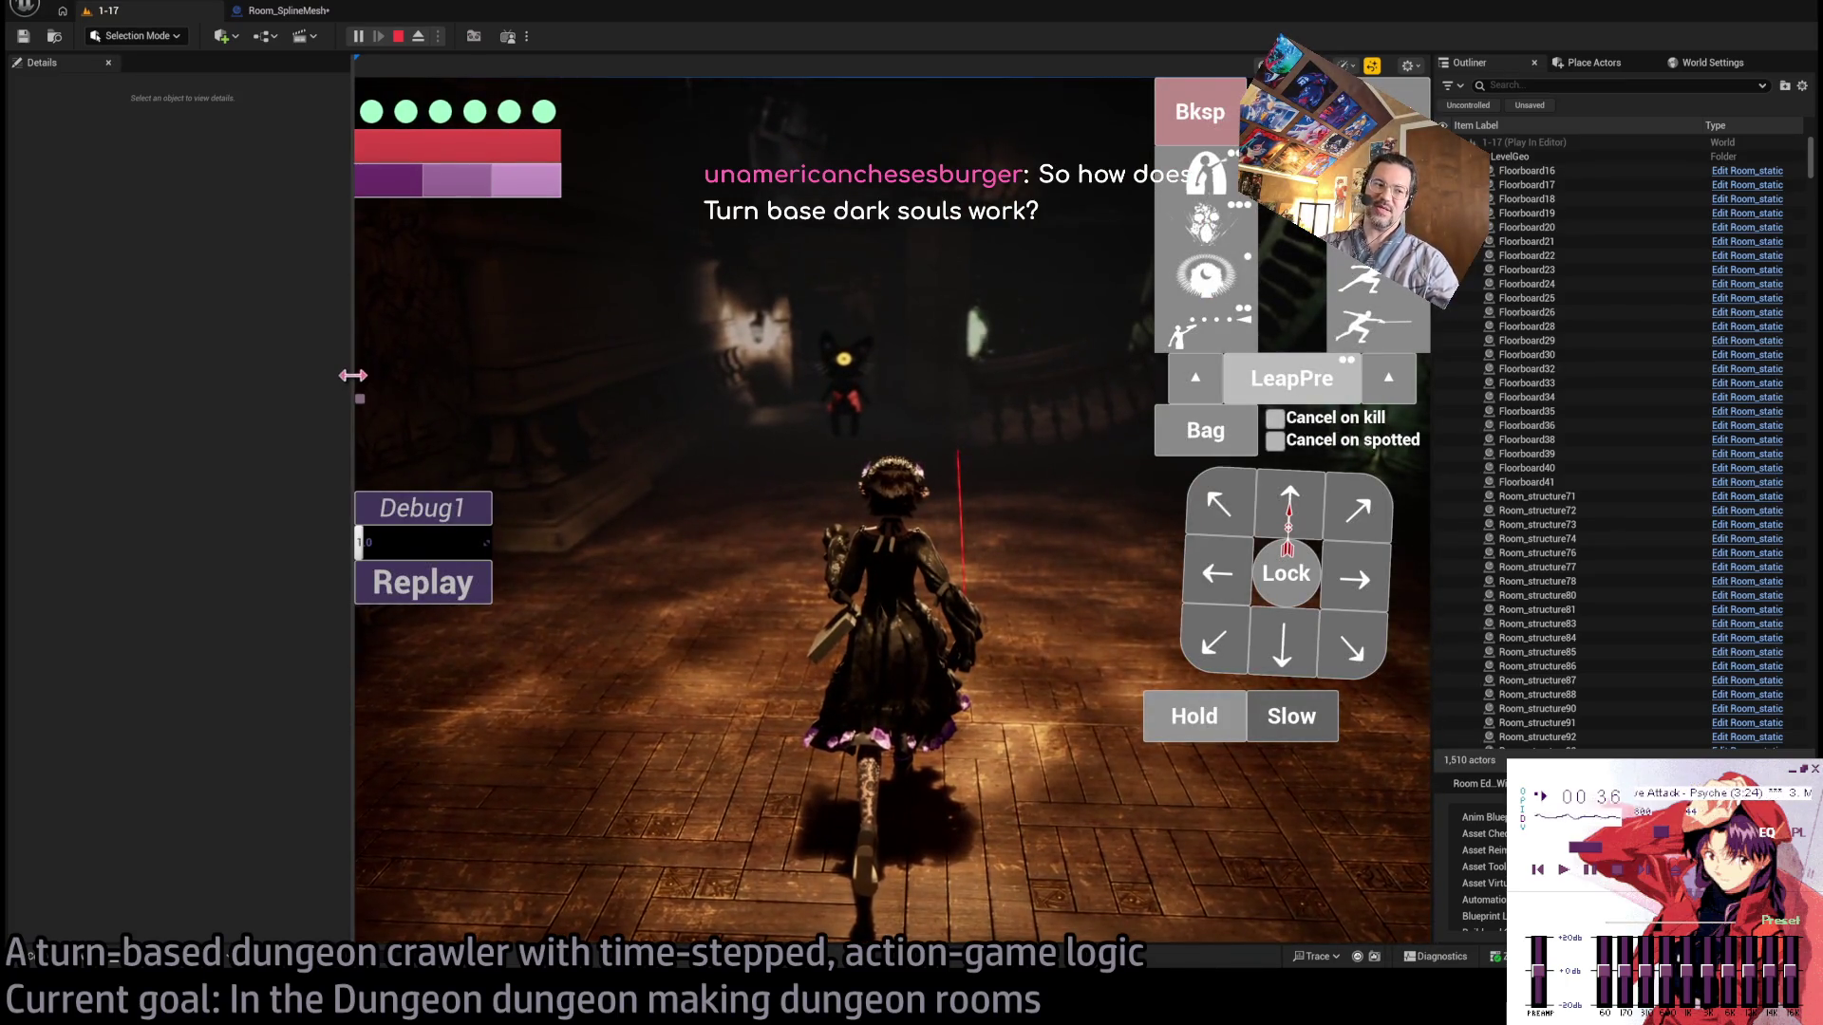
pyautogui.moveTo(352, 375); pyautogui.dragTo(101, 394)
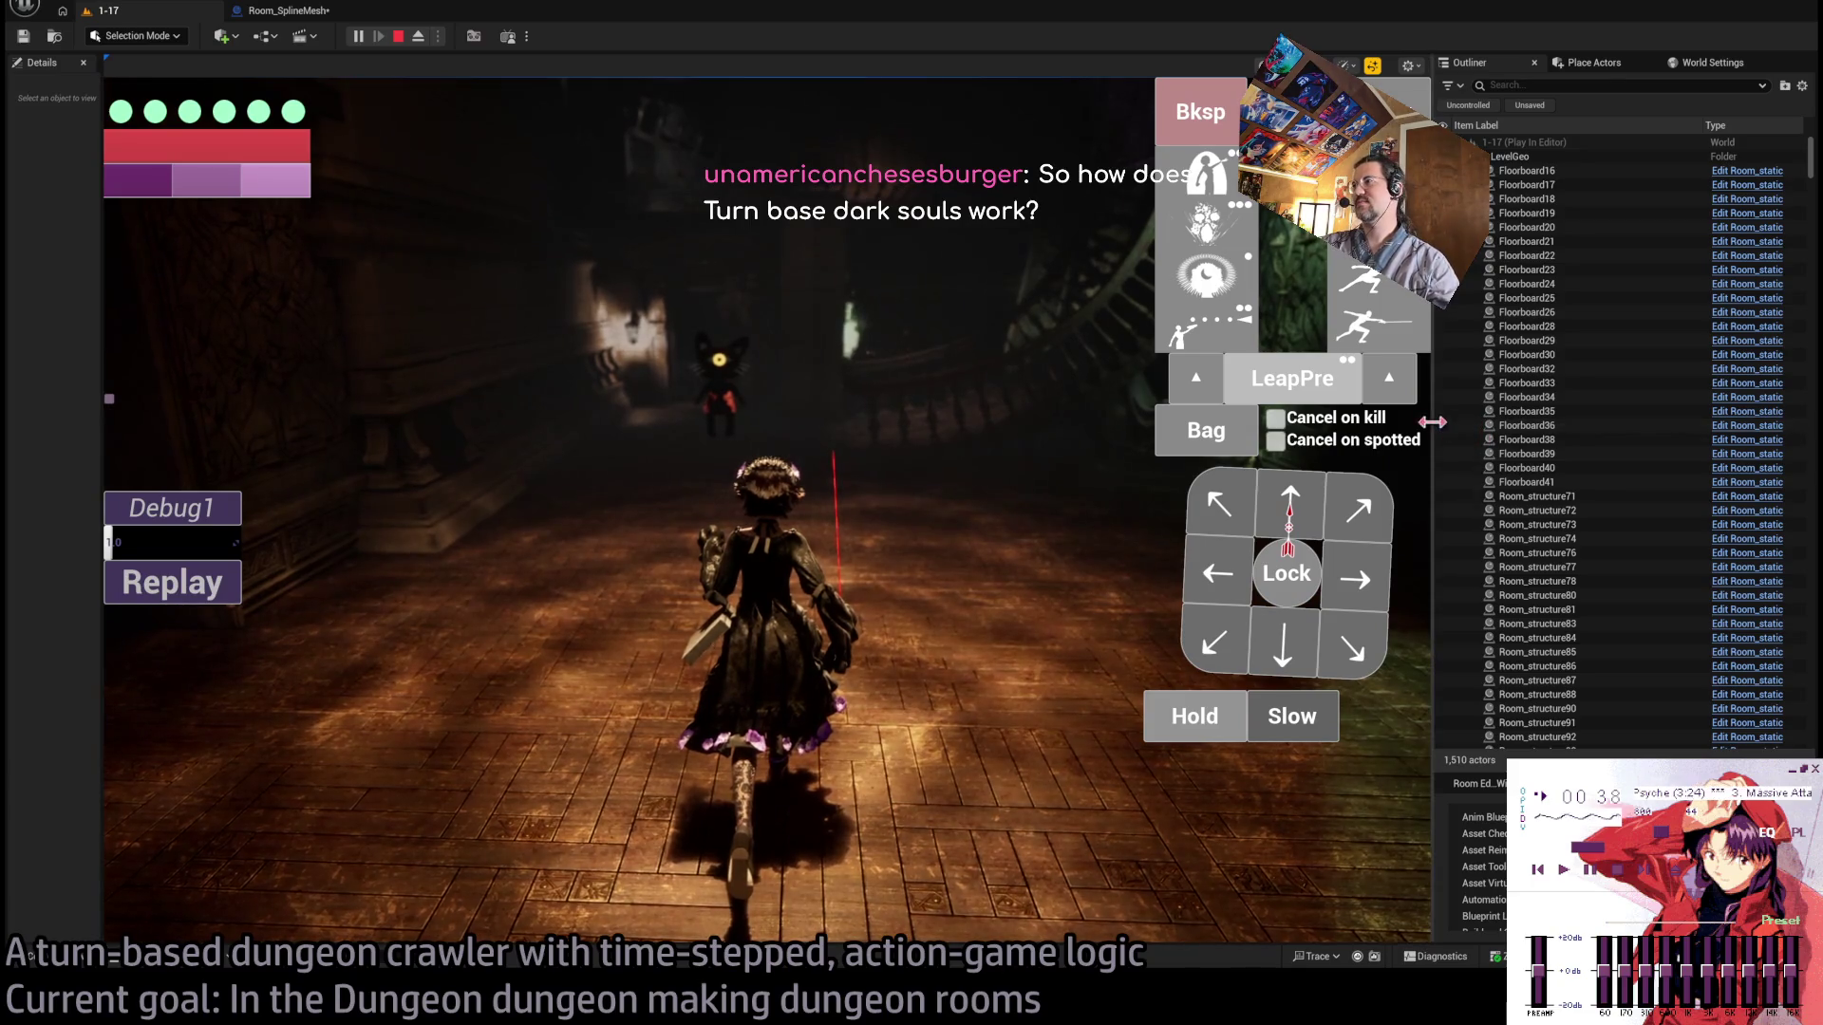
pyautogui.moveTo(1432, 421); pyautogui.dragTo(1741, 421)
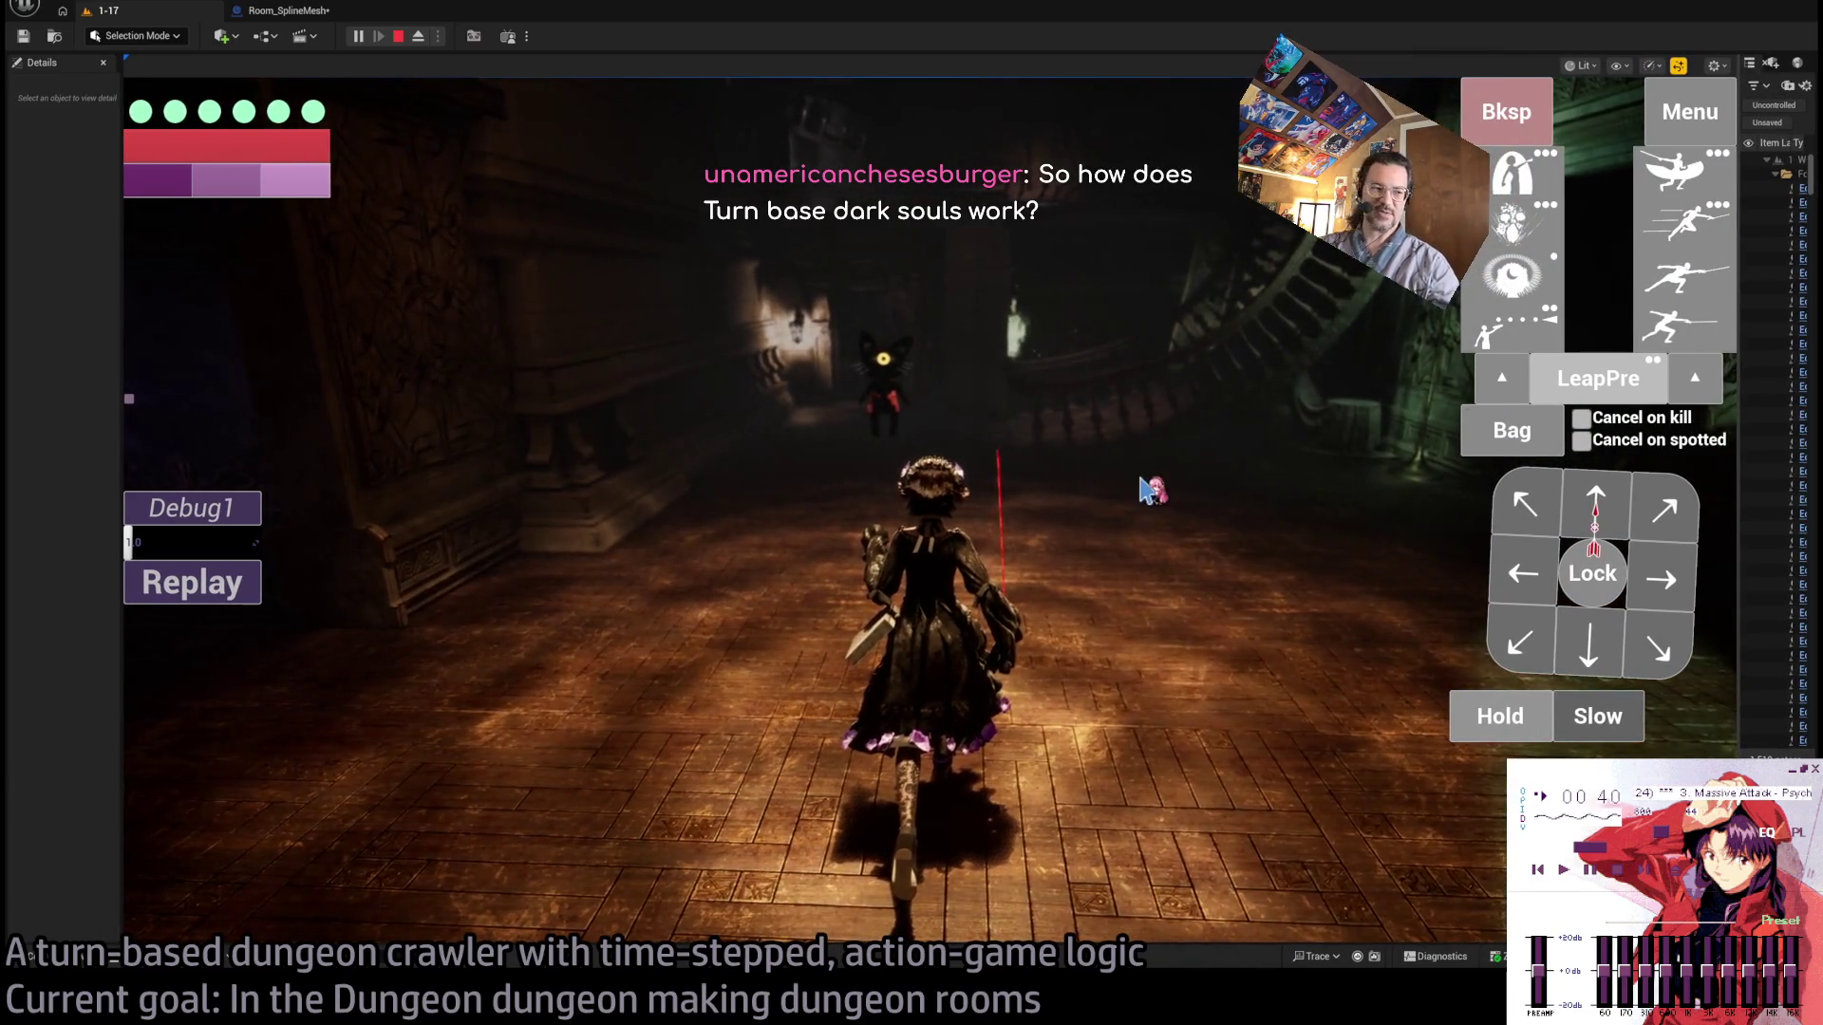
# Queue forward, left, back and two more forward moves, execute them, and lock onto the cat.
pyautogui.click(1586, 503)
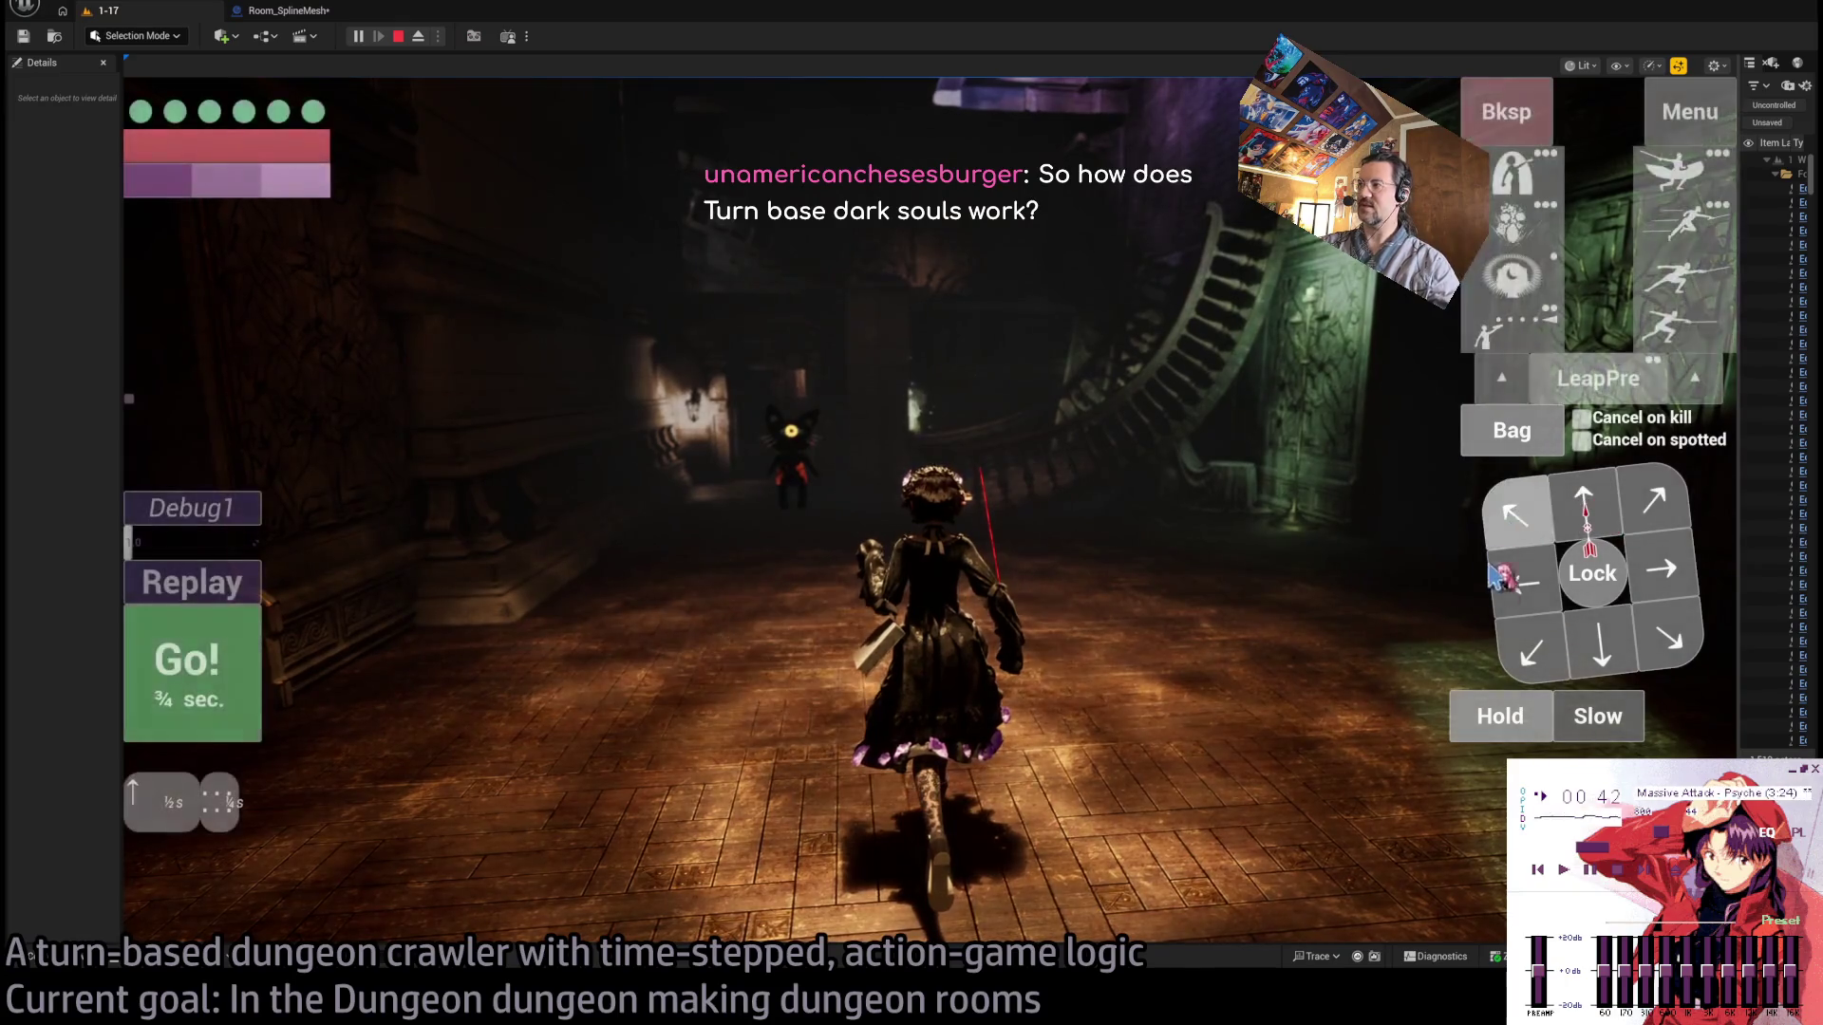
pyautogui.click(1523, 586)
pyautogui.click(1601, 650)
pyautogui.click(1584, 503)
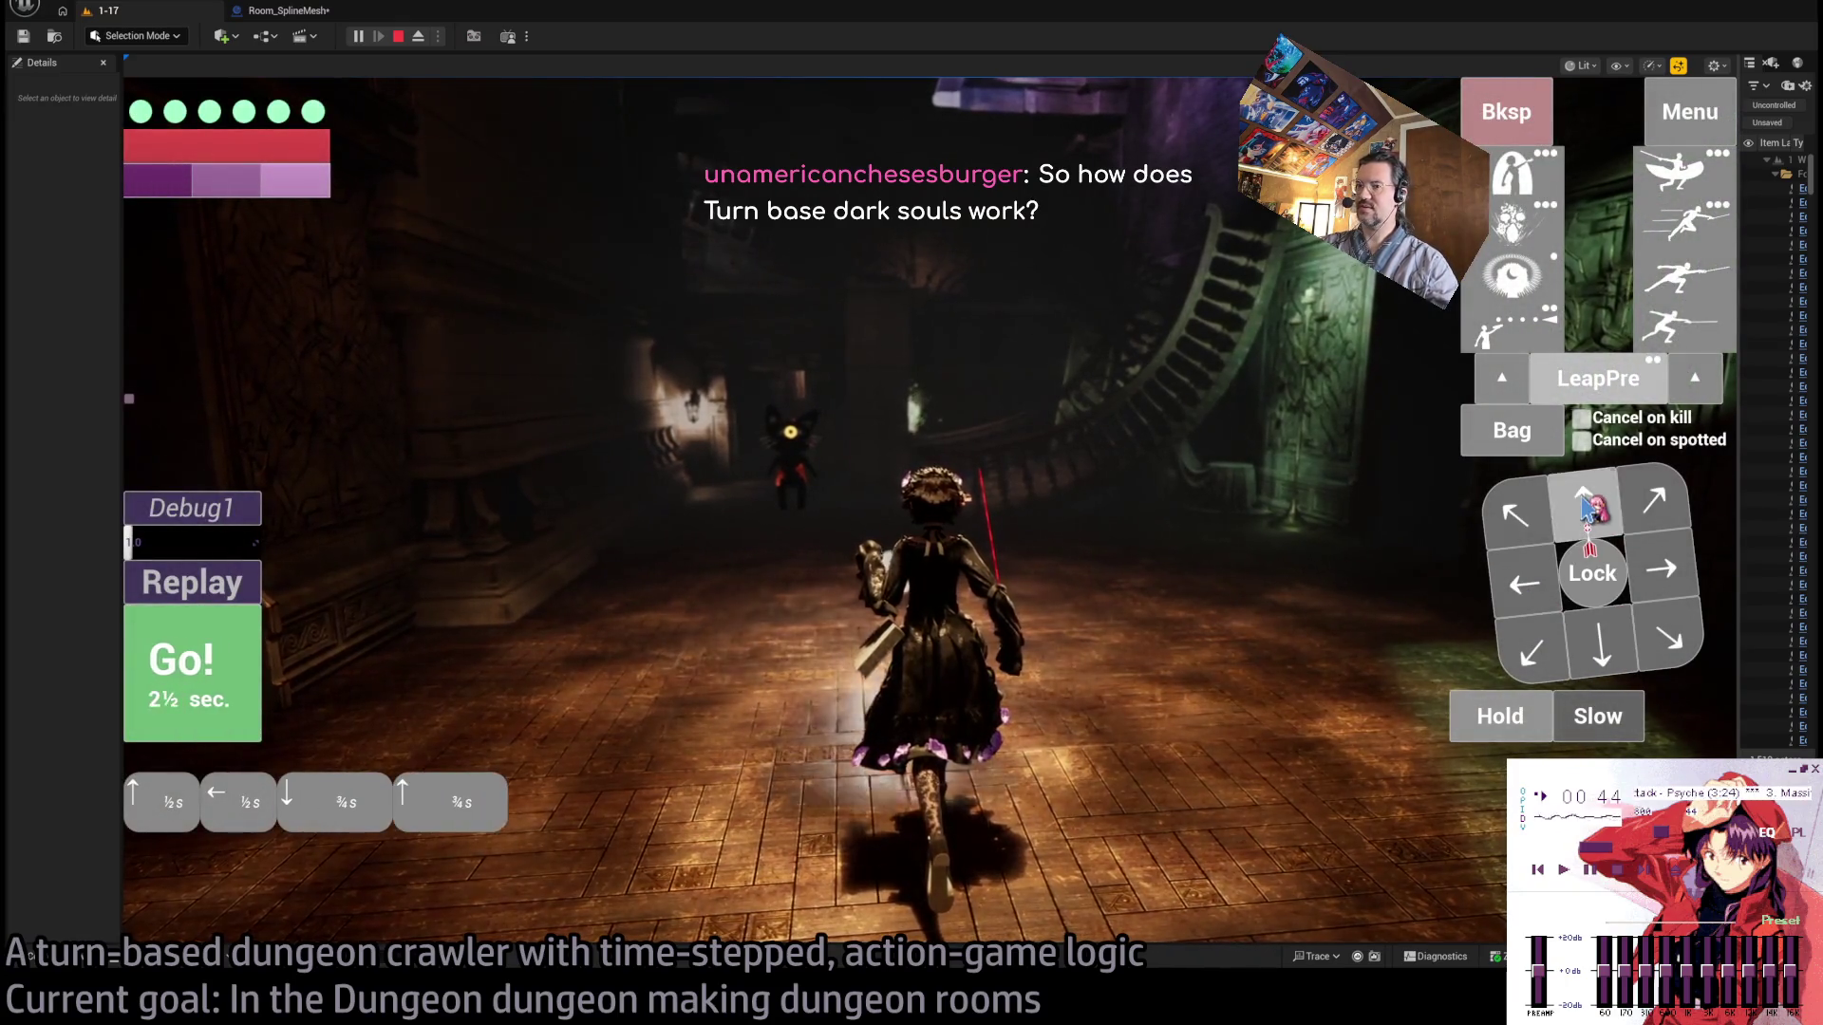
pyautogui.click(1584, 503)
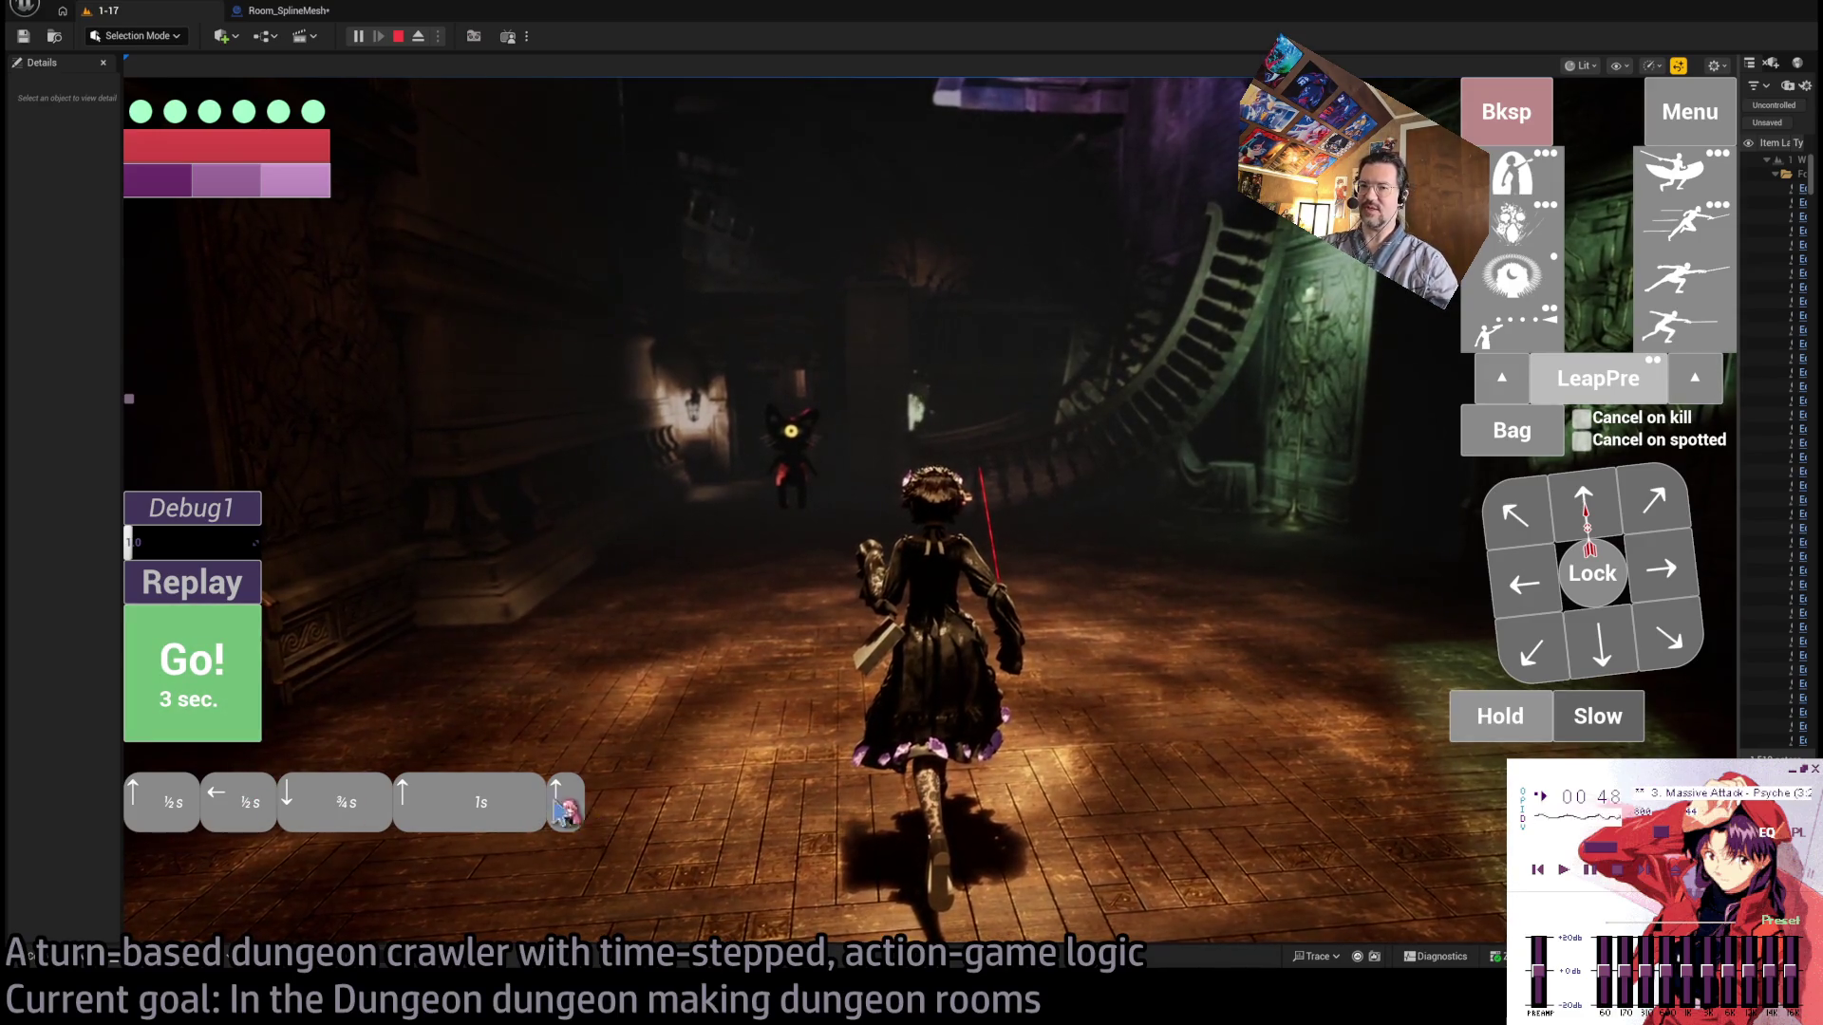
pyautogui.click(226, 655)
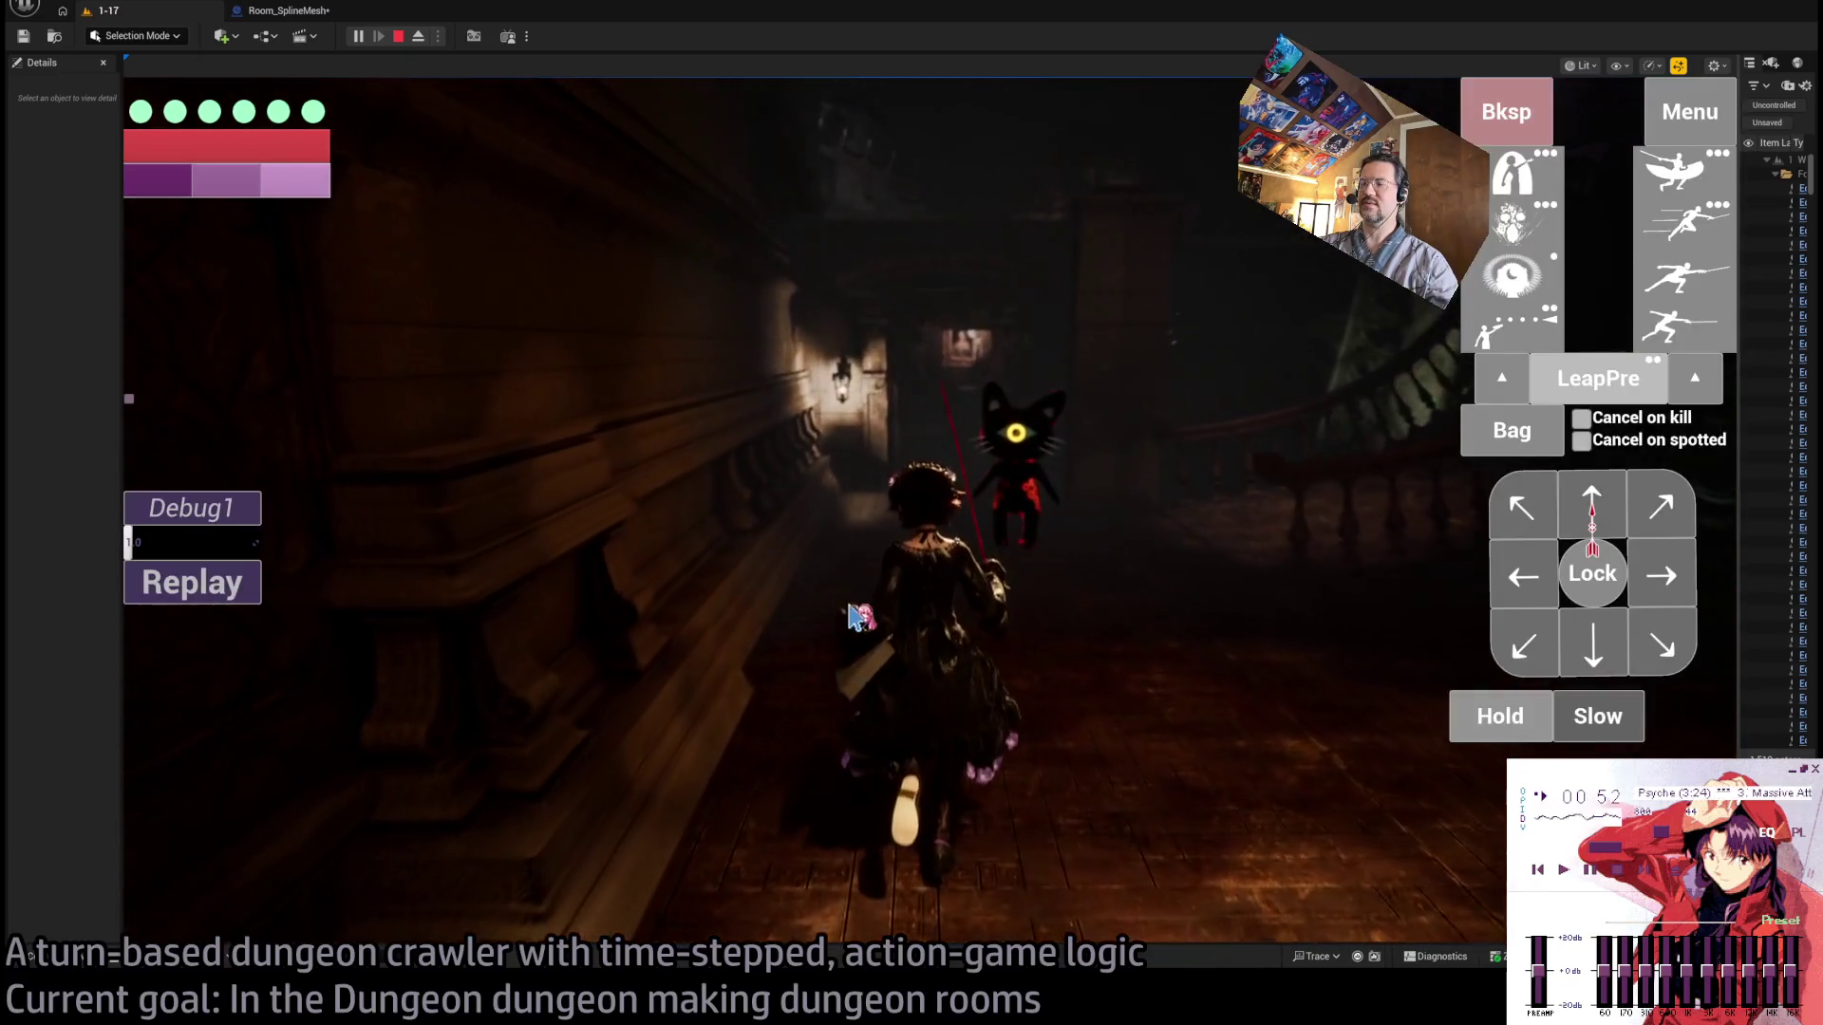
pyautogui.click(1592, 567)
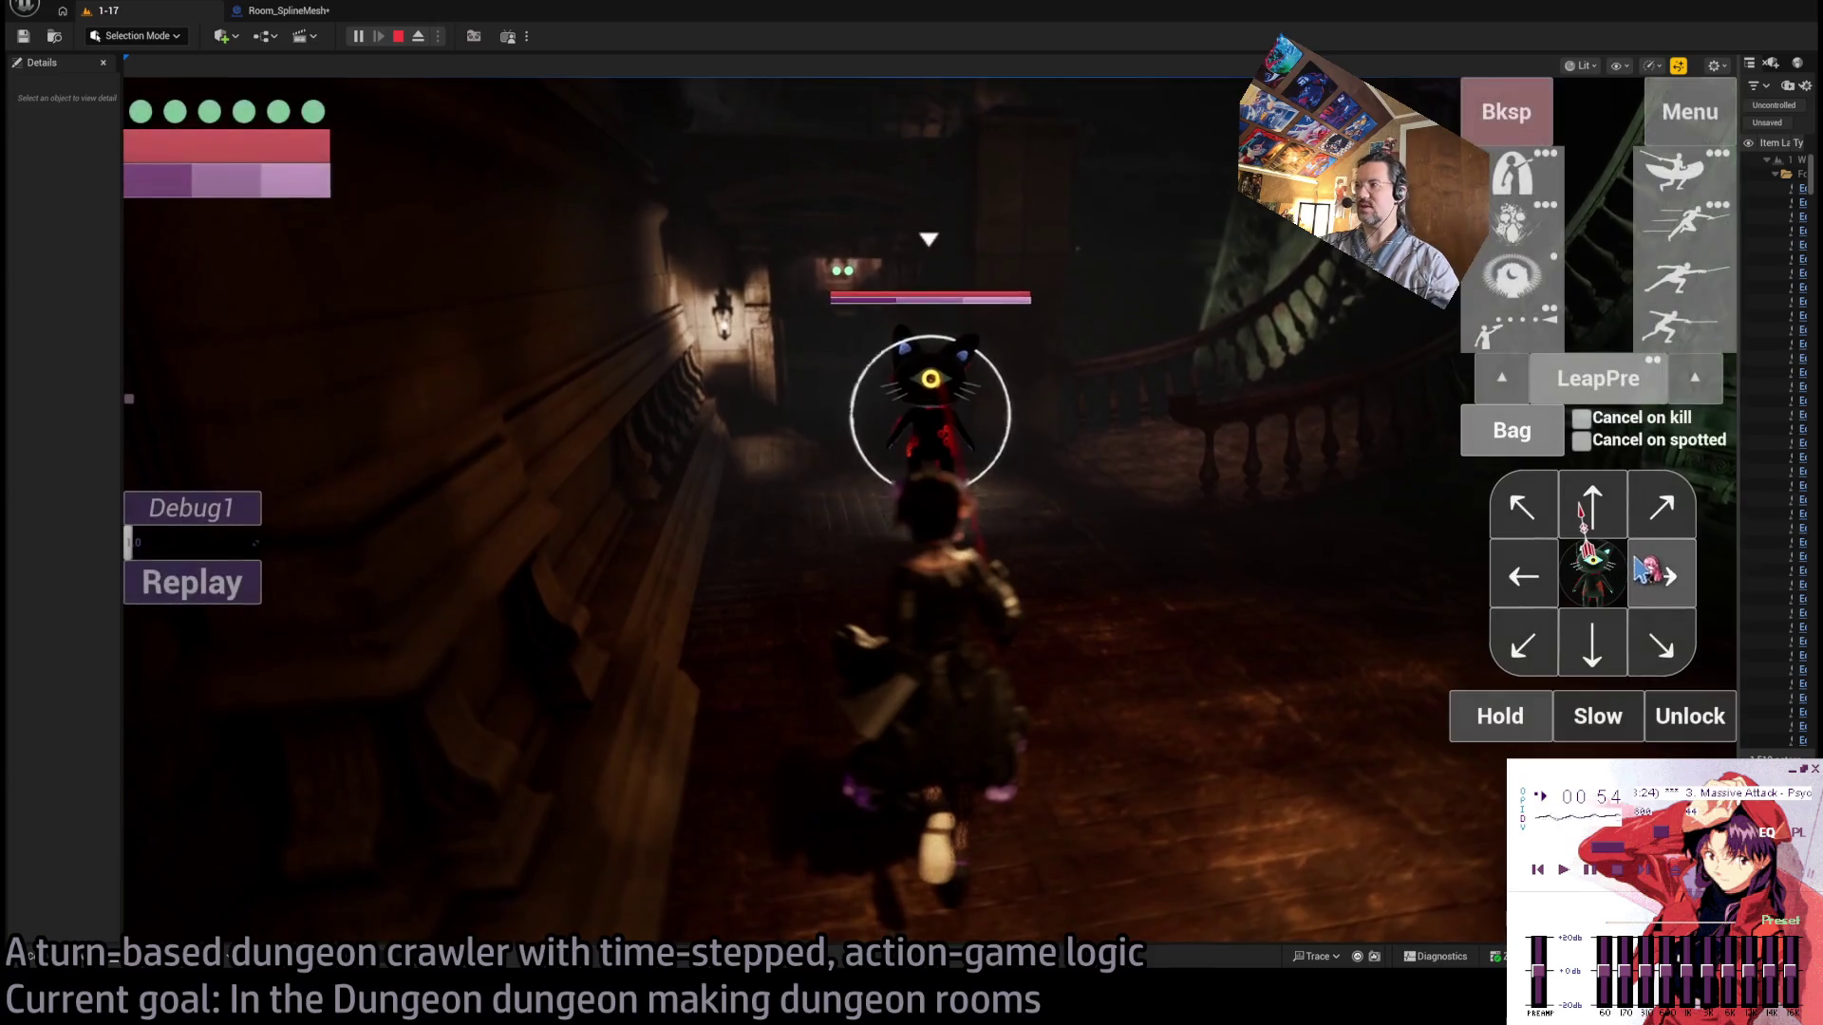
# Step toward the cat, then queue a leaping thrust plus light combo and execute the attack.
pyautogui.click(1586, 508)
pyautogui.press('space')
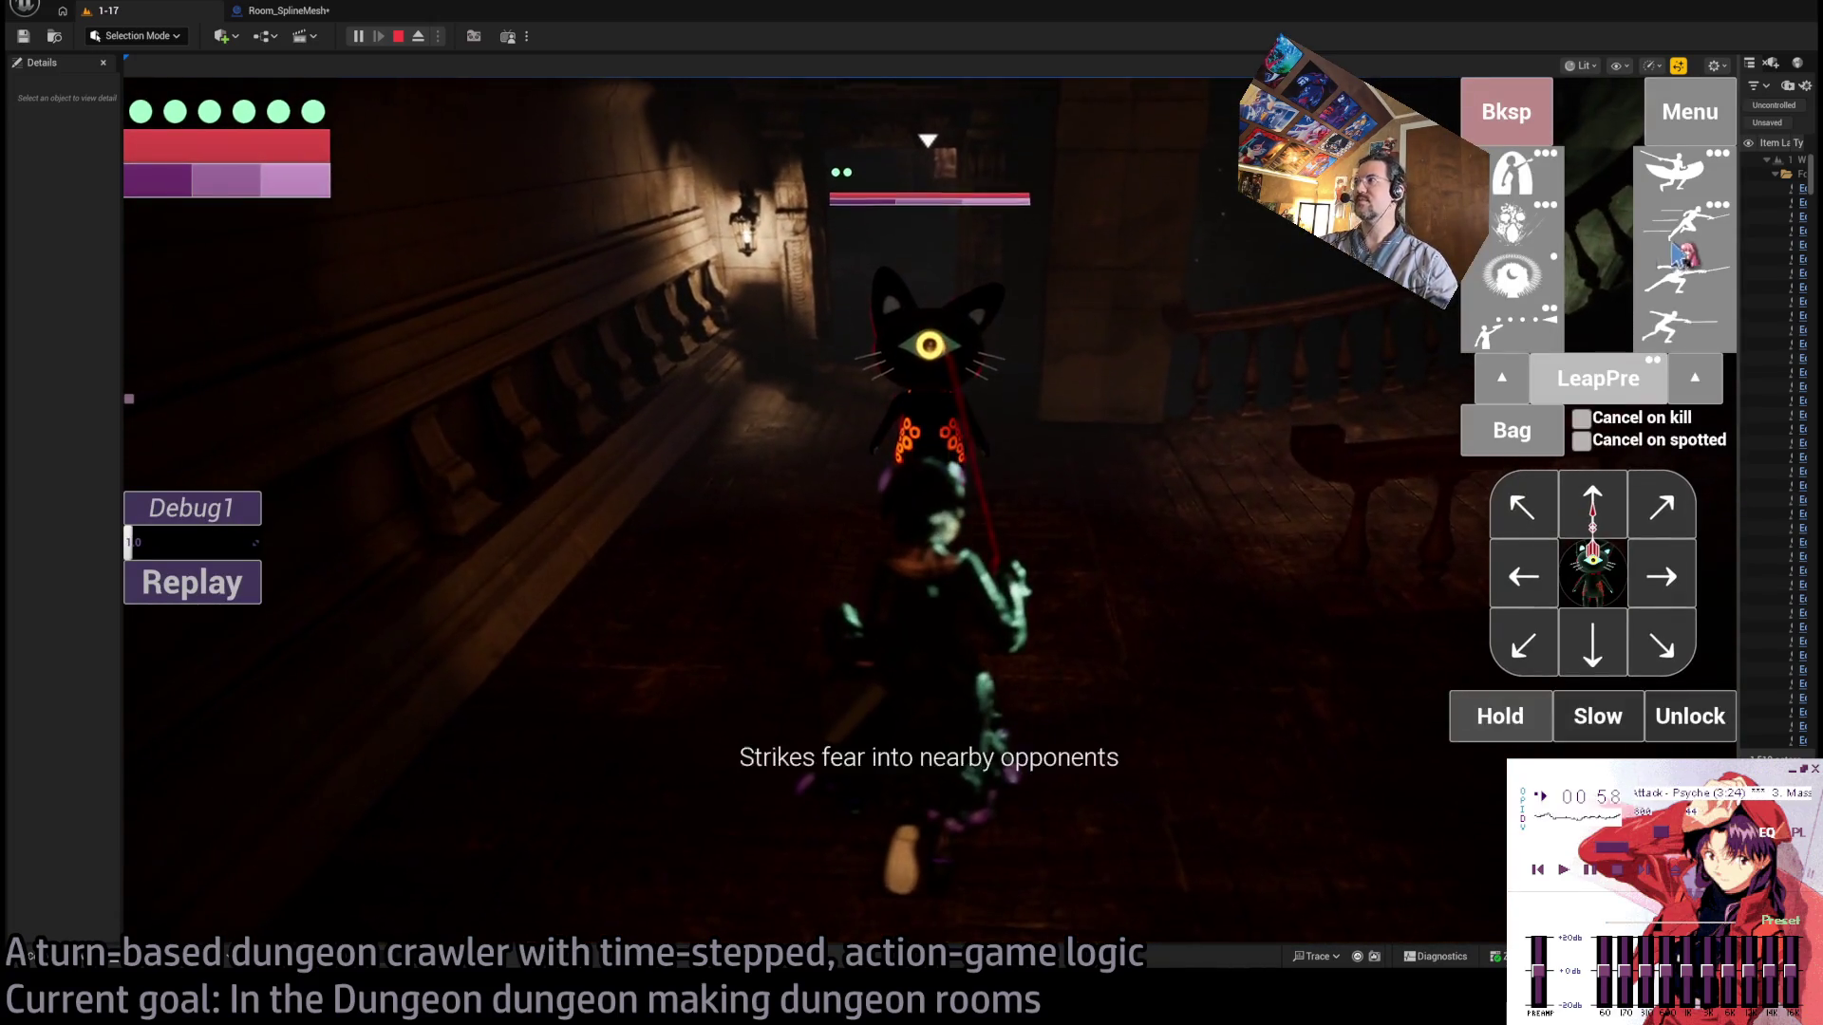
pyautogui.click(1706, 239)
pyautogui.click(1682, 328)
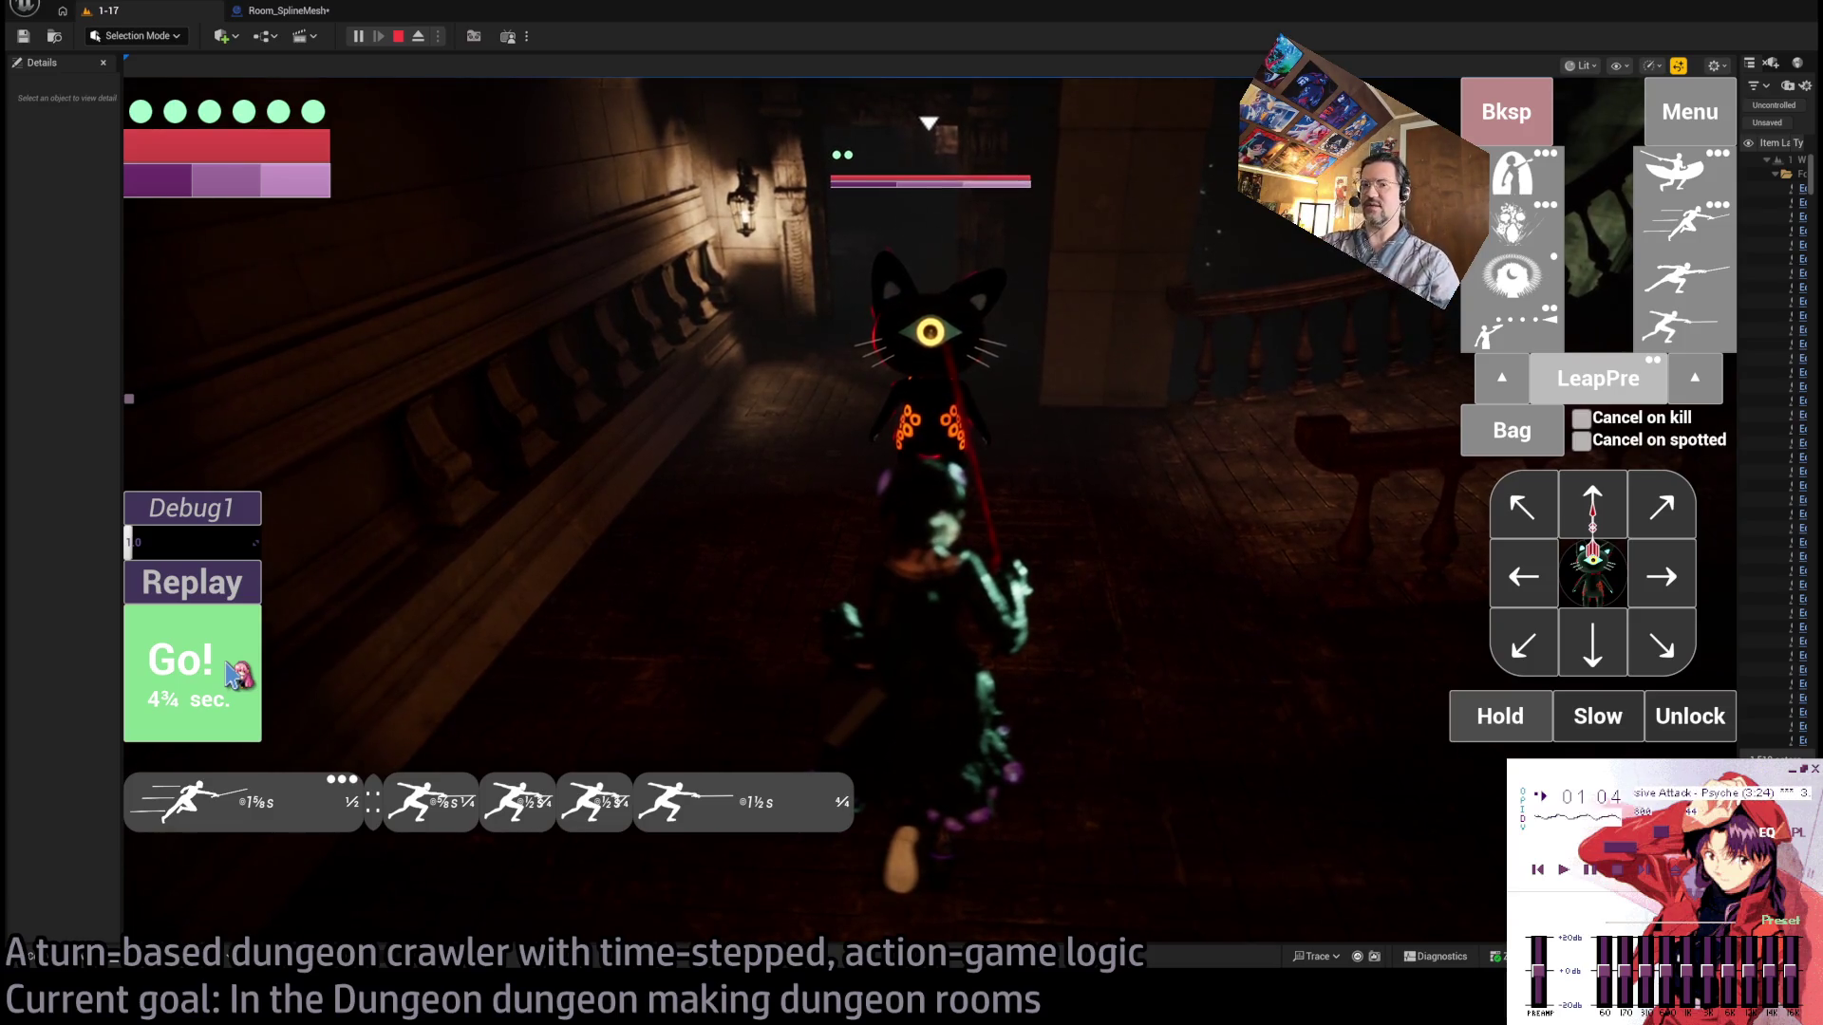
pyautogui.click(232, 676)
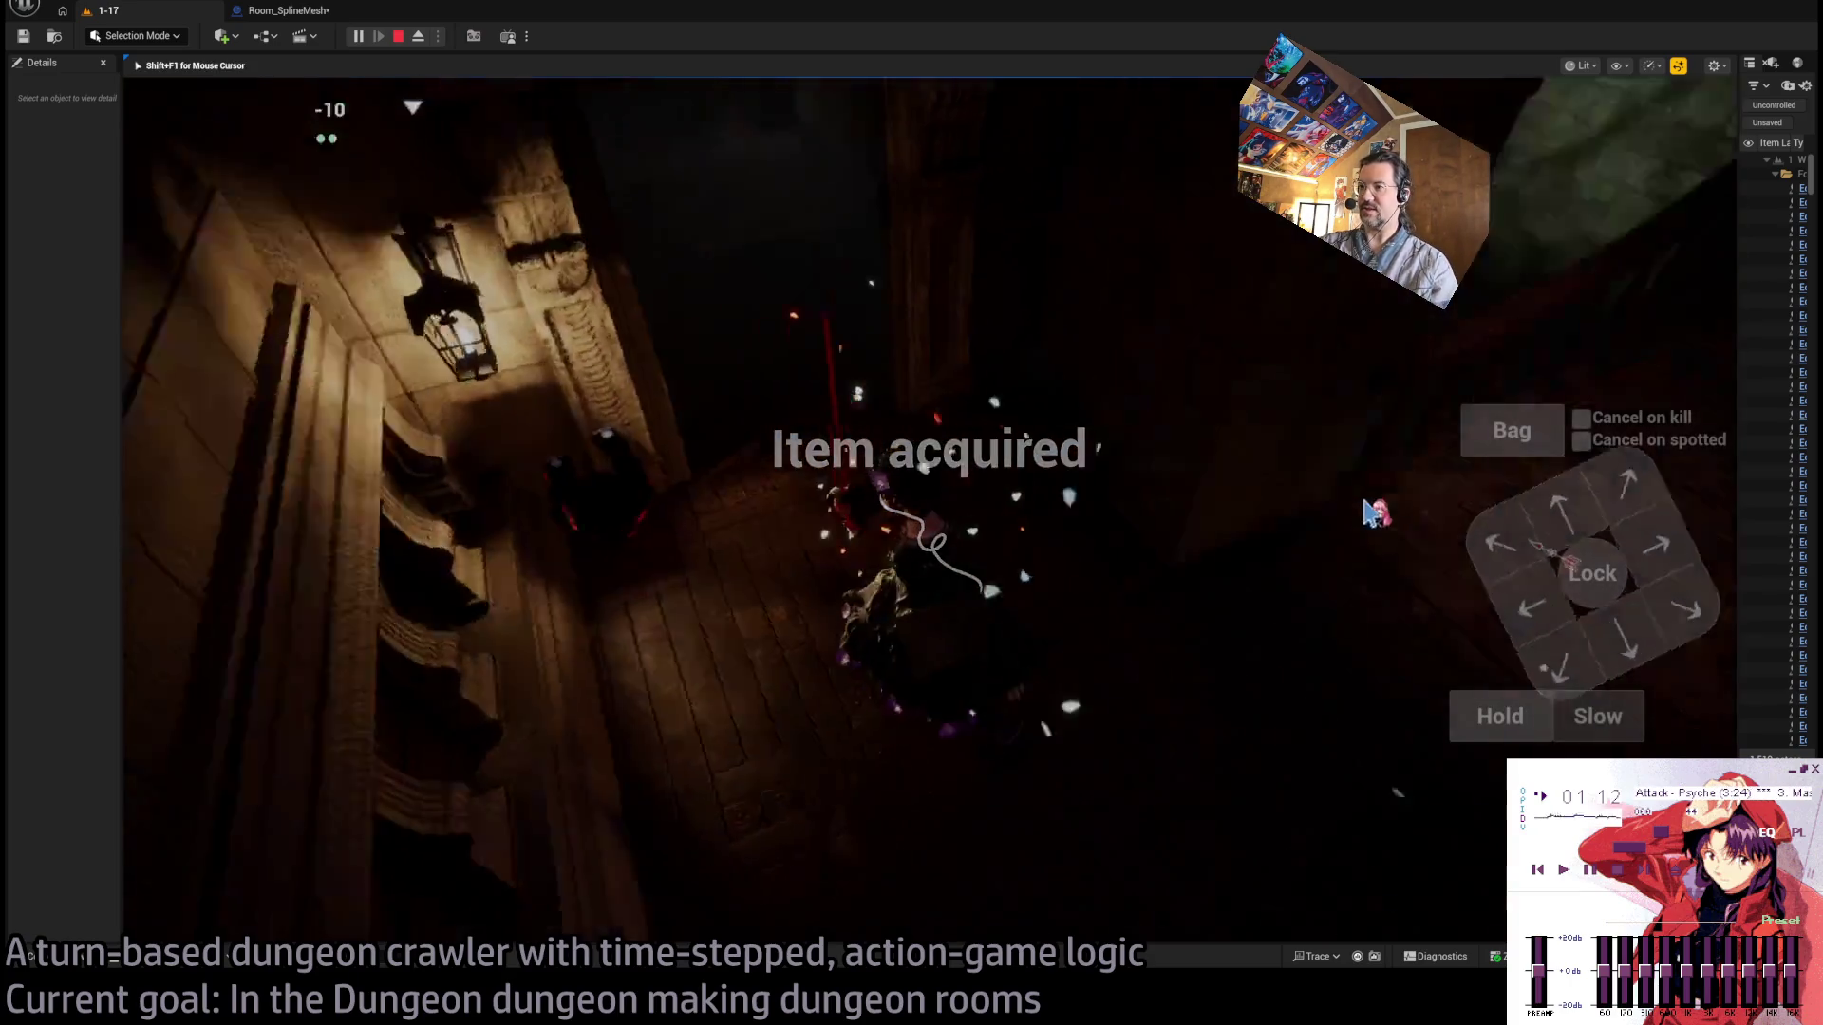
# Advance through the corridor and down the stairs to the next monster, then eject to a free camera.
pyautogui.click(1581, 522)
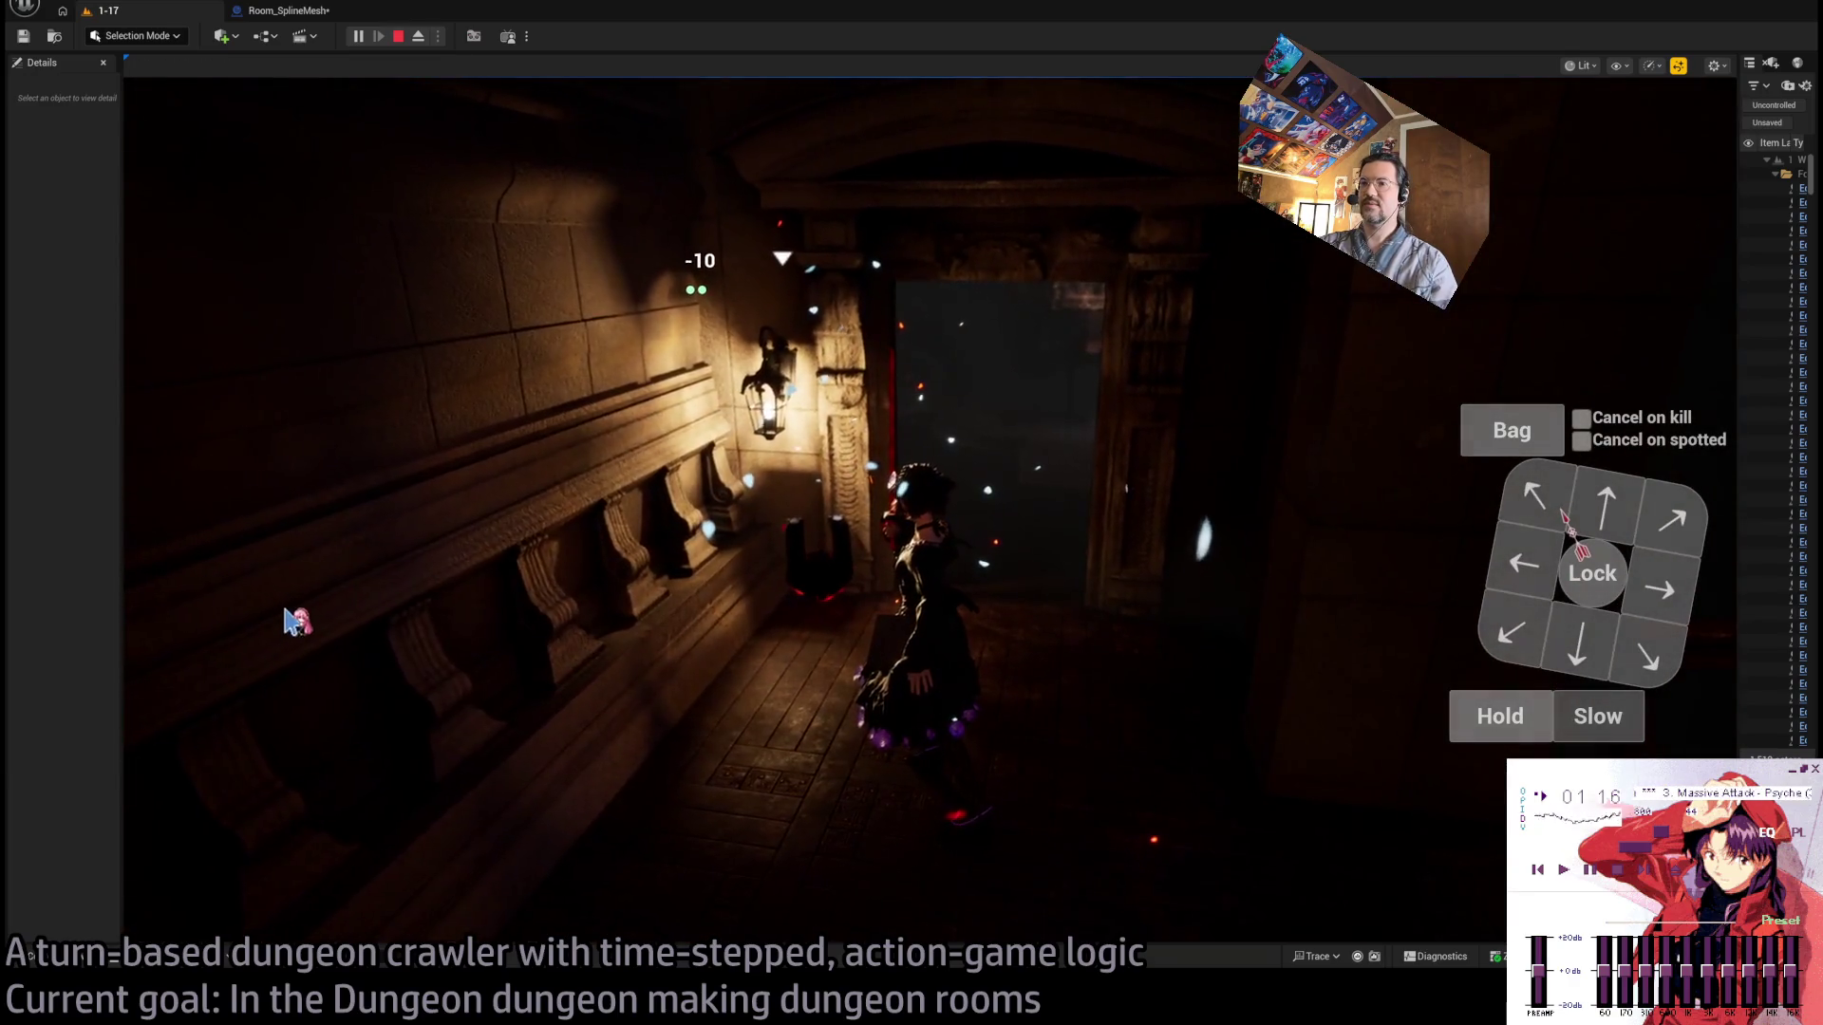
pyautogui.click(248, 640)
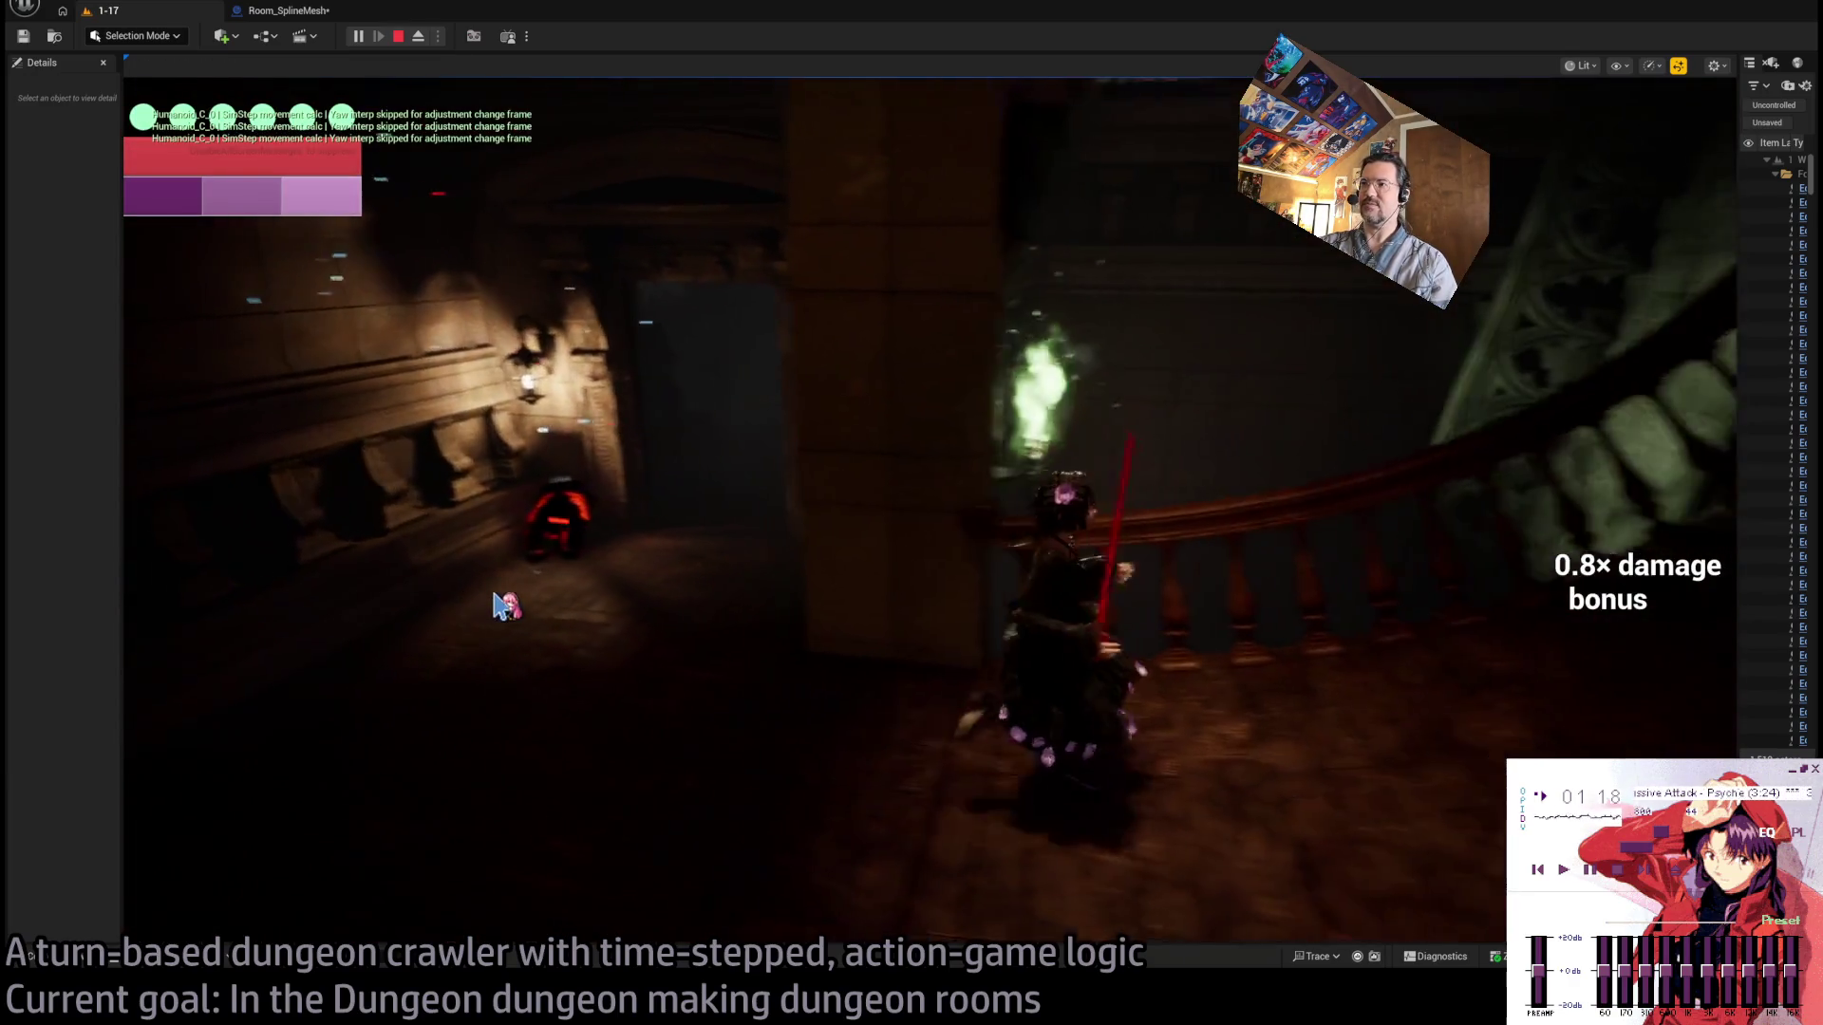
pyautogui.click(496, 605)
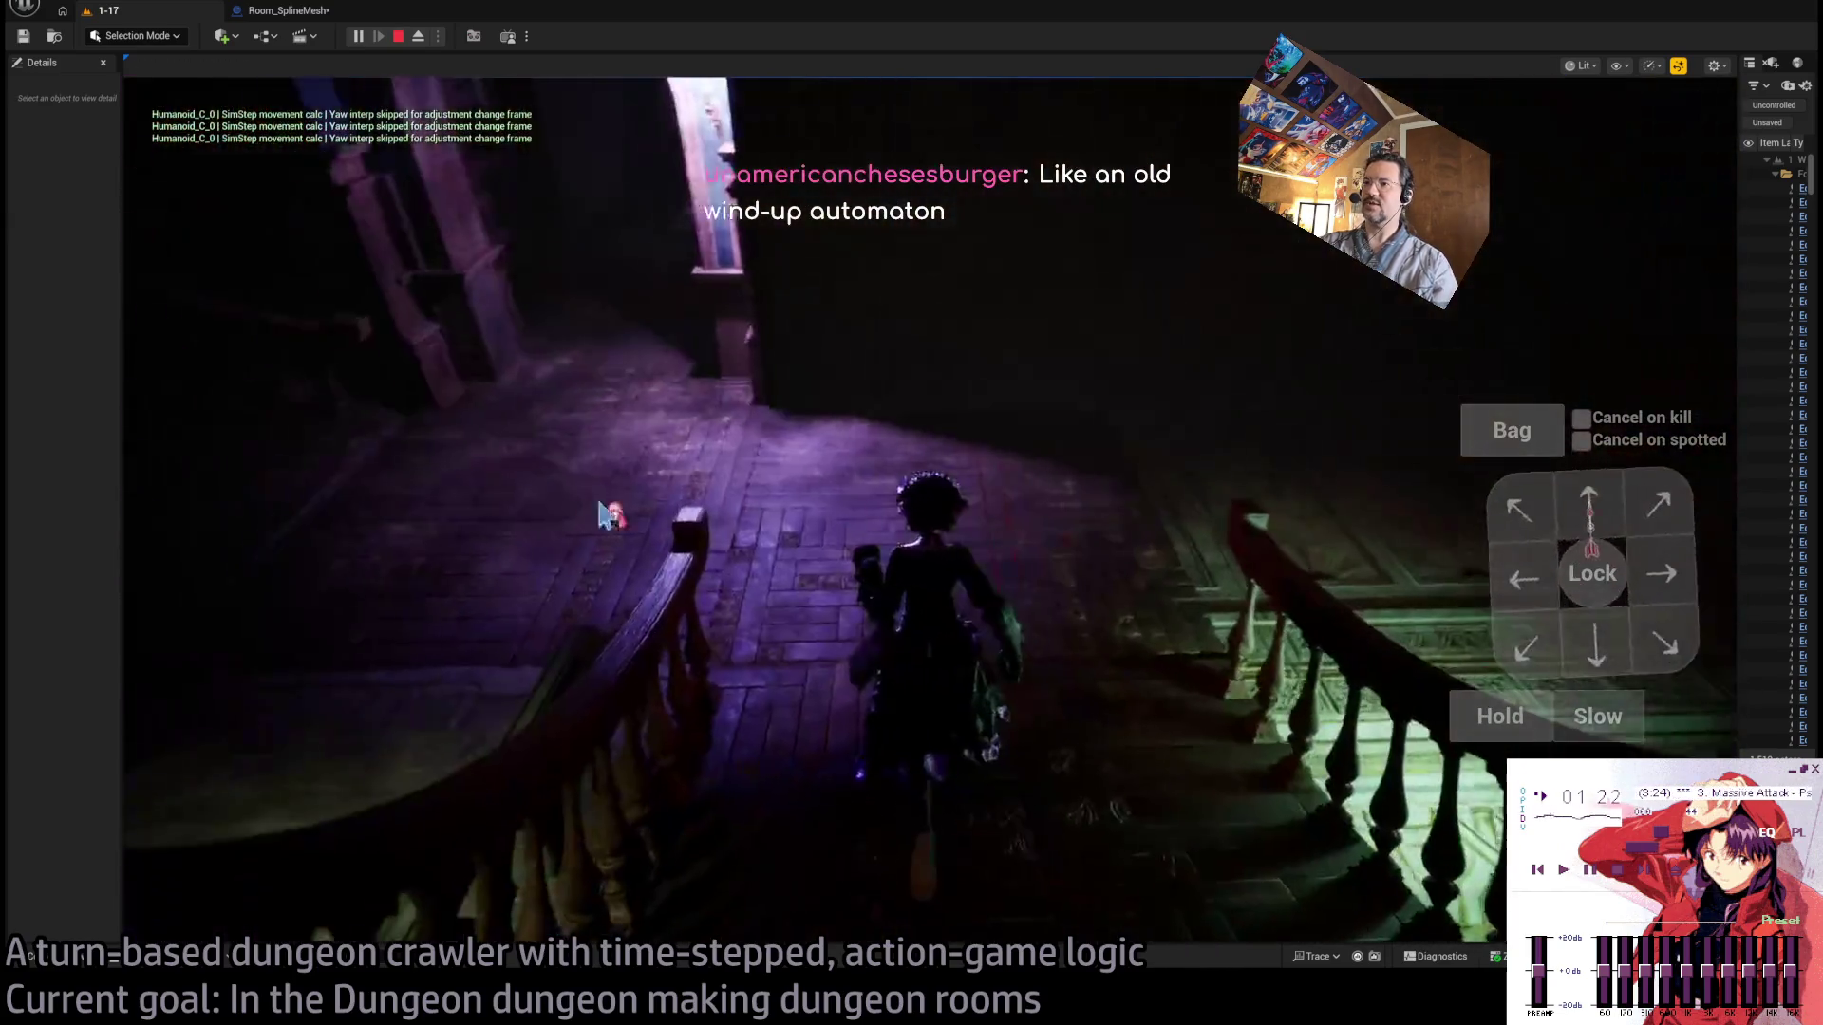
pyautogui.click(1614, 516)
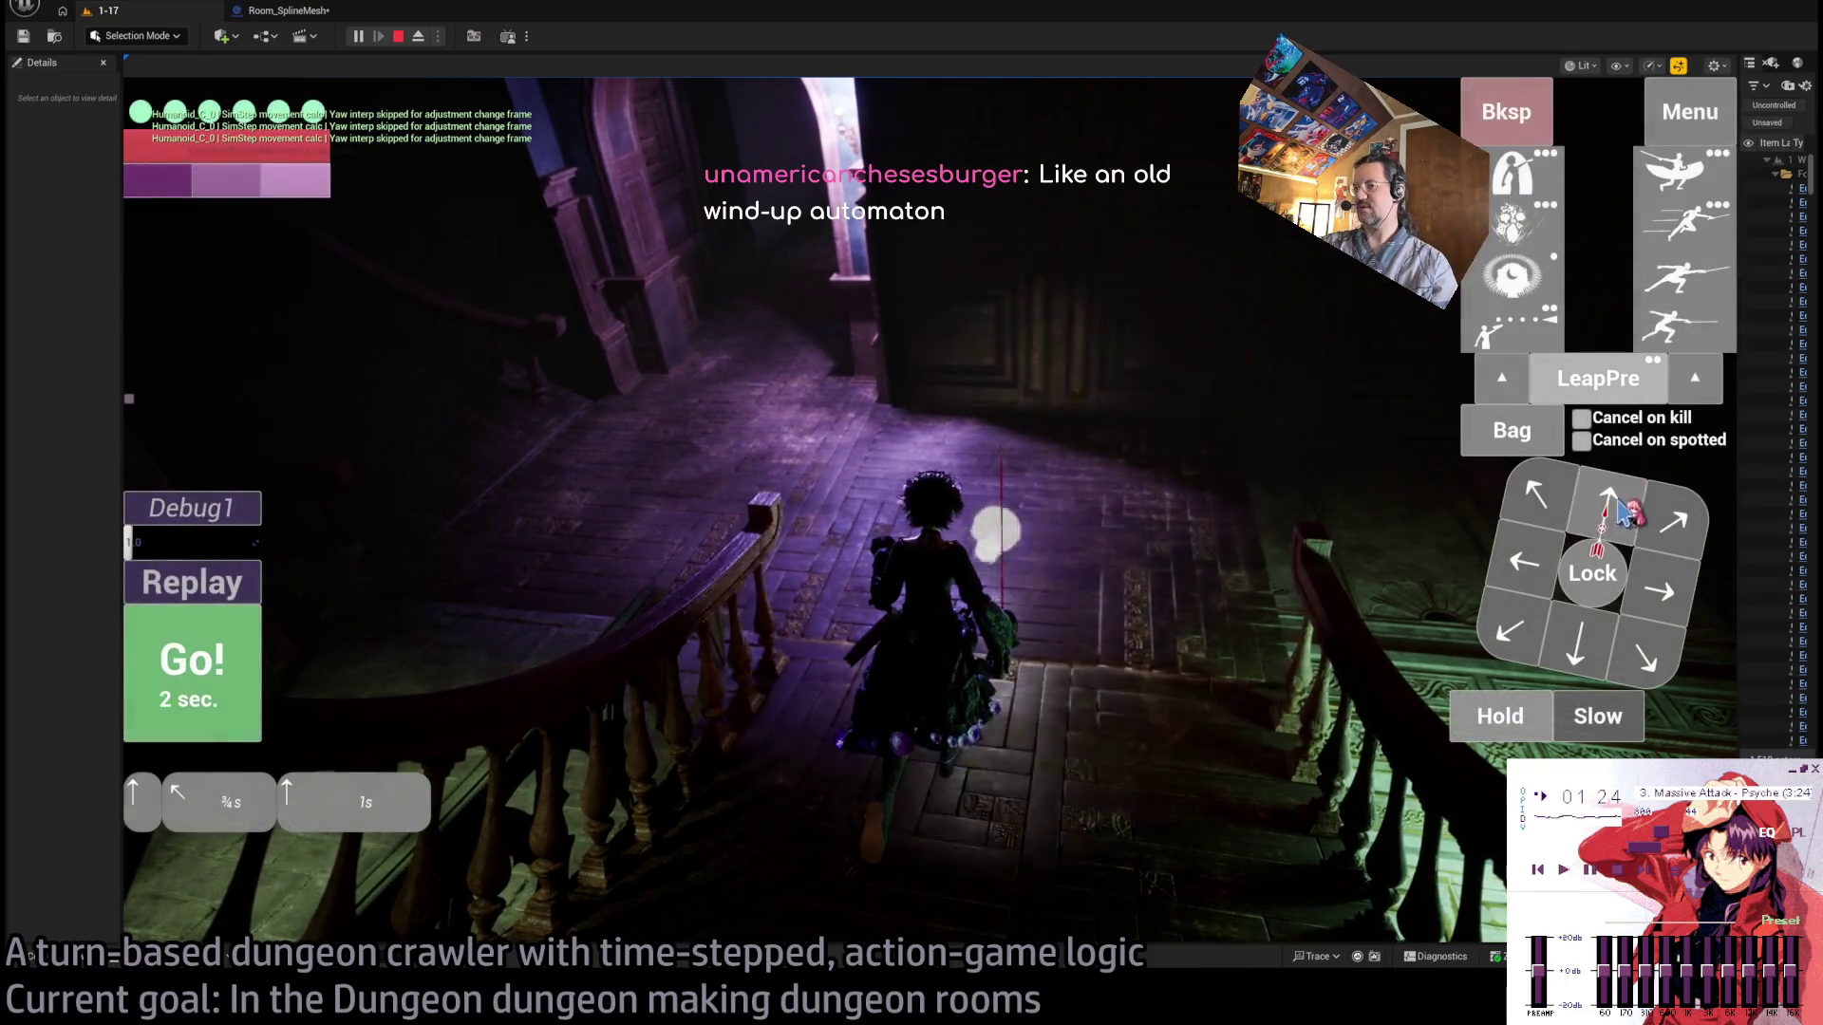
pyautogui.click(196, 700)
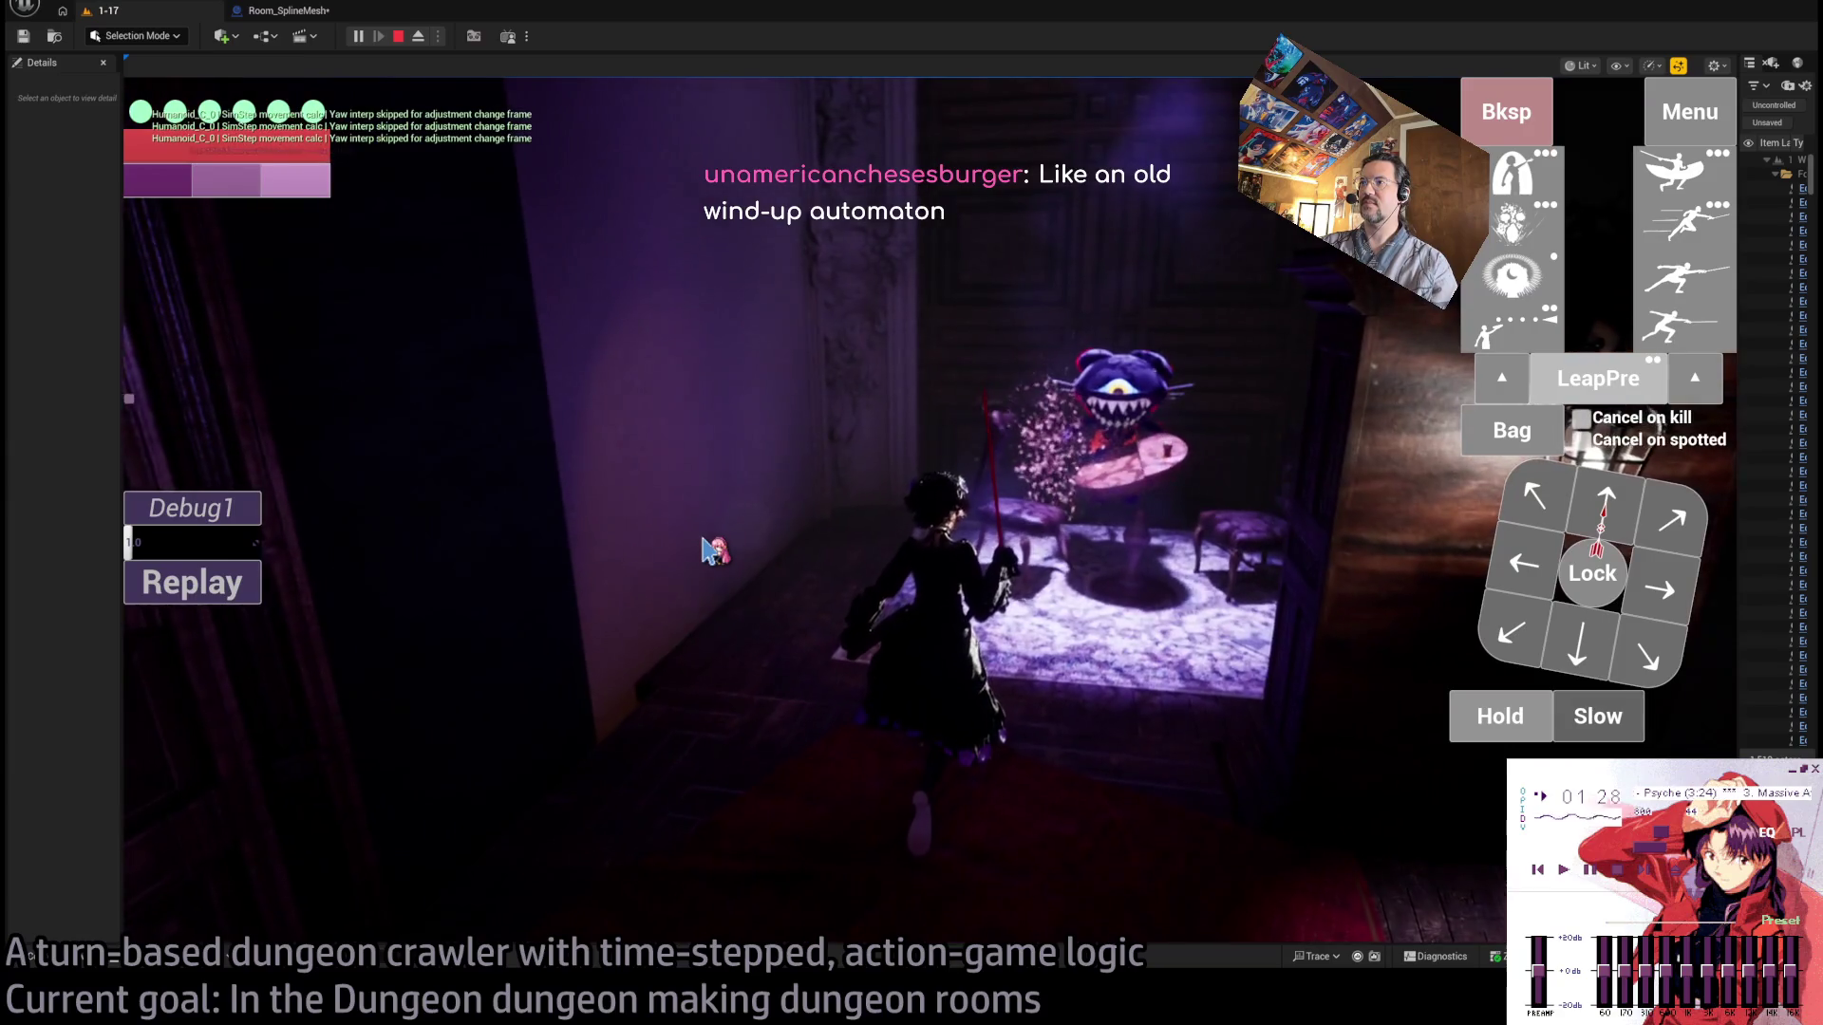
pyautogui.click(710, 551)
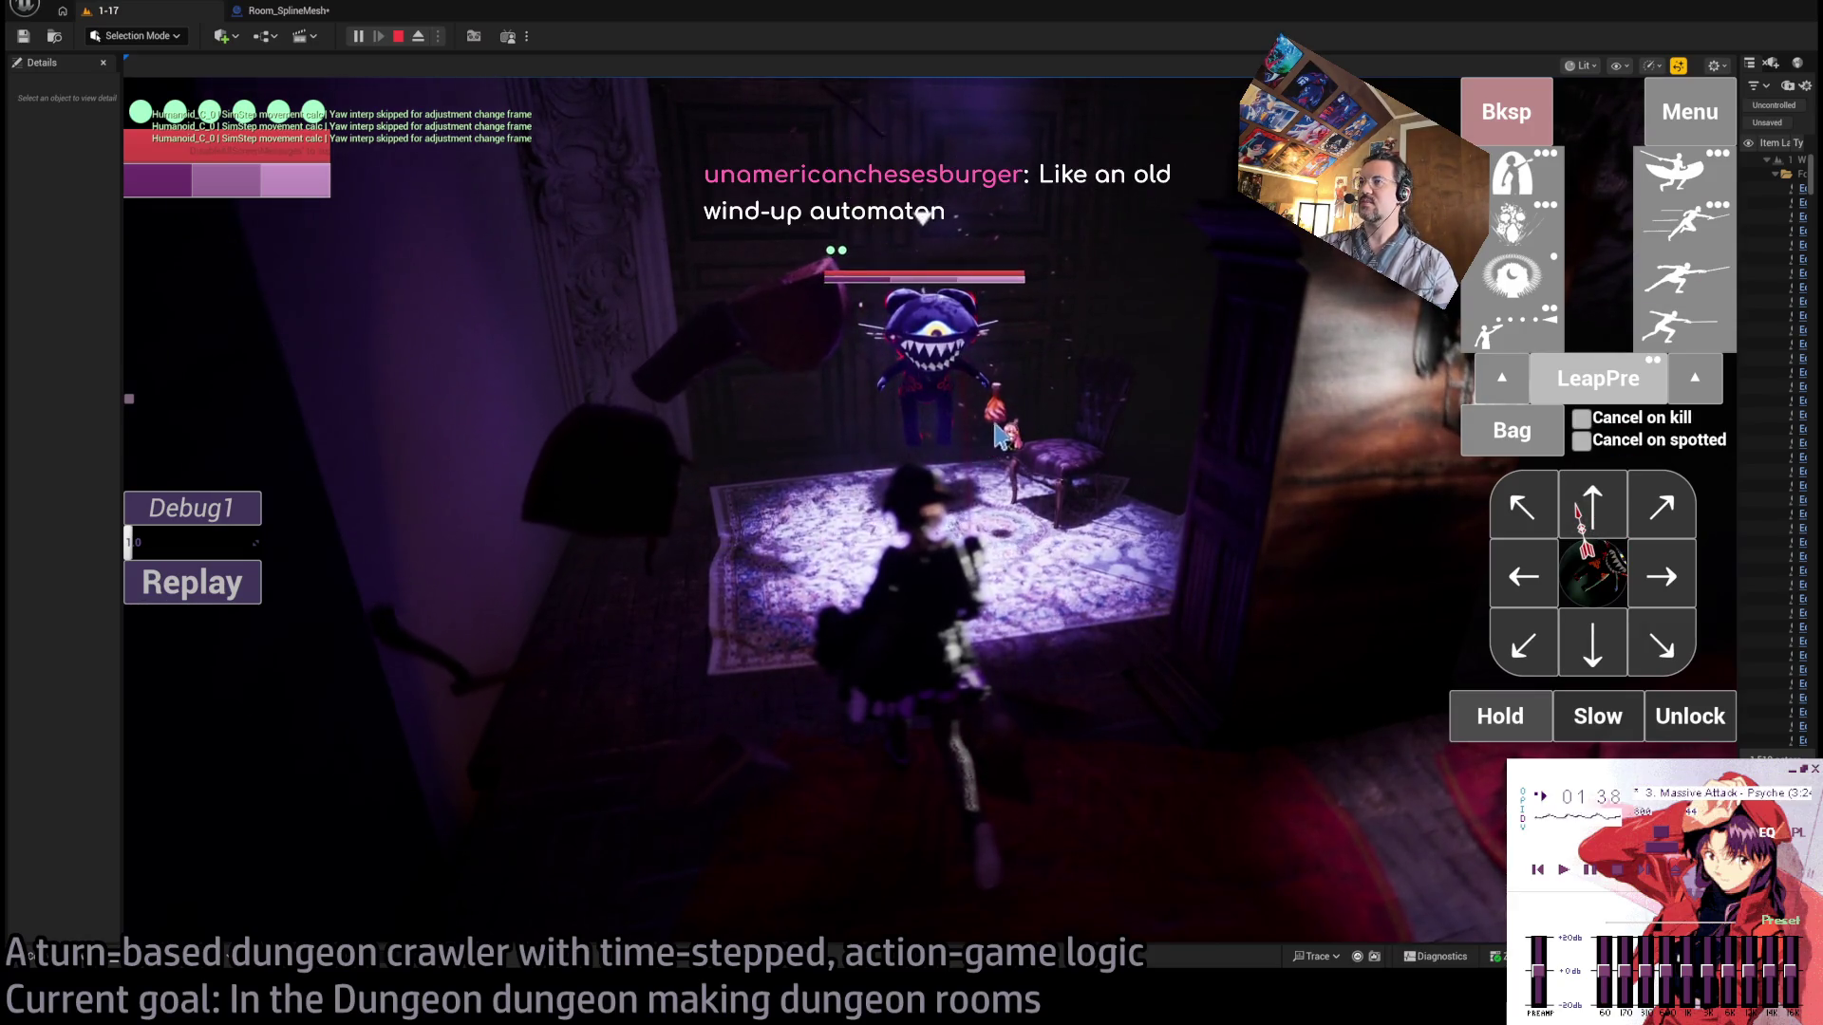
pyautogui.click(428, 43)
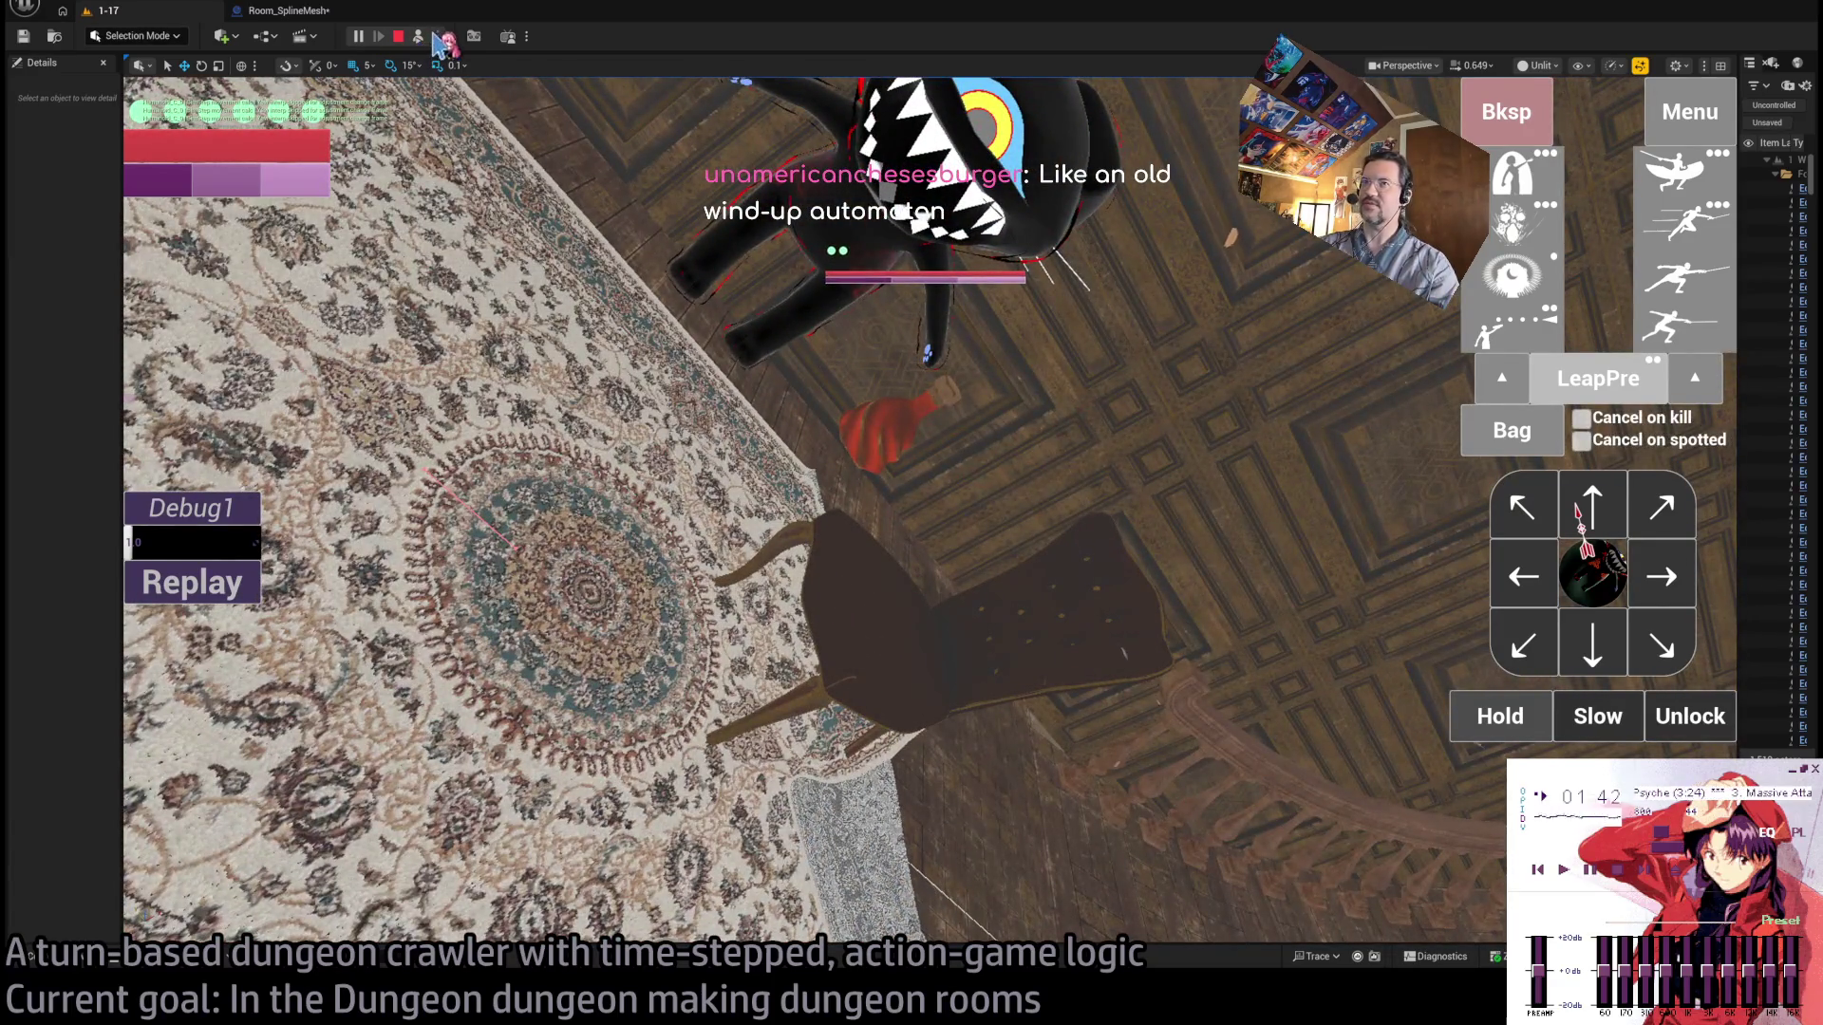
# Stop the play session and inspect the Room_destructible10 table in a widened Details panel.
pyautogui.click(420, 40)
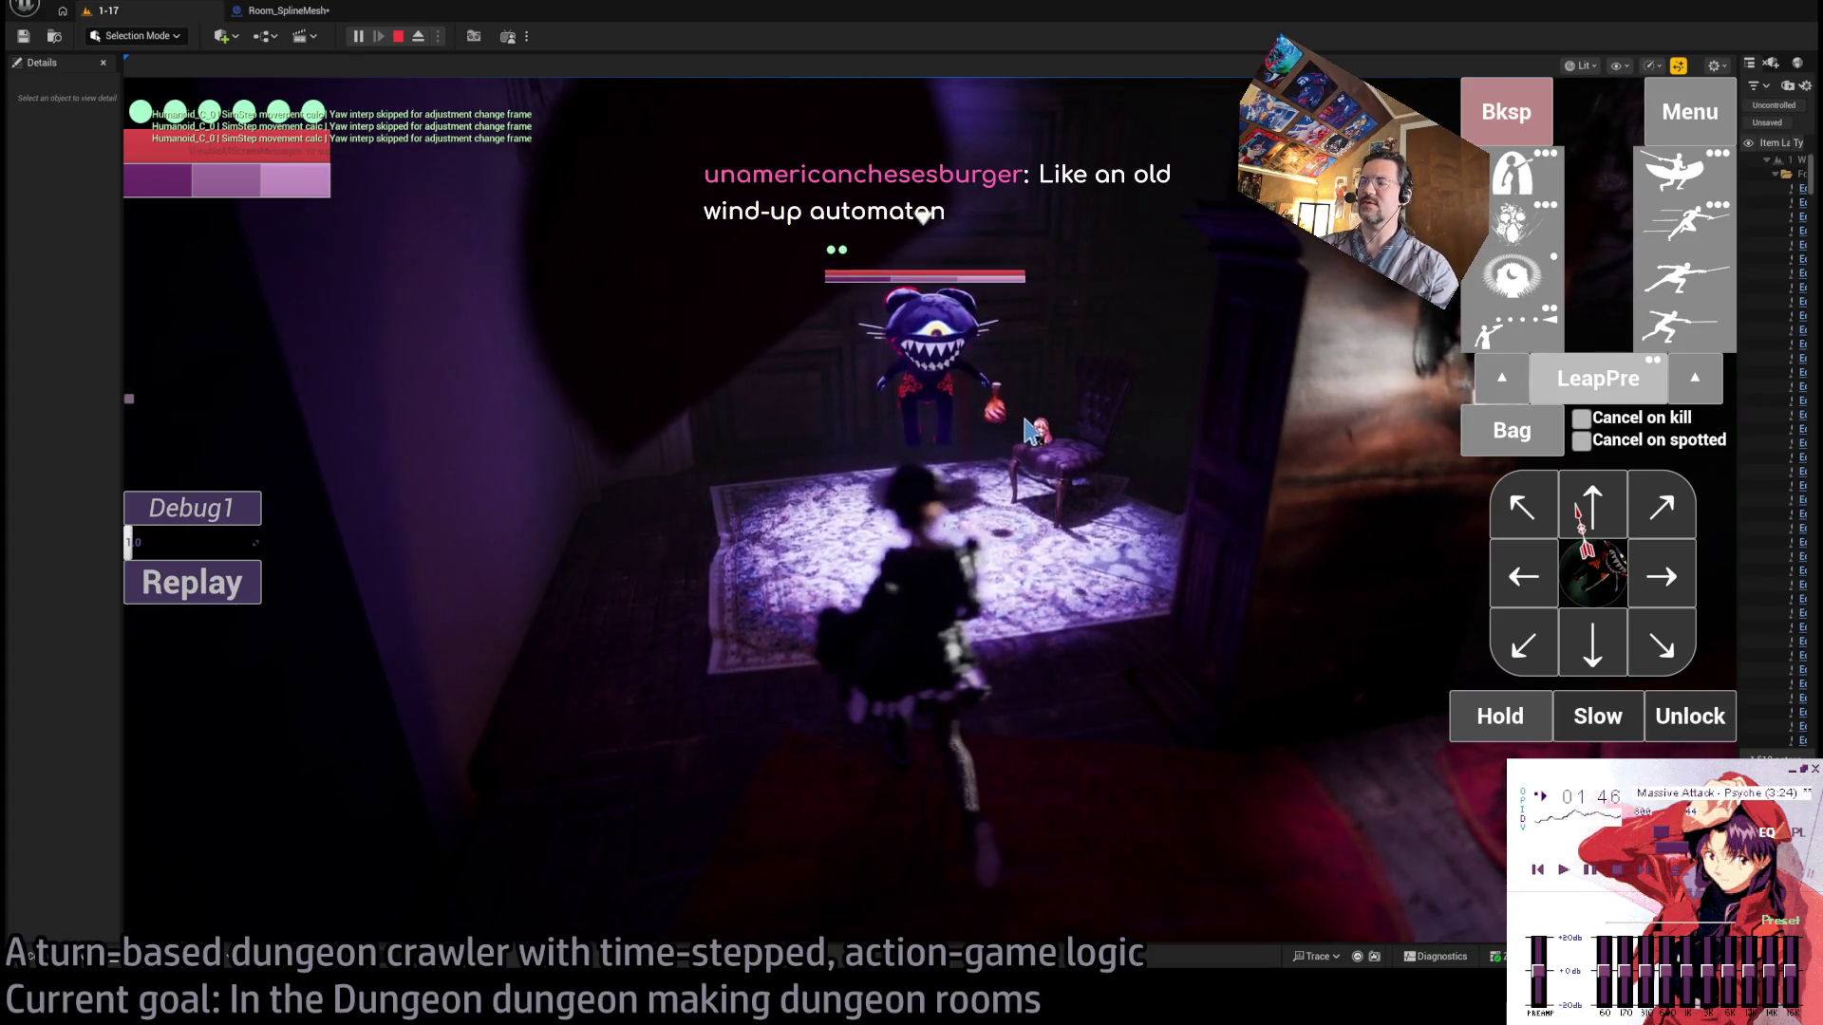
pyautogui.press('Escape')
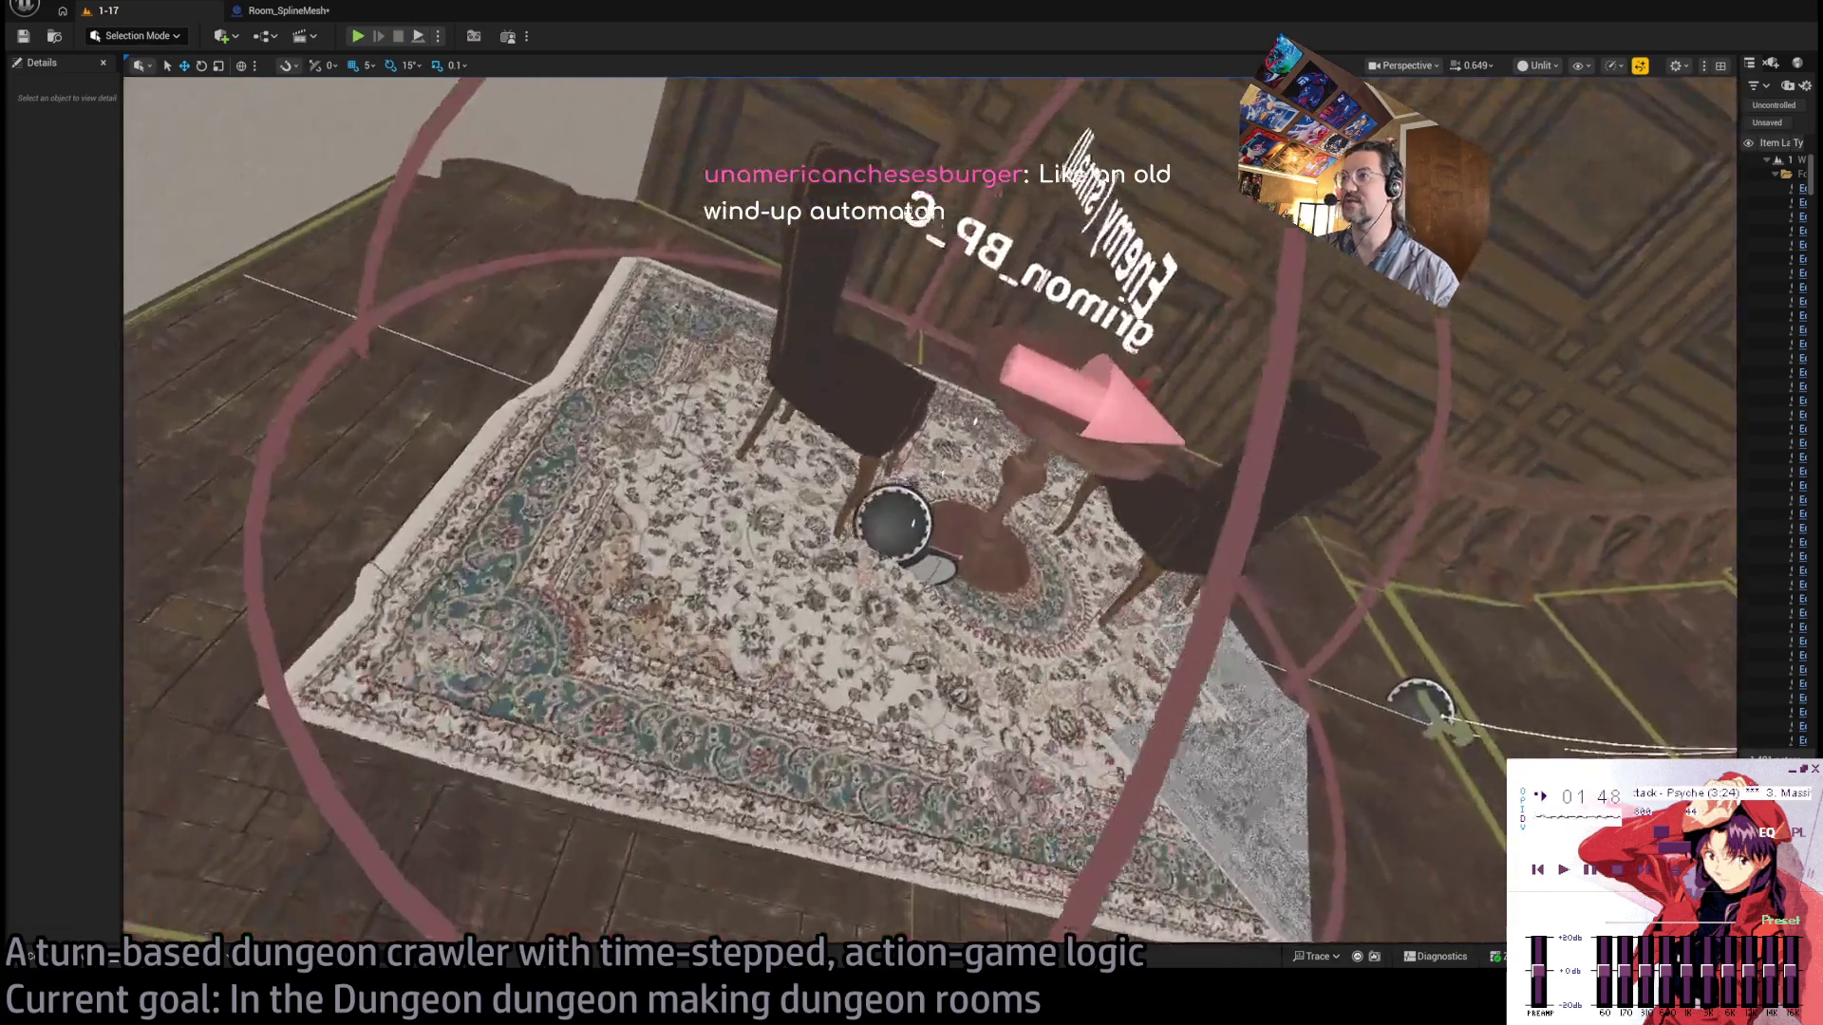
pyautogui.click(433, 527)
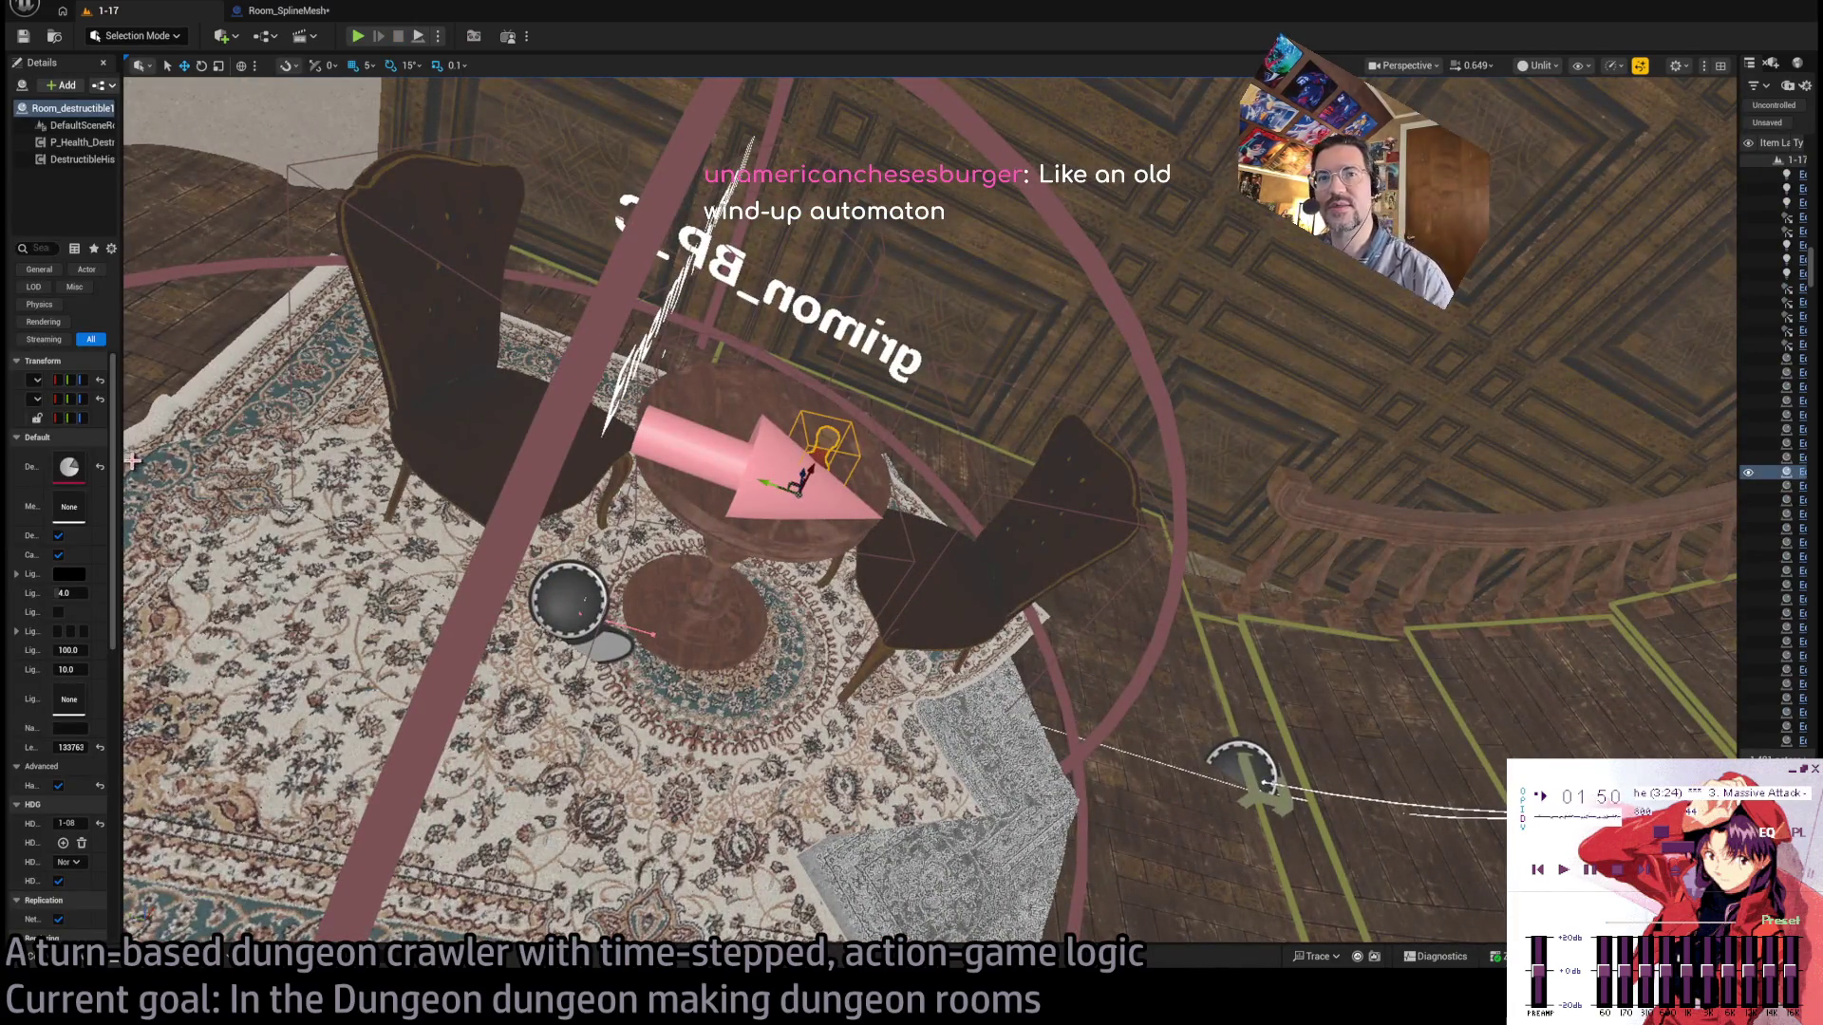
pyautogui.moveTo(123, 459); pyautogui.dragTo(485, 471)
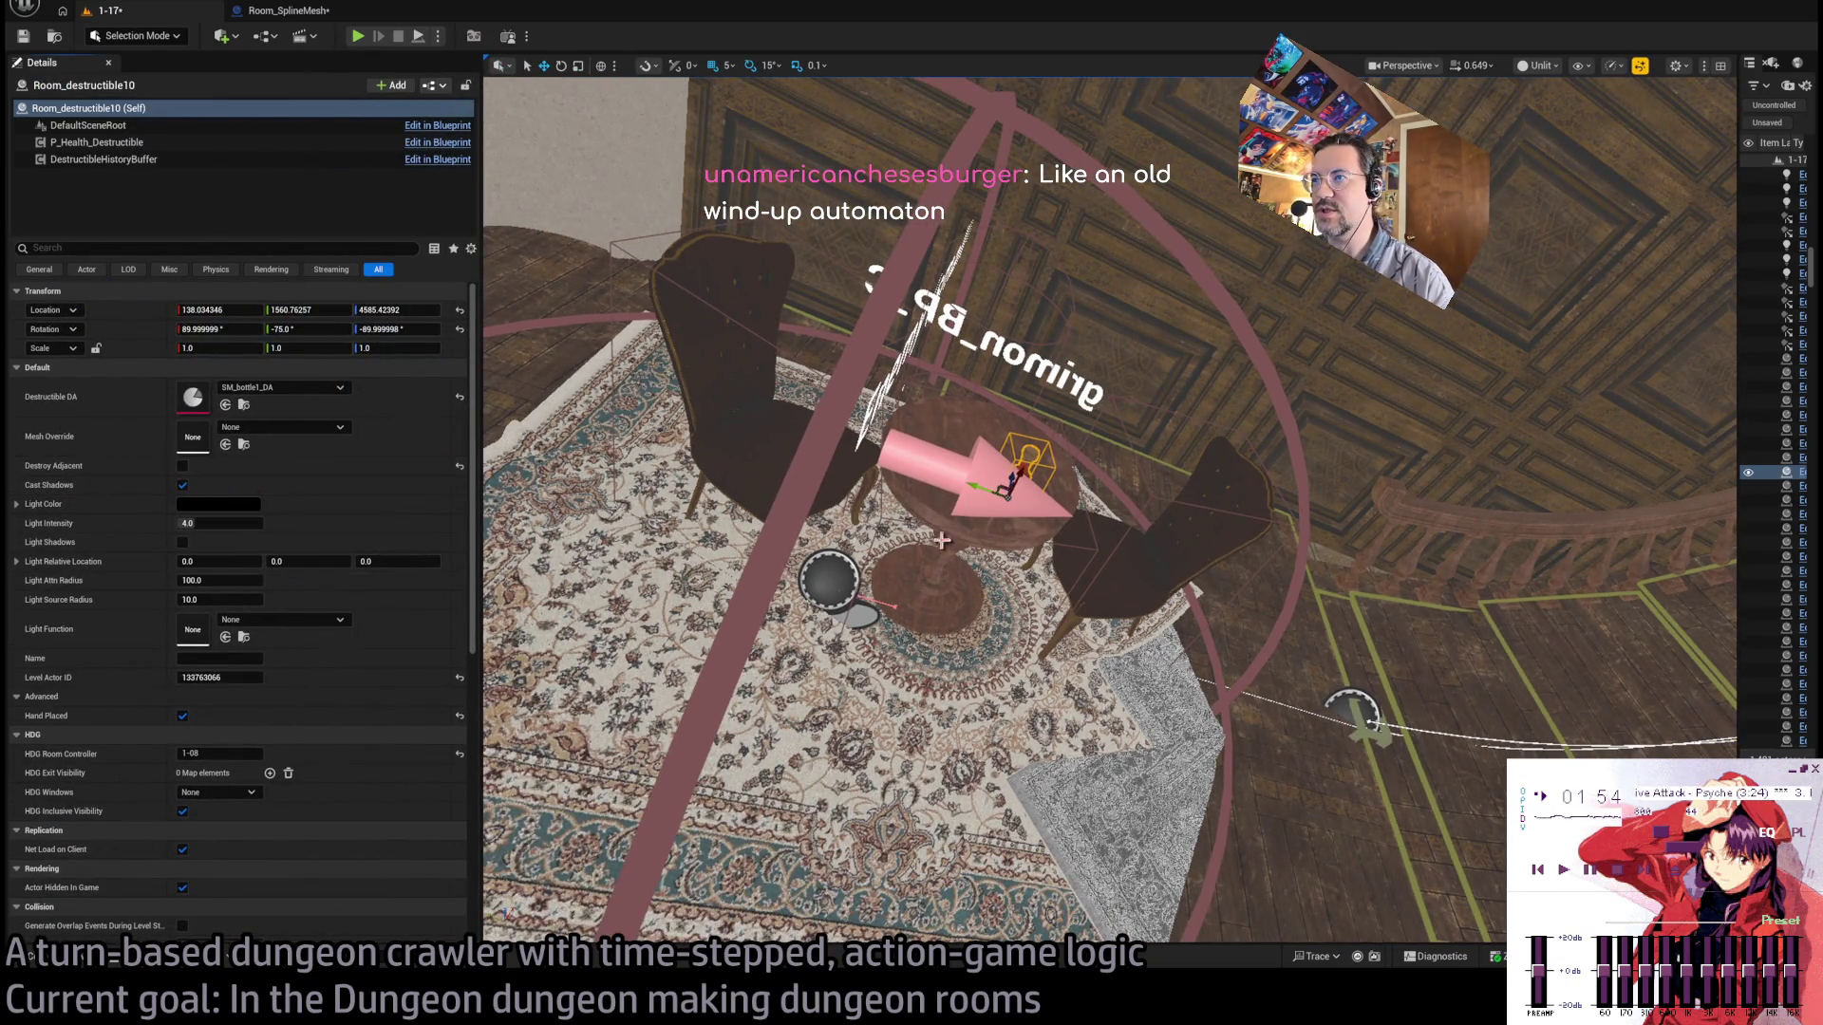
pyautogui.moveTo(484, 221); pyautogui.dragTo(378, 40)
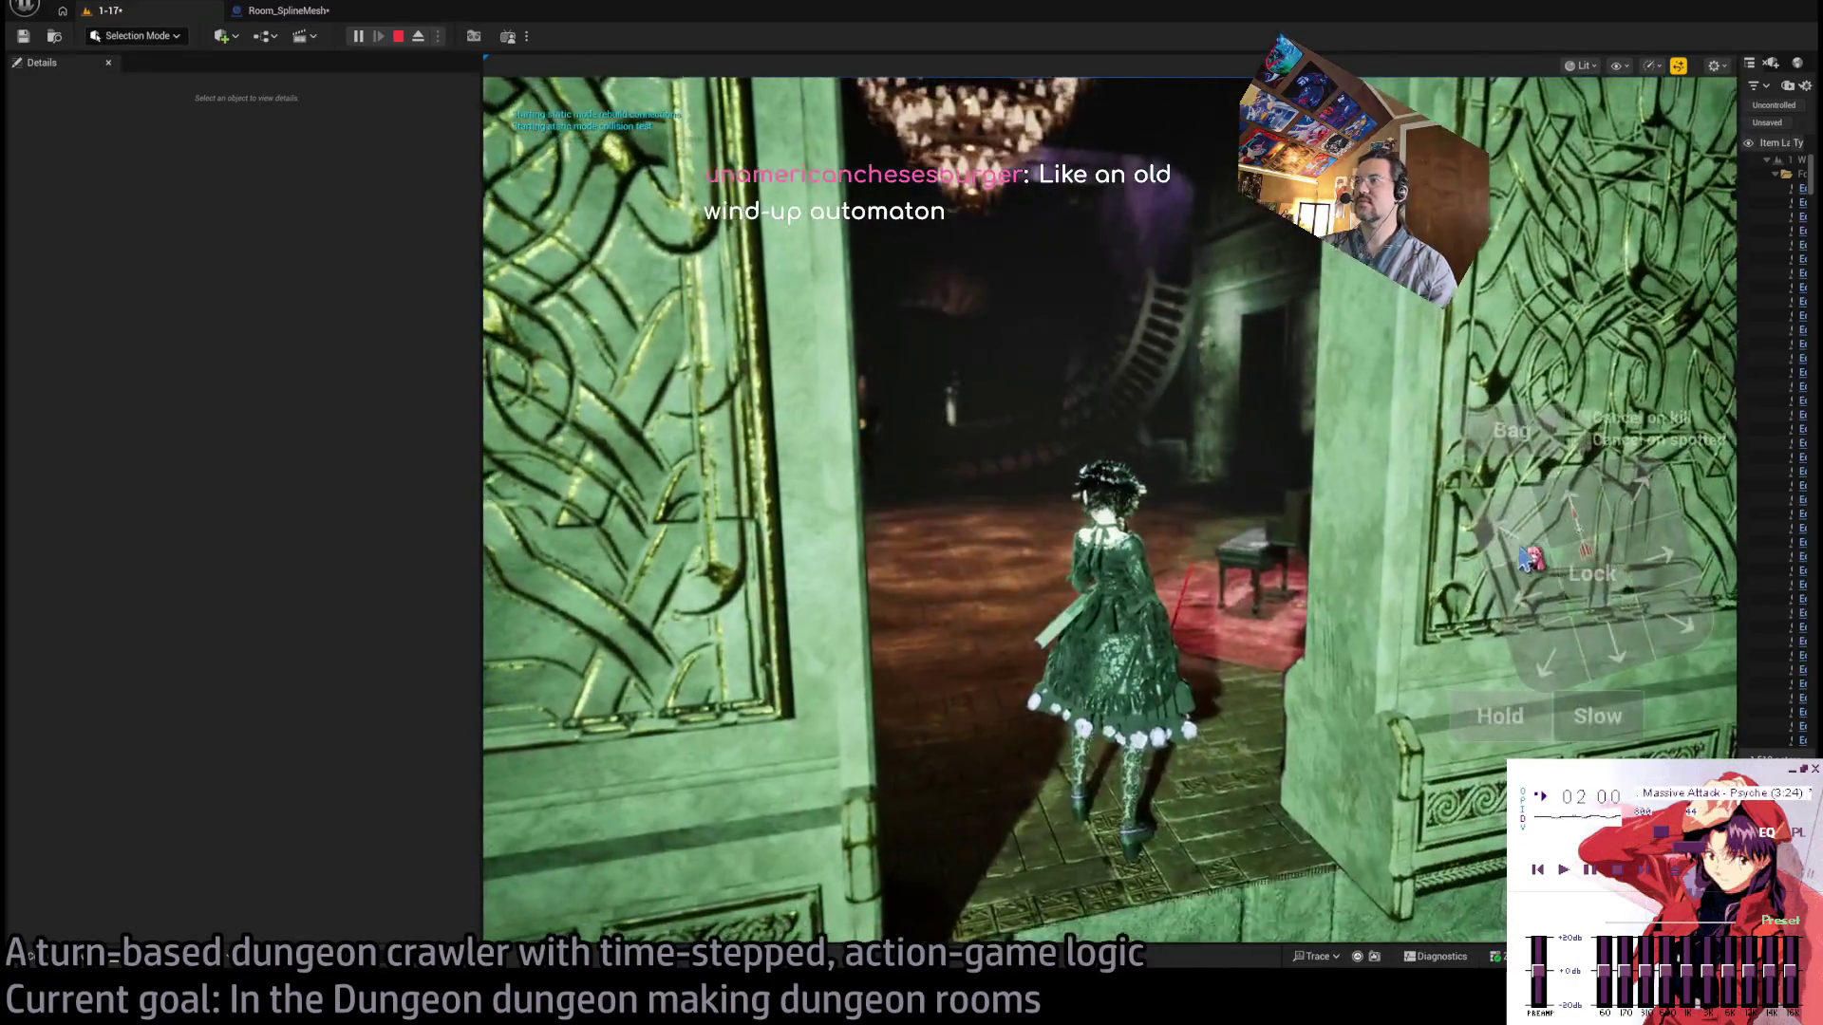
# Play the opening turns, leap forward, move through the doorway and lock onto the cat.
pyautogui.click(1573, 508)
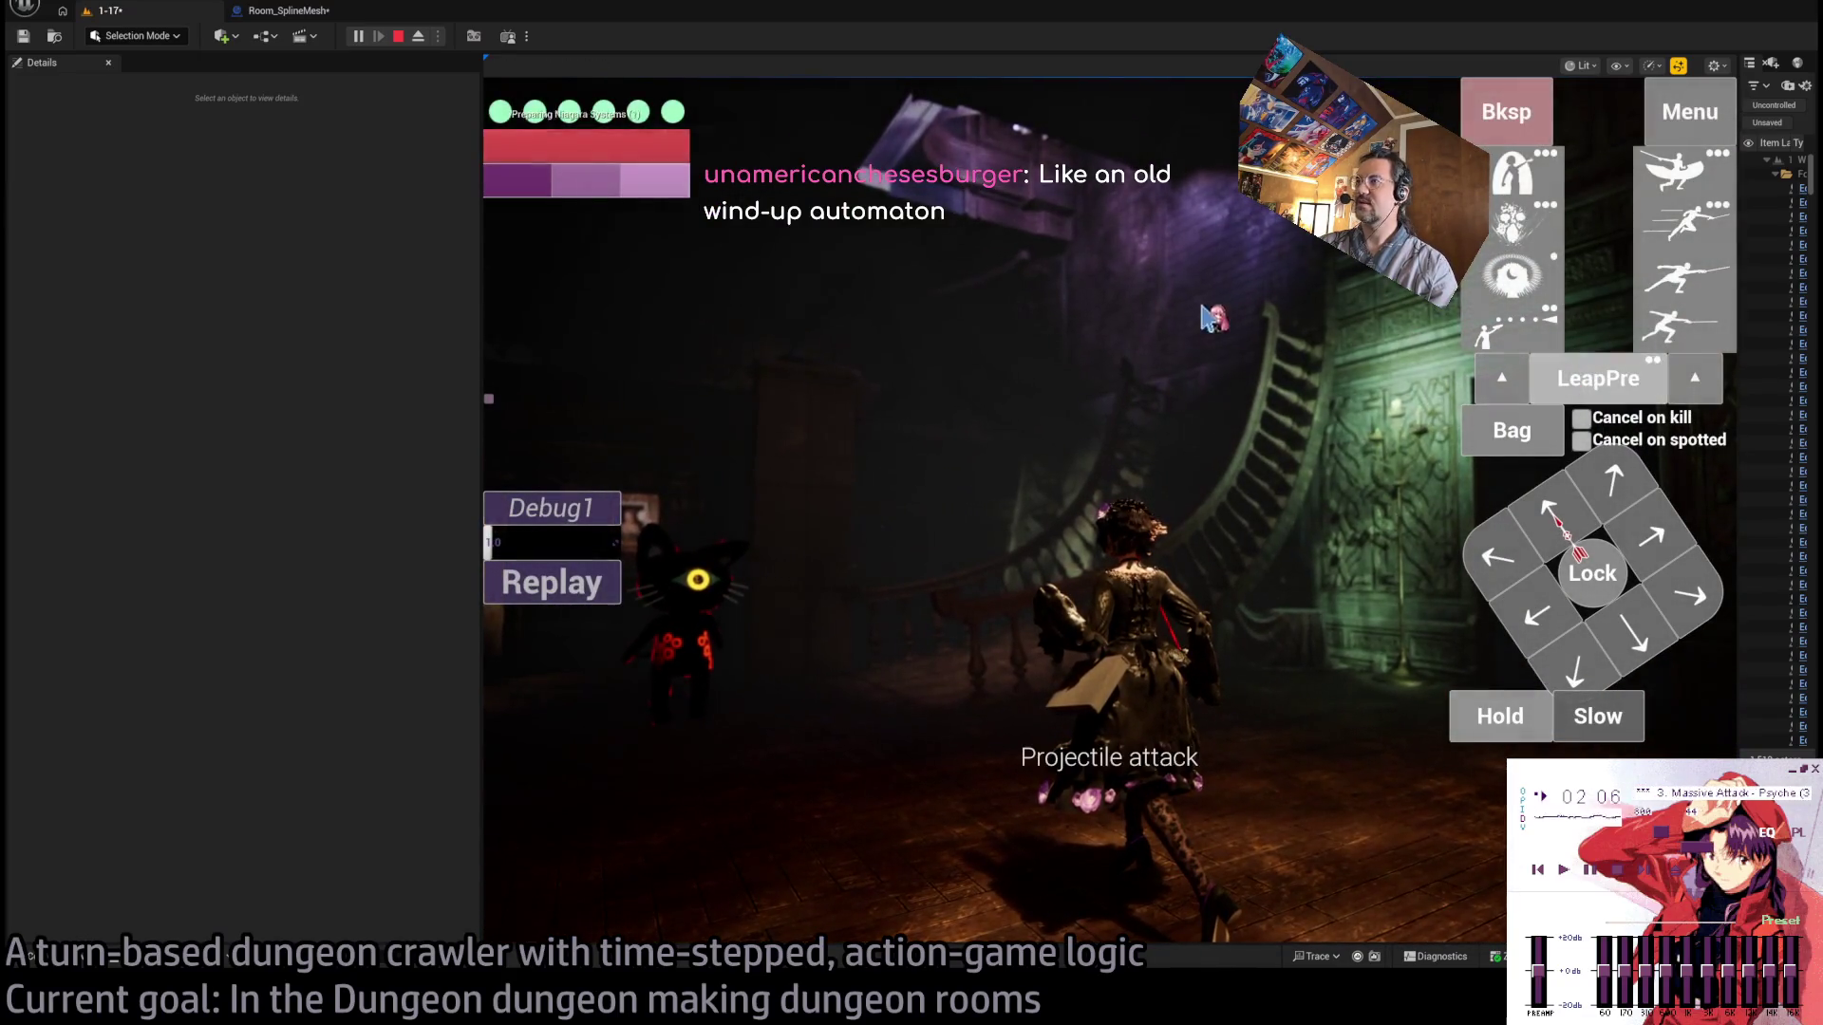
pyautogui.click(1127, 316)
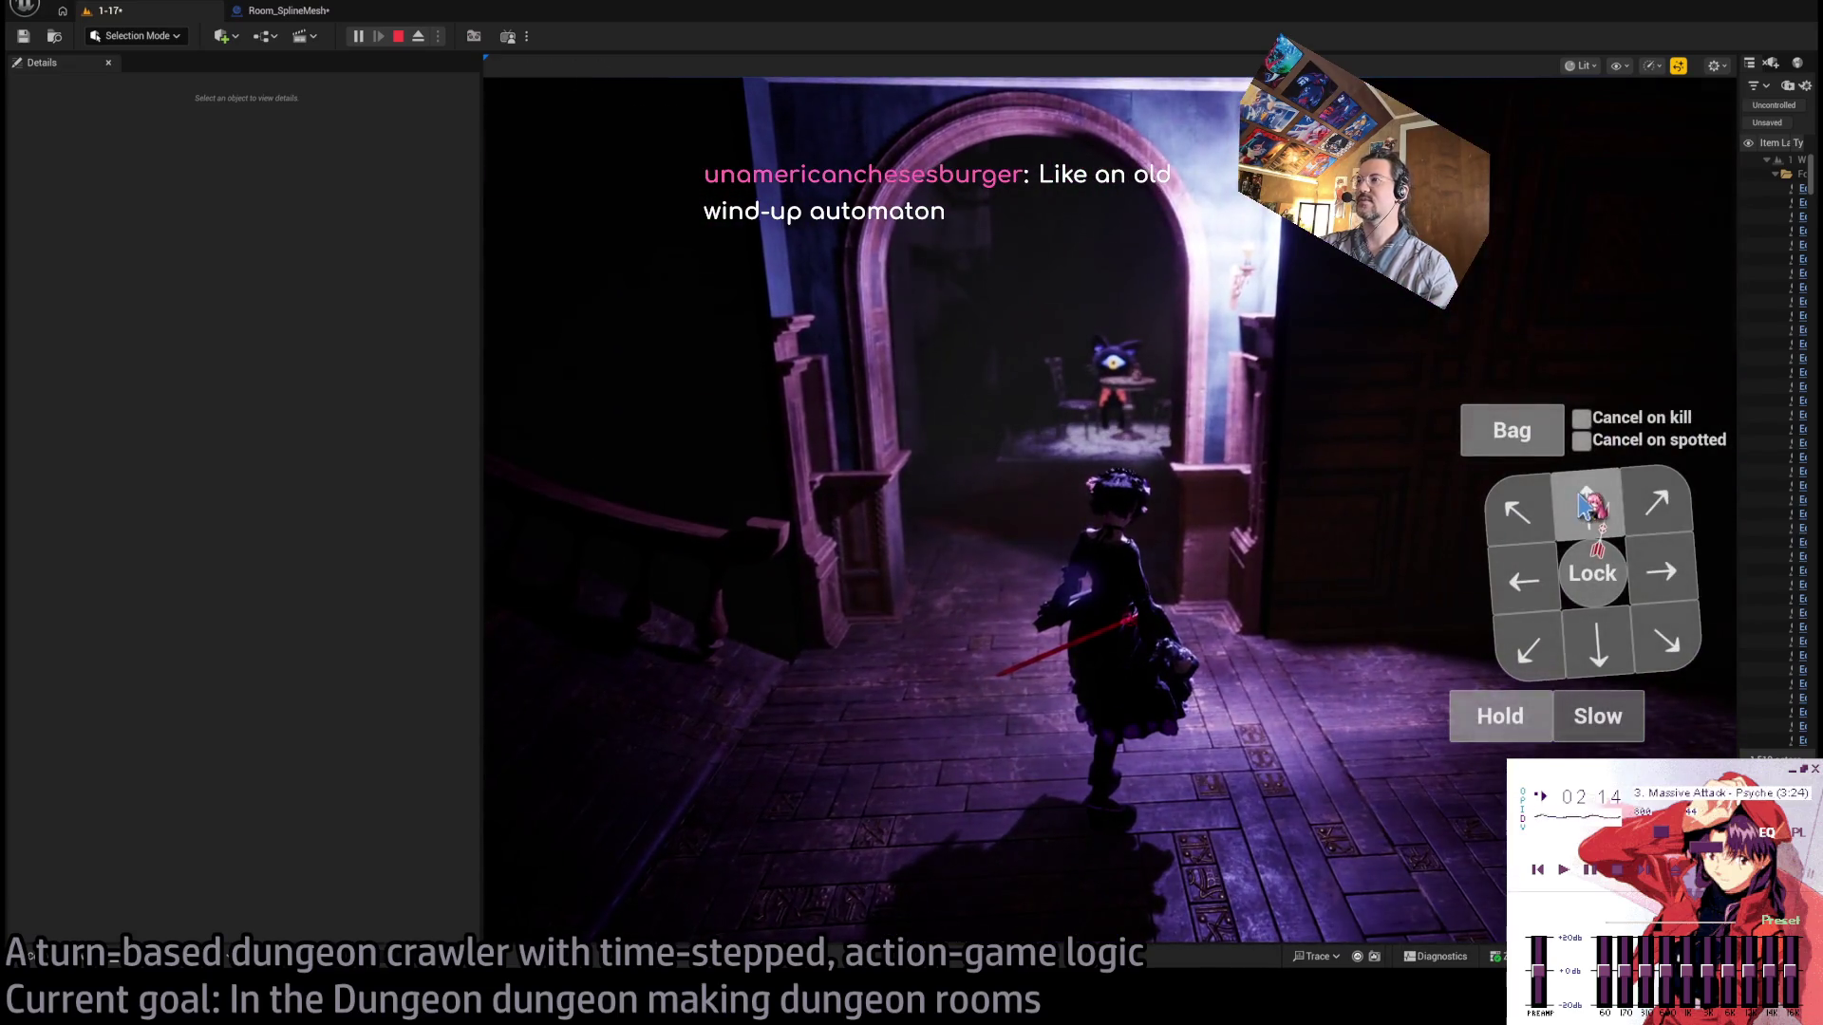
pyautogui.click(1585, 503)
pyautogui.click(566, 672)
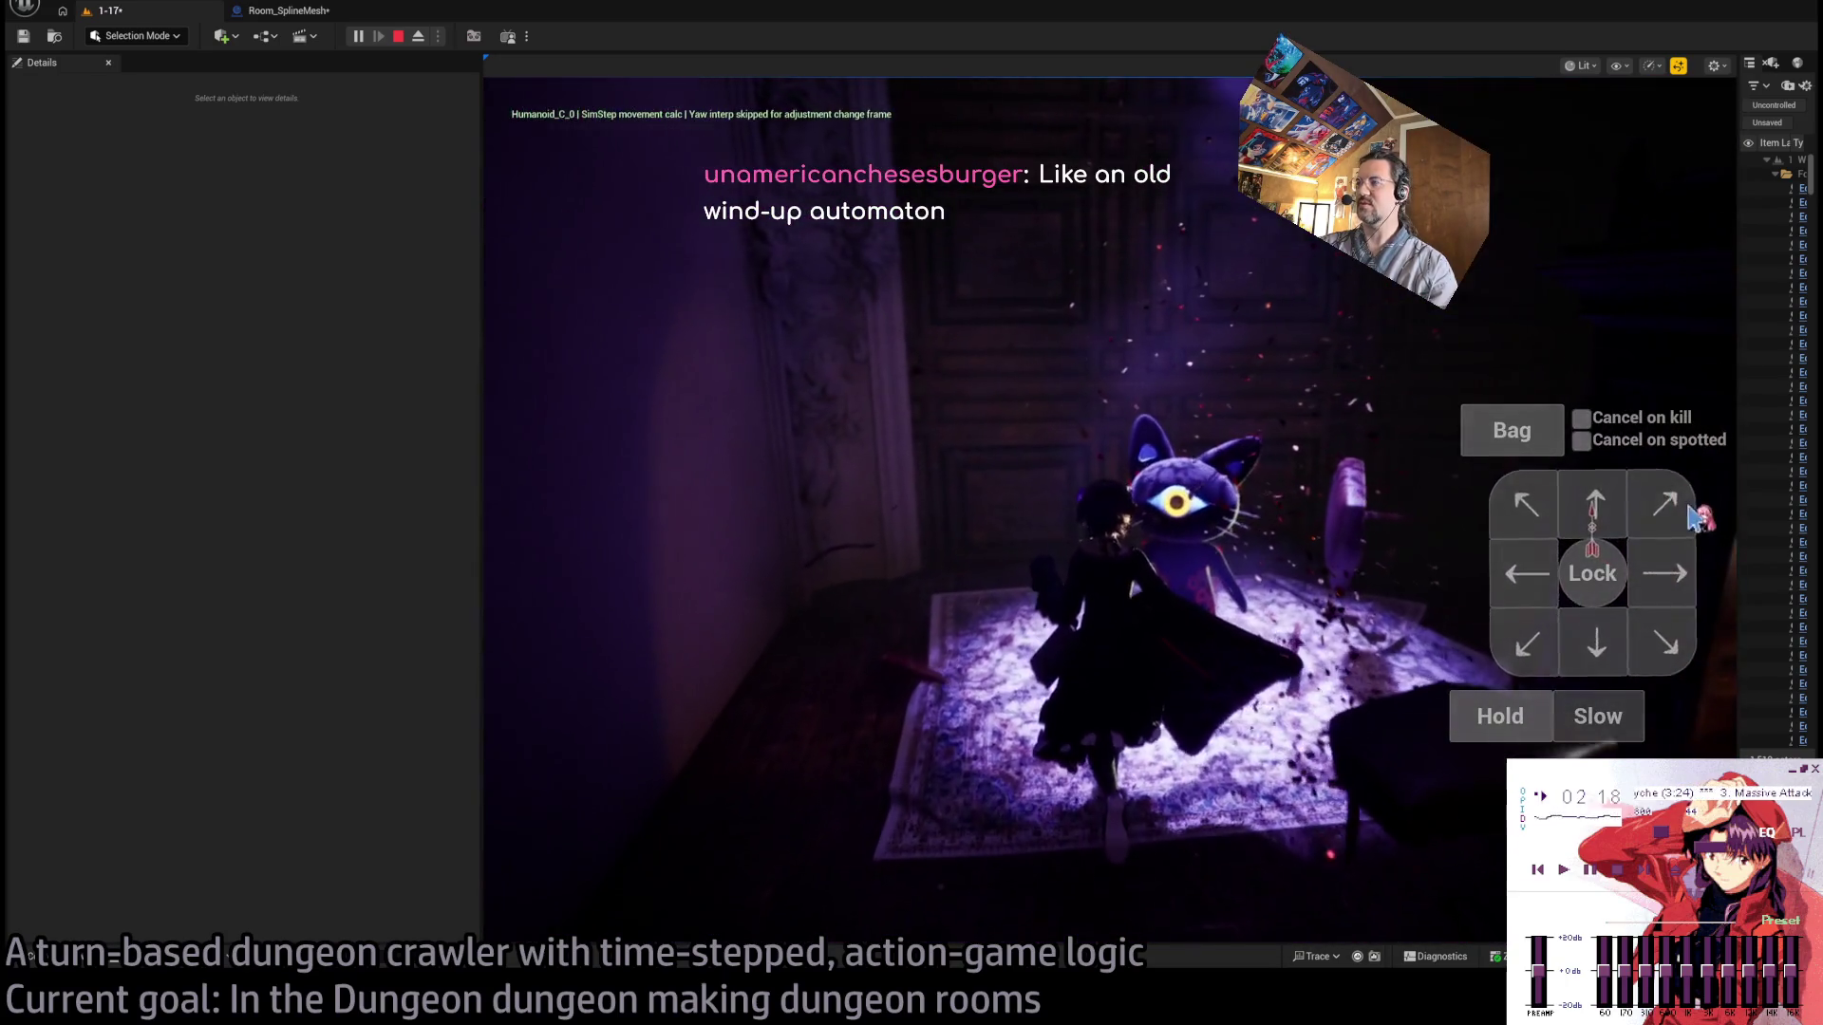
pyautogui.click(1576, 584)
pyautogui.click(1575, 584)
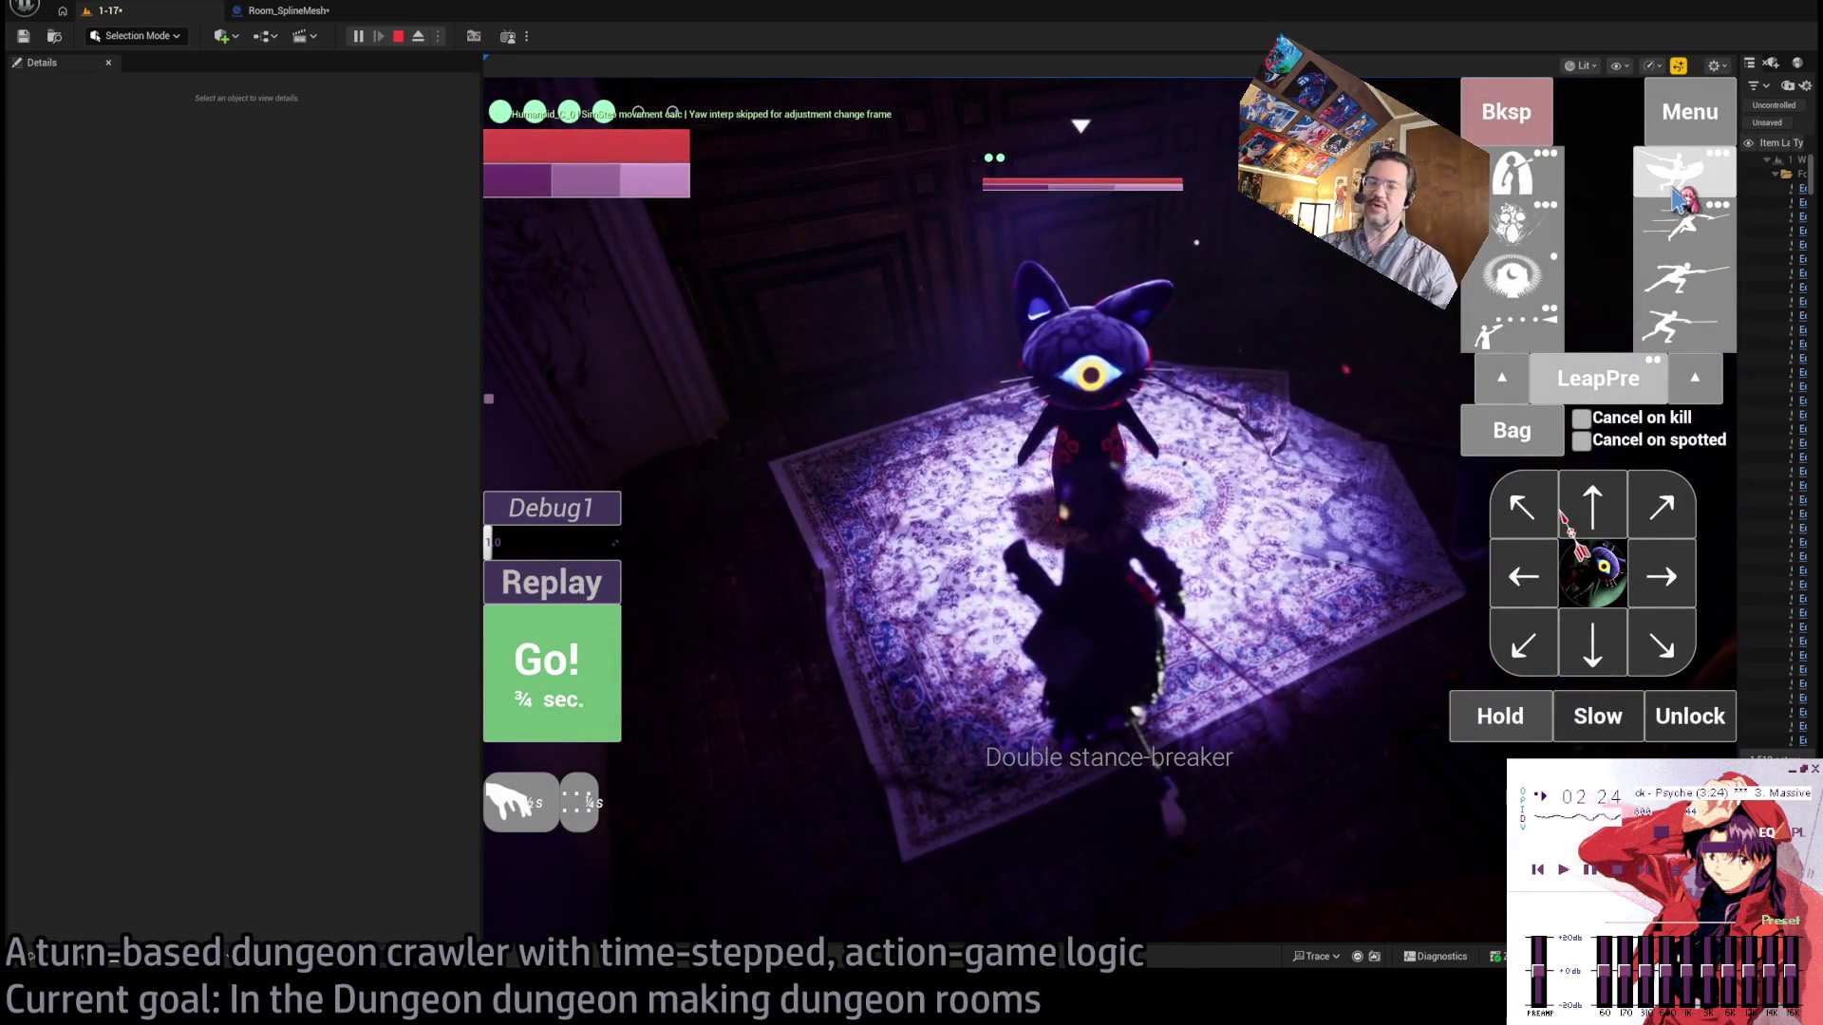
# Widen the play viewport, then queue skills including a leaping thrust and strike the cat.
pyautogui.moveTo(480, 354); pyautogui.dragTo(154, 356)
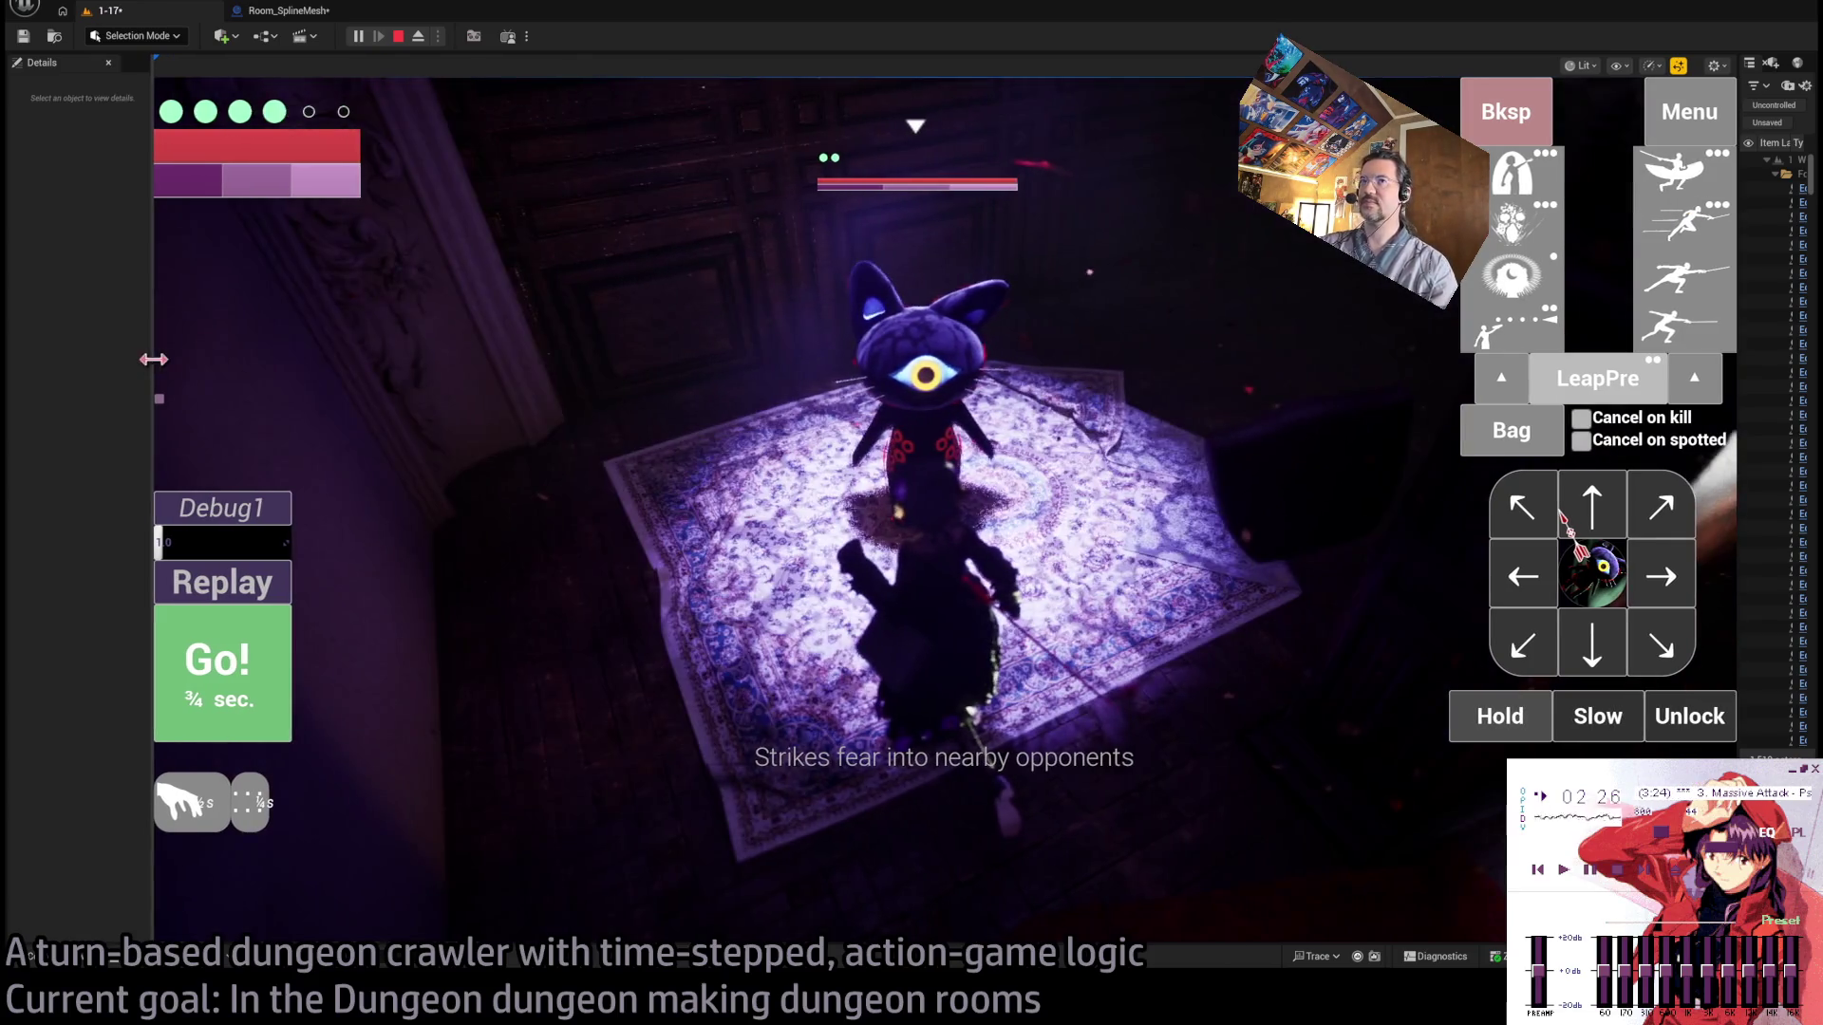
pyautogui.click(1690, 182)
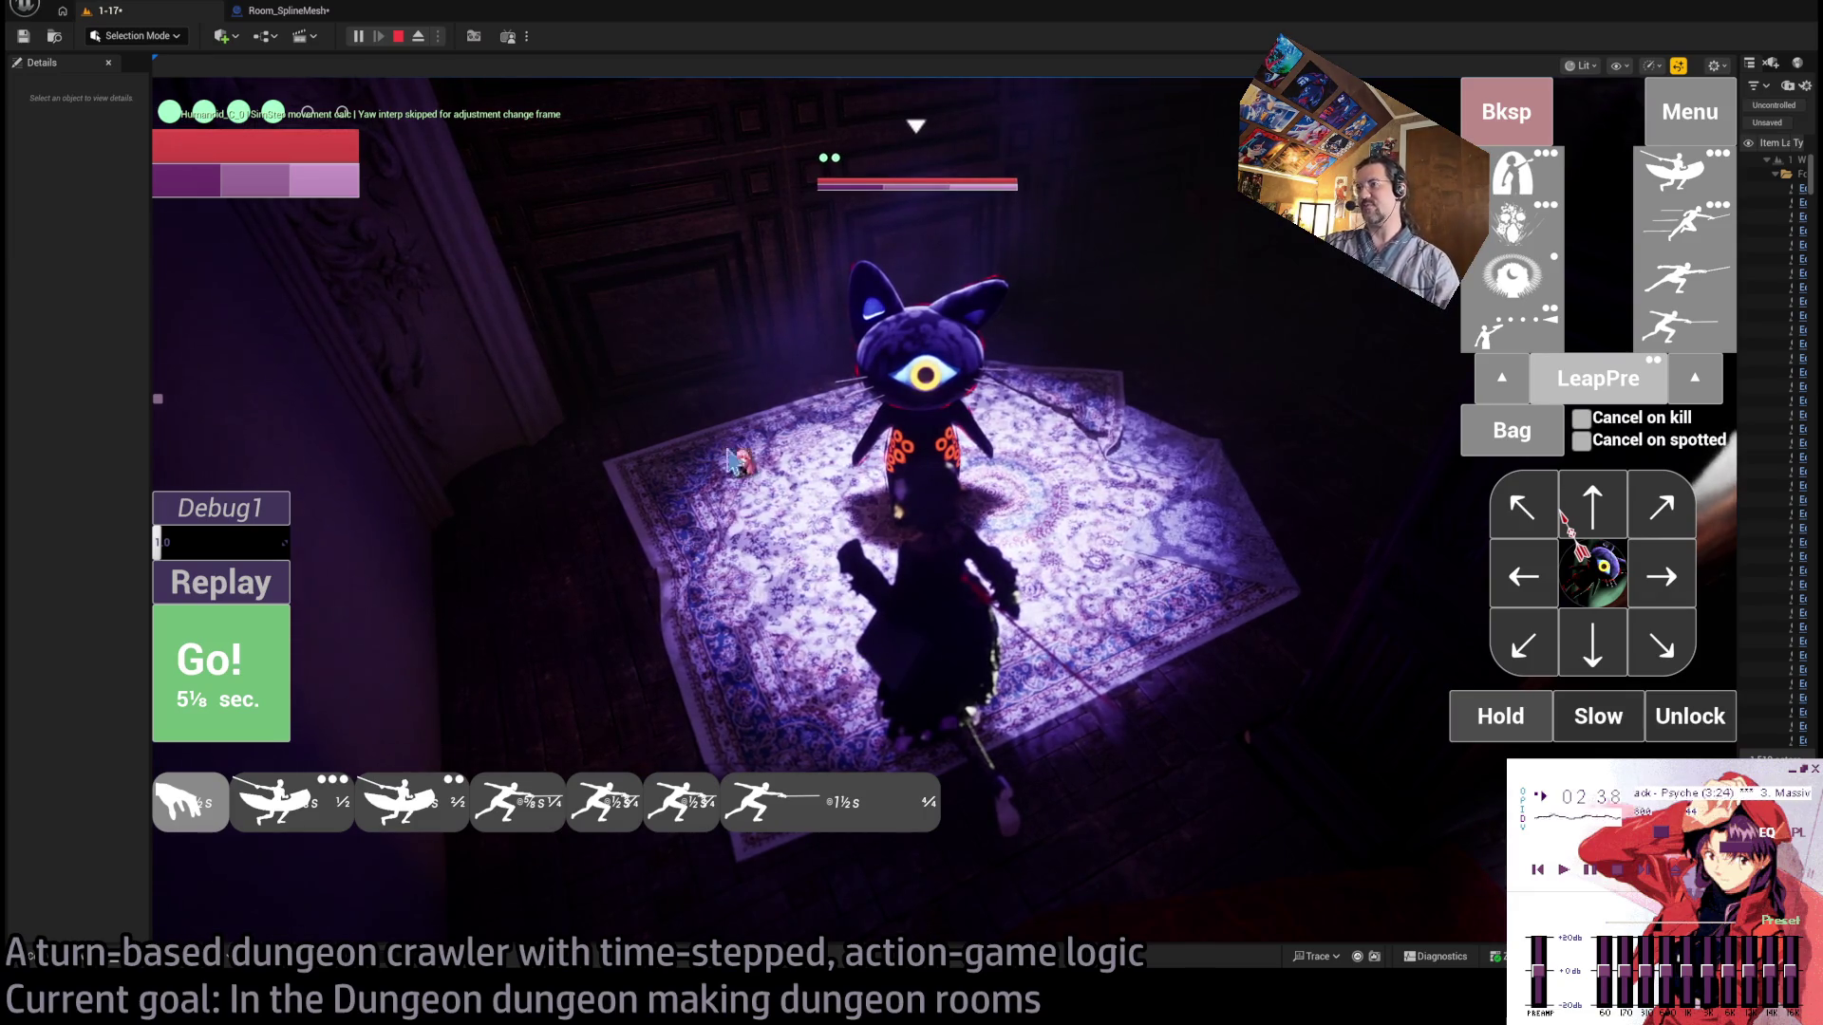
pyautogui.click(728, 462)
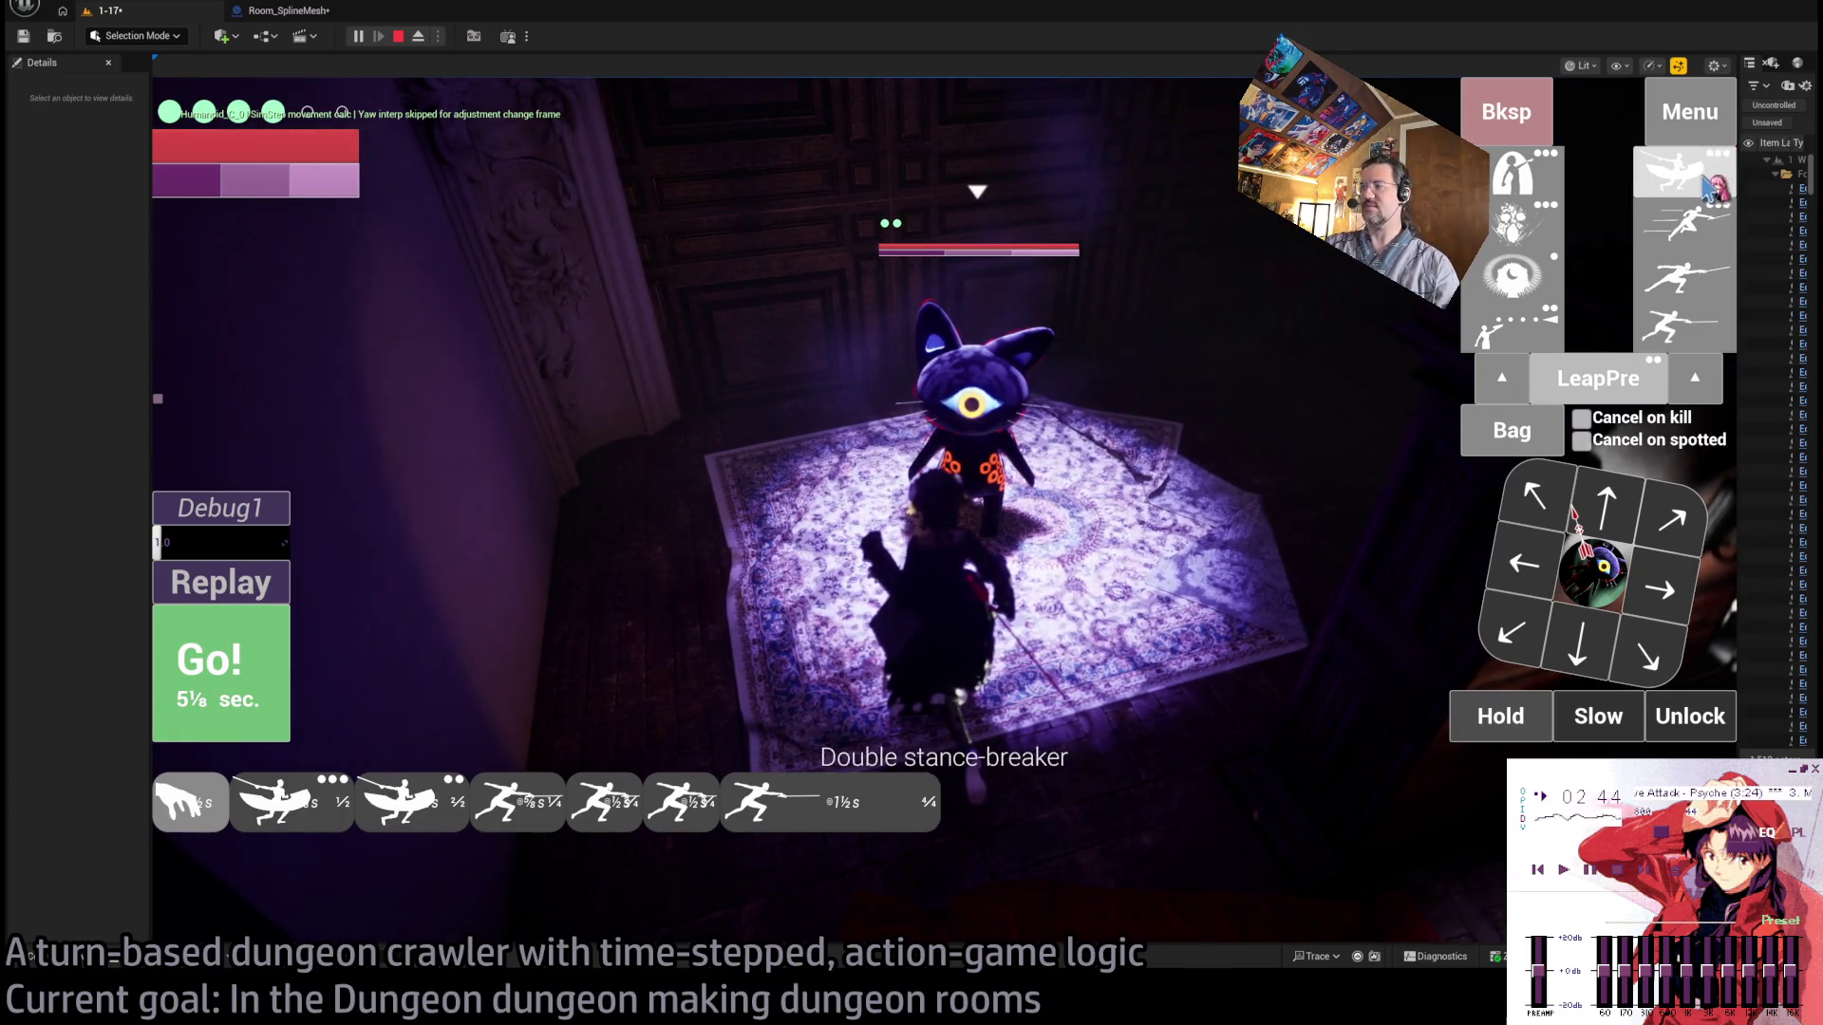
pyautogui.click(859, 513)
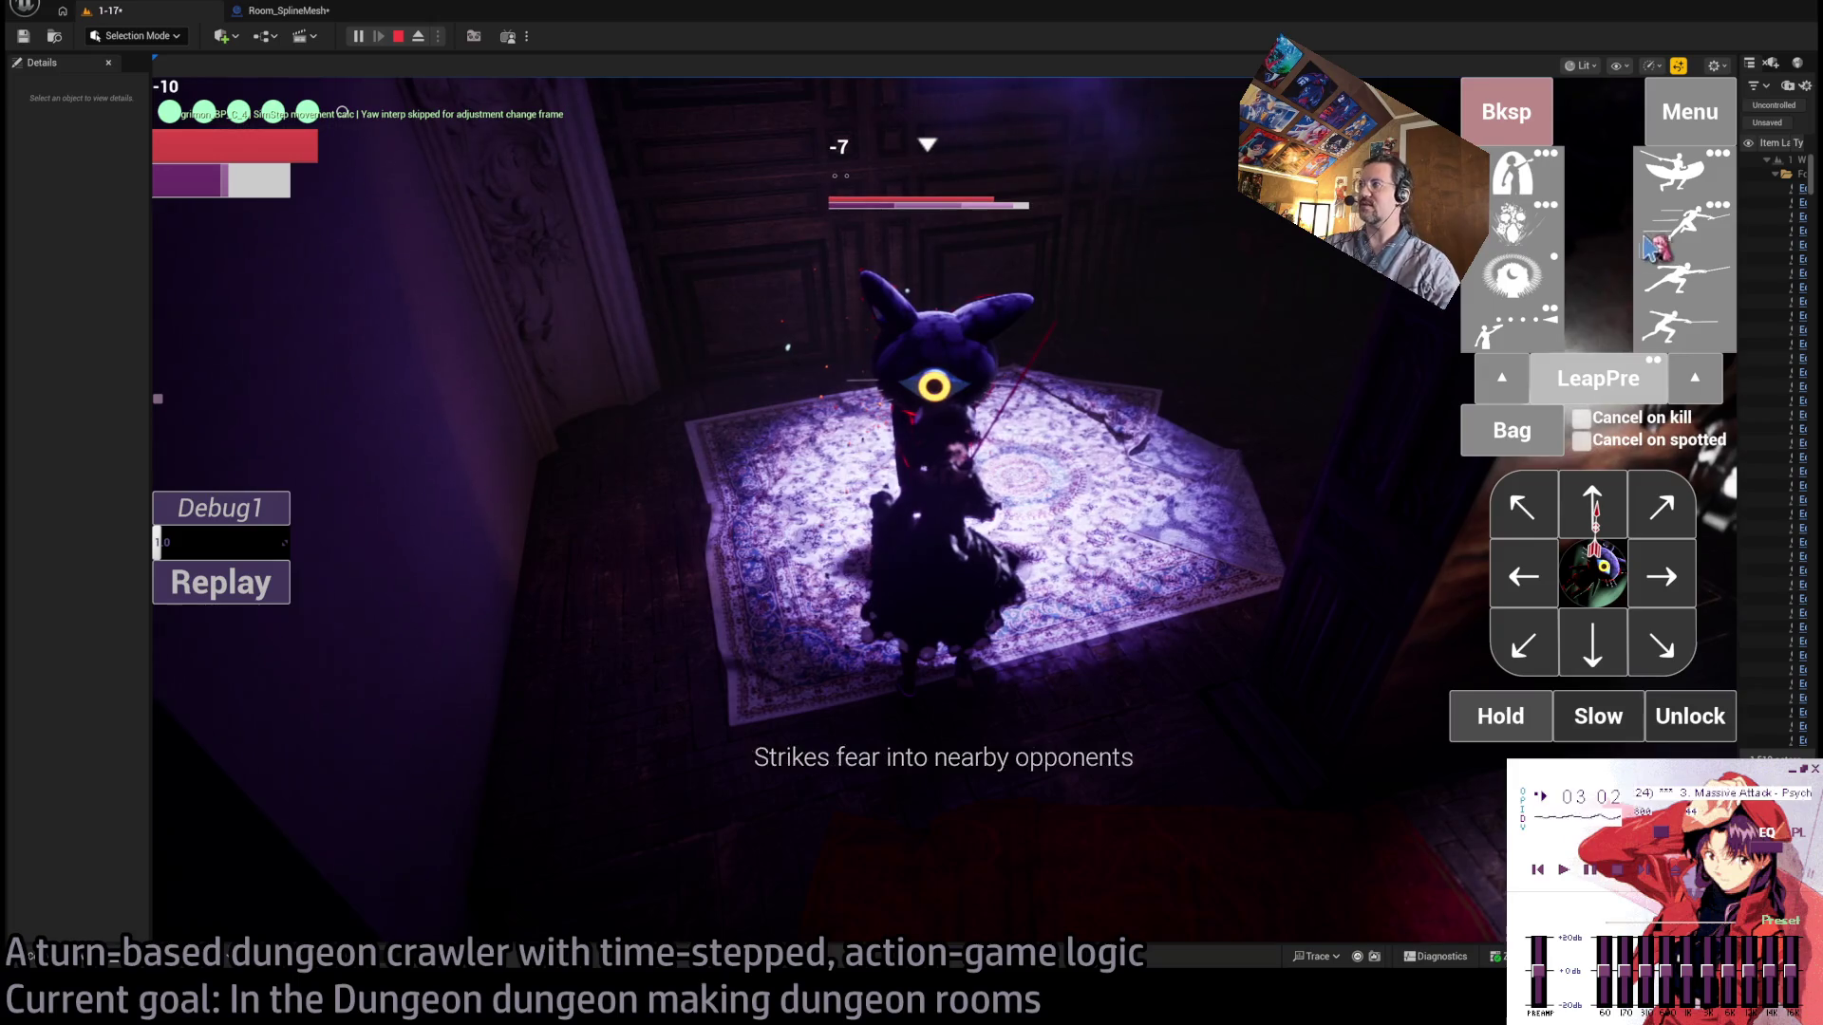
pyautogui.click(1690, 242)
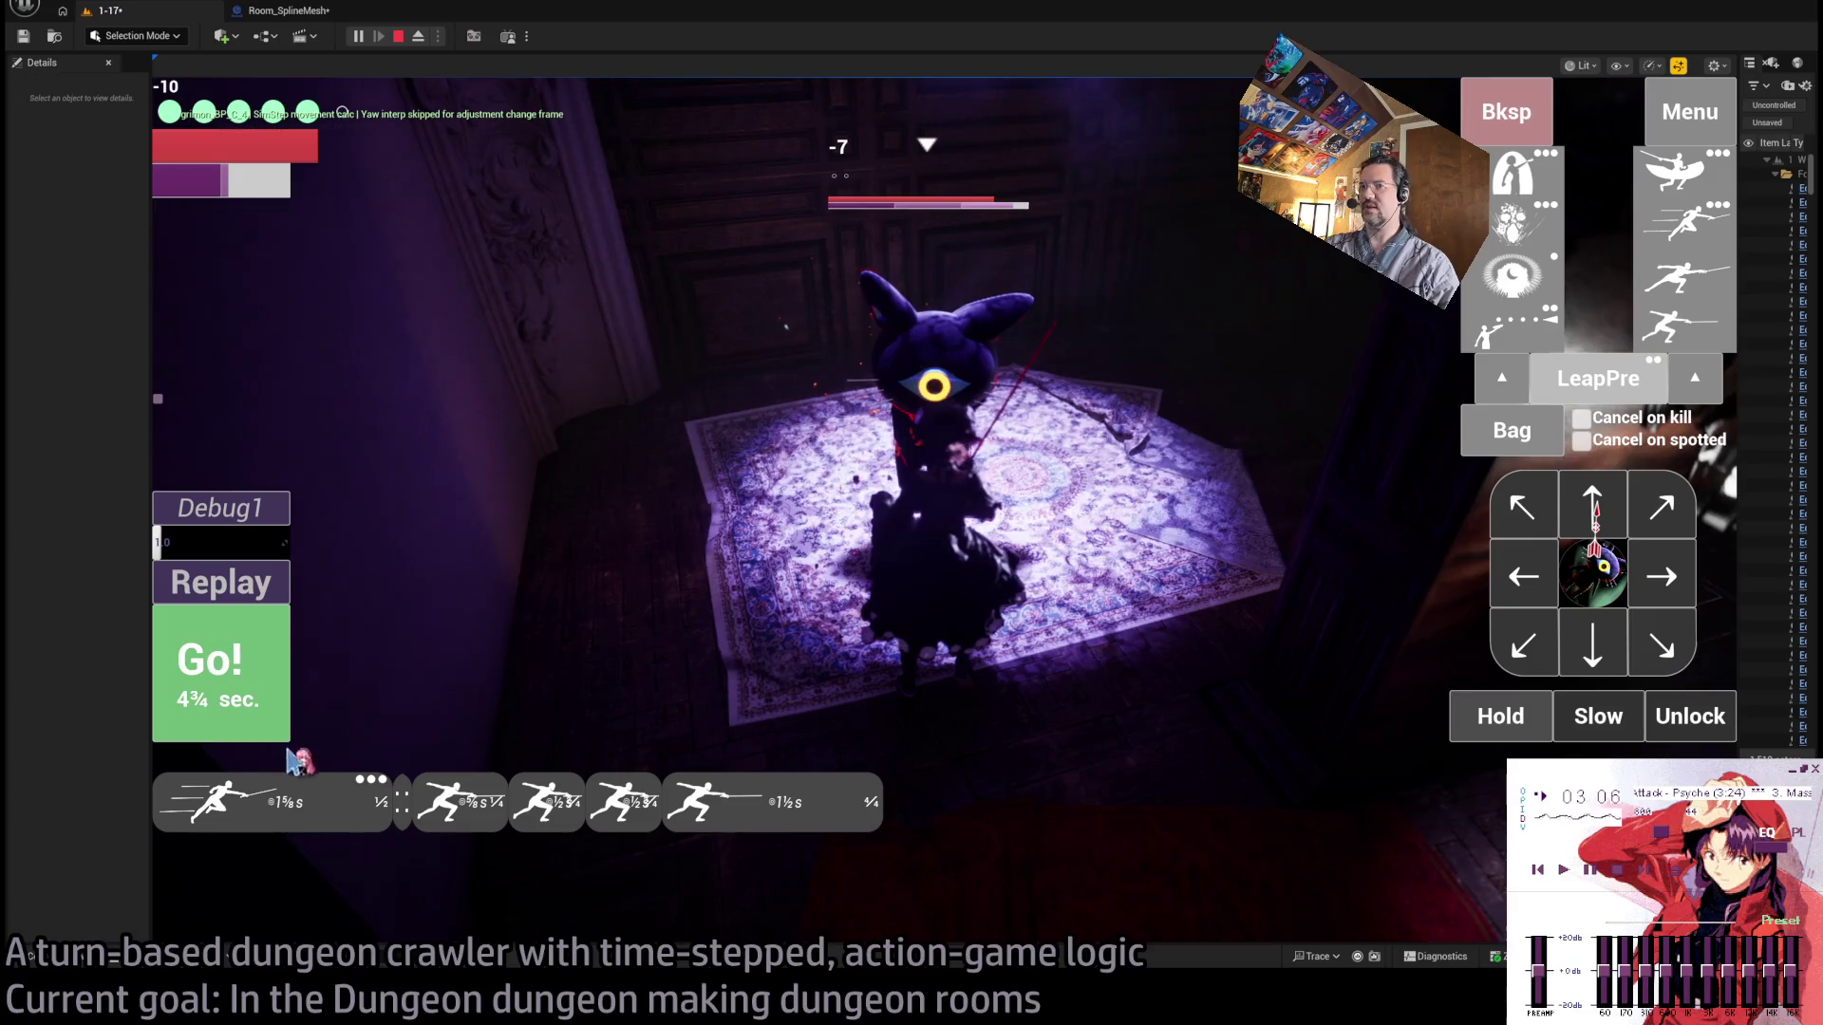
pyautogui.click(222, 673)
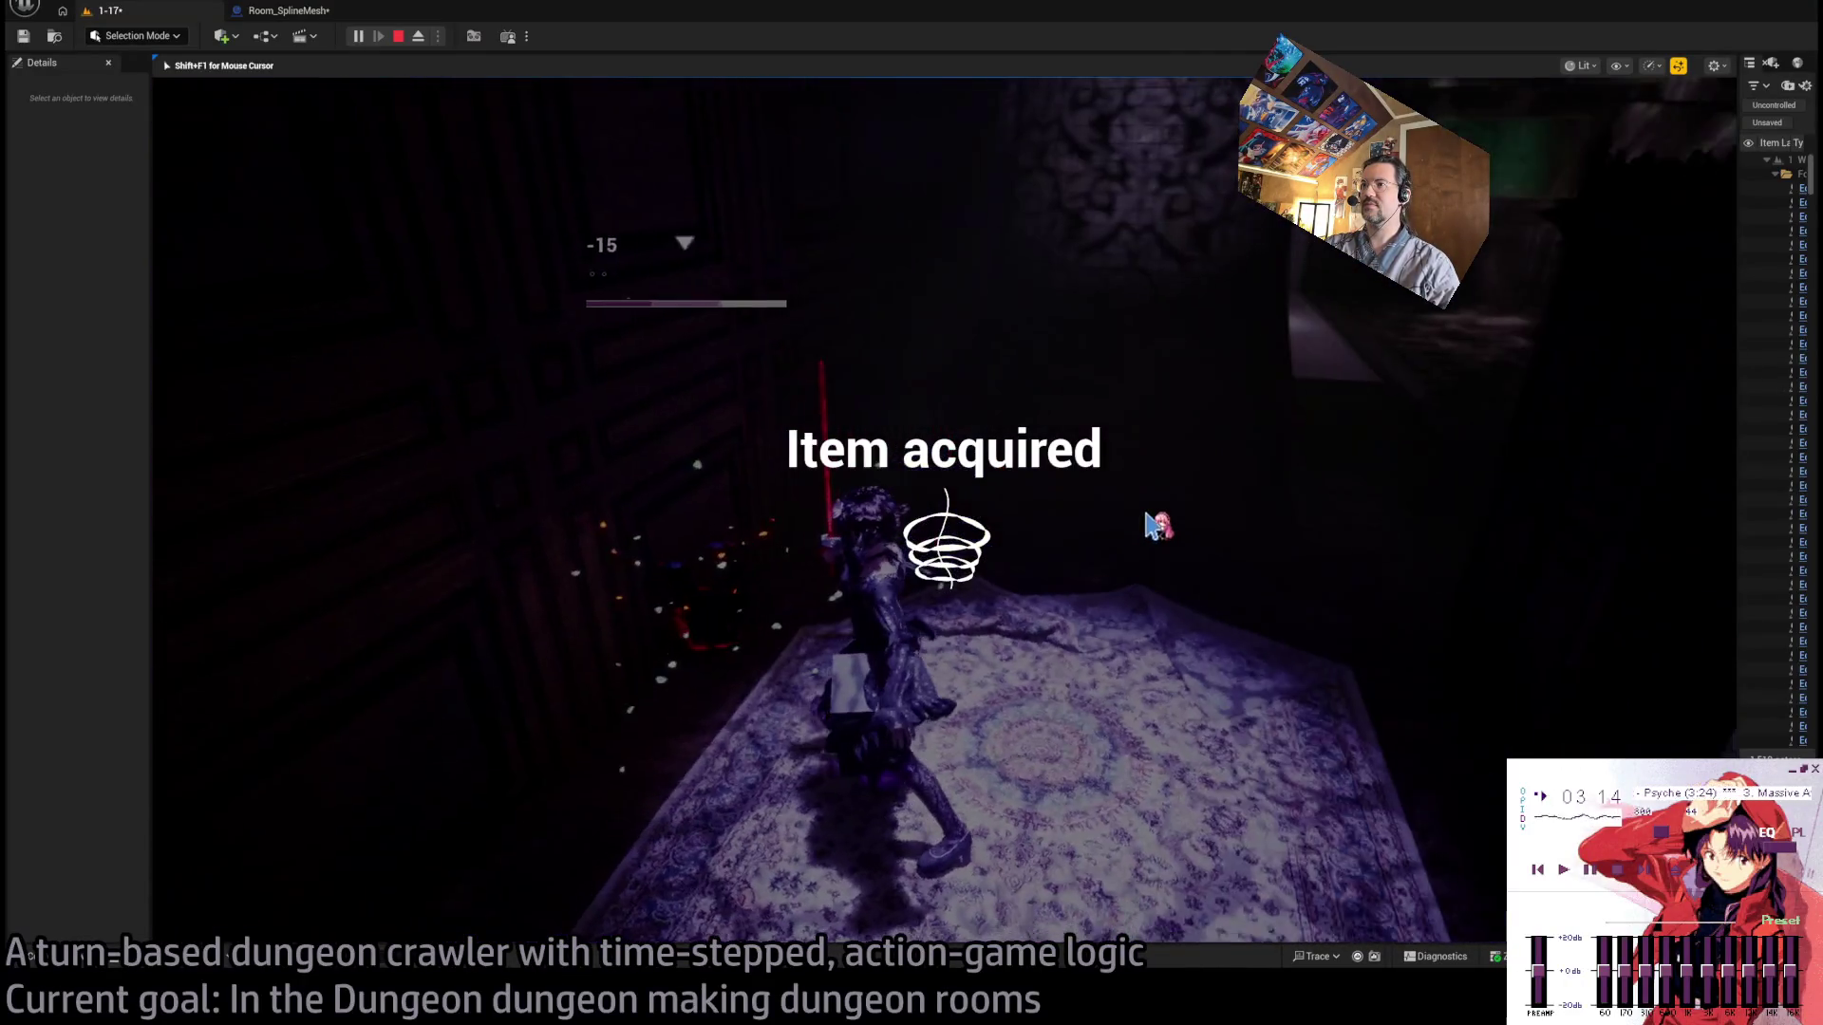
# Re-target the cat and use the silver thread from the Bag inventory.
pyautogui.click(1595, 590)
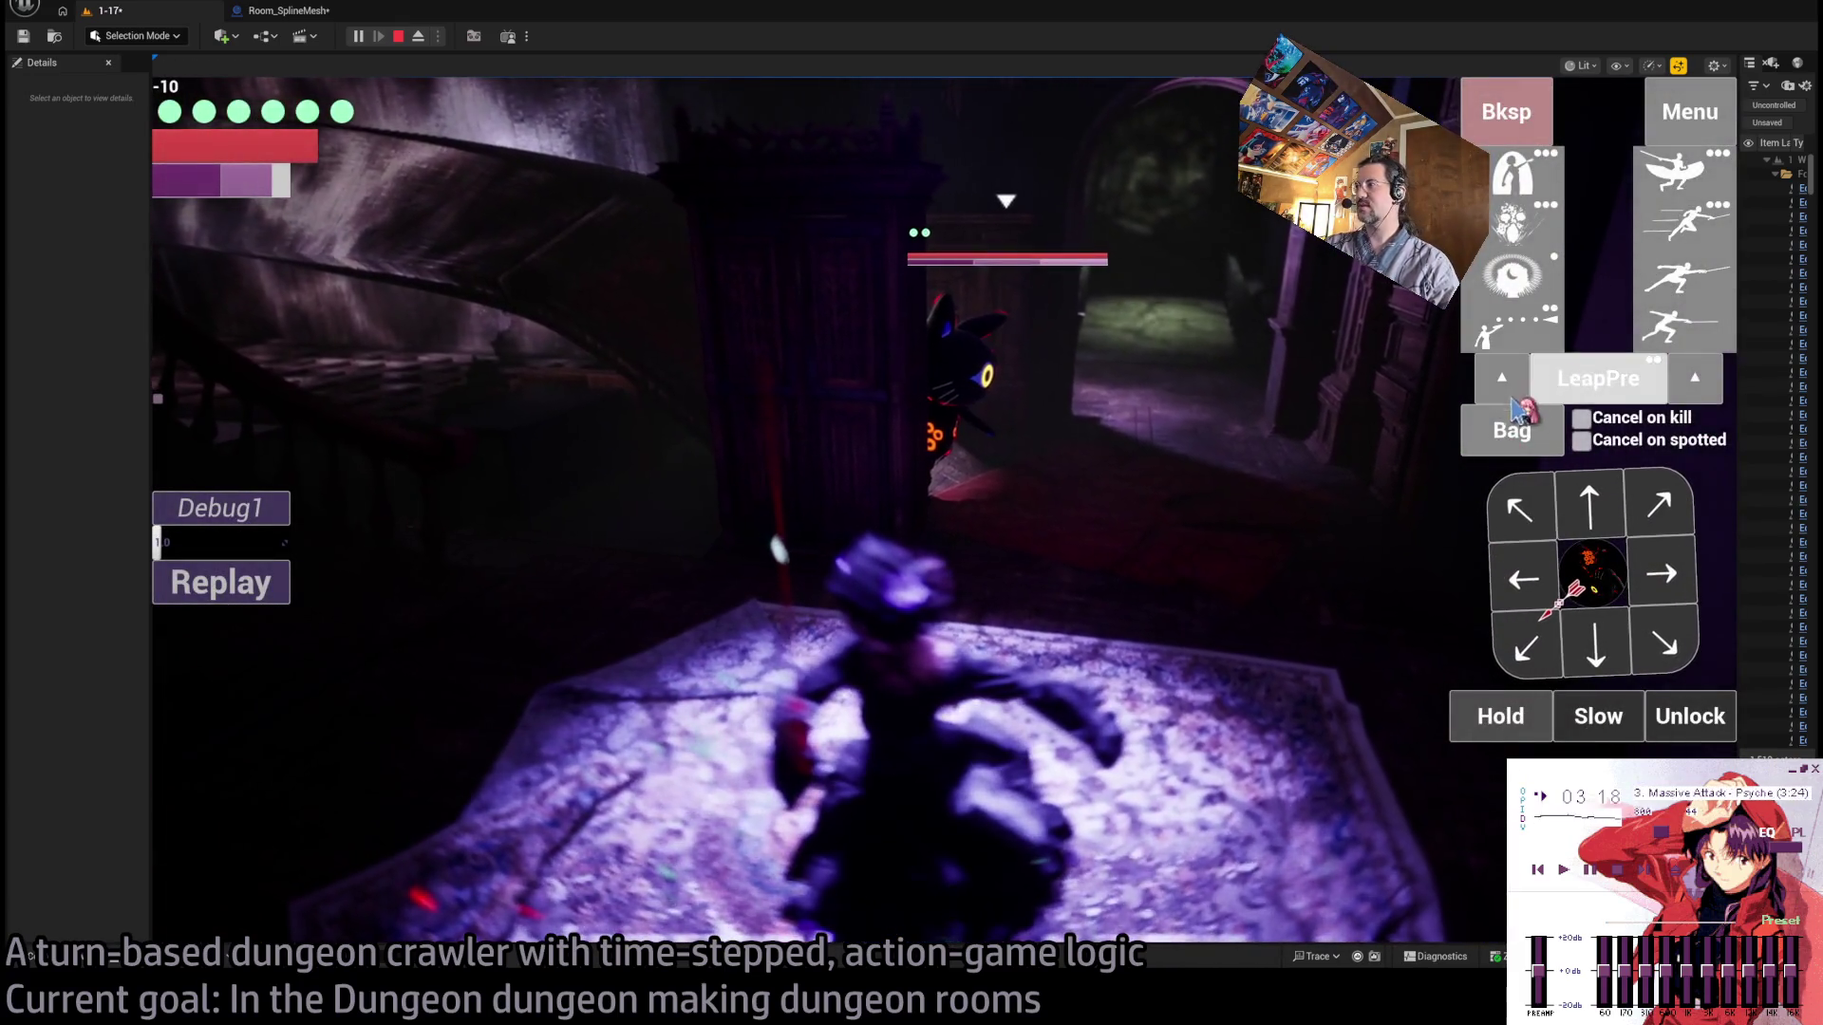
pyautogui.click(1511, 434)
pyautogui.click(867, 257)
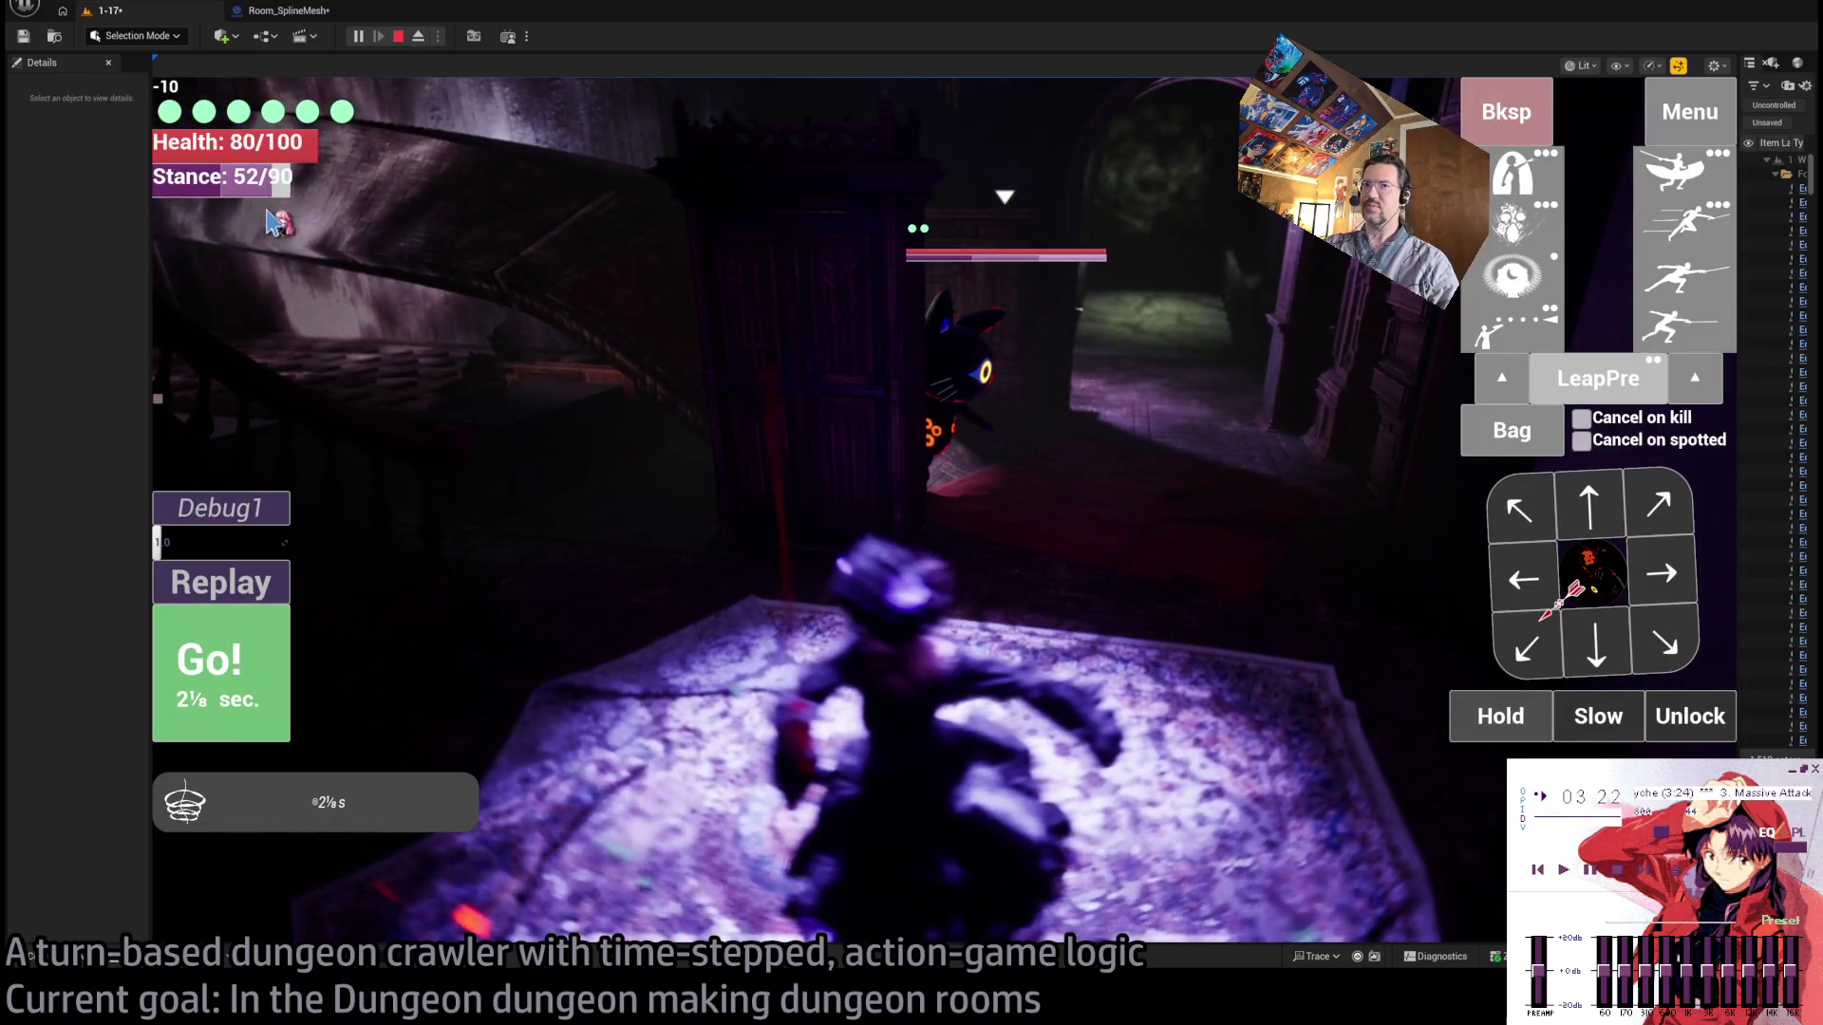
pyautogui.click(274, 671)
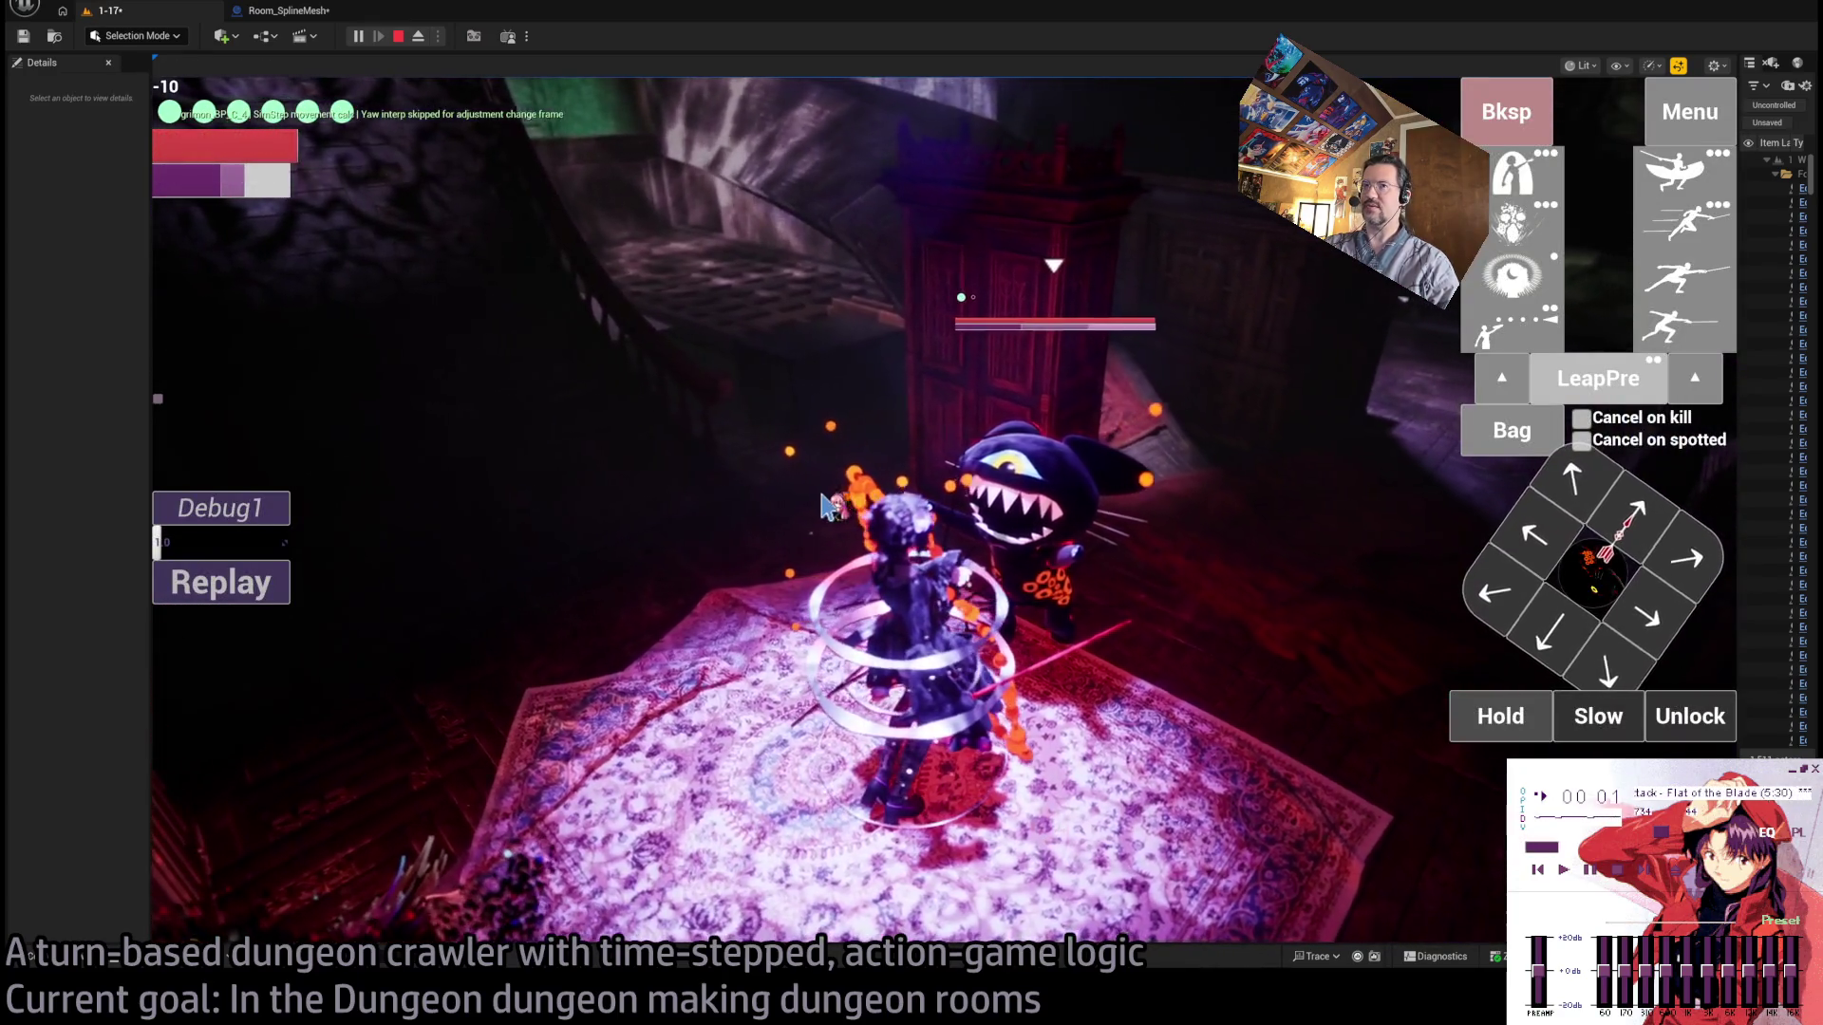
# Queue another skill attack on the cat and play out the following turns.
pyautogui.click(1048, 517)
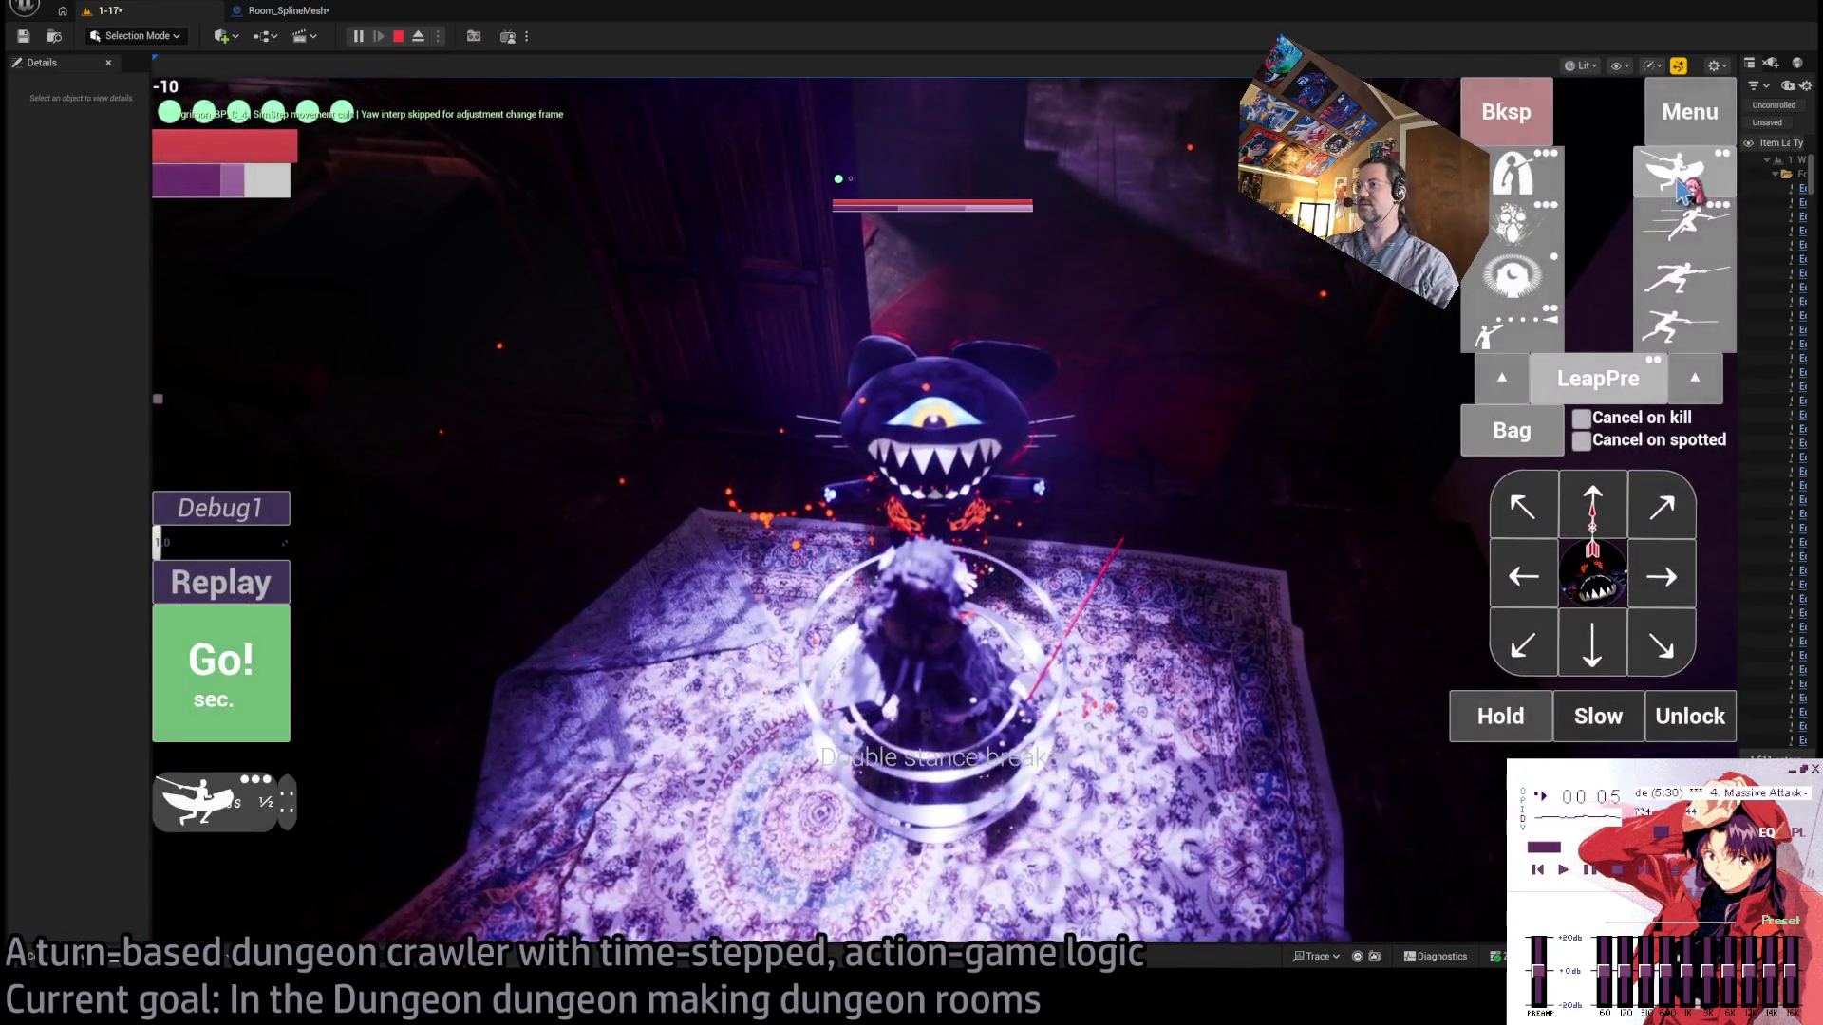
pyautogui.click(1663, 183)
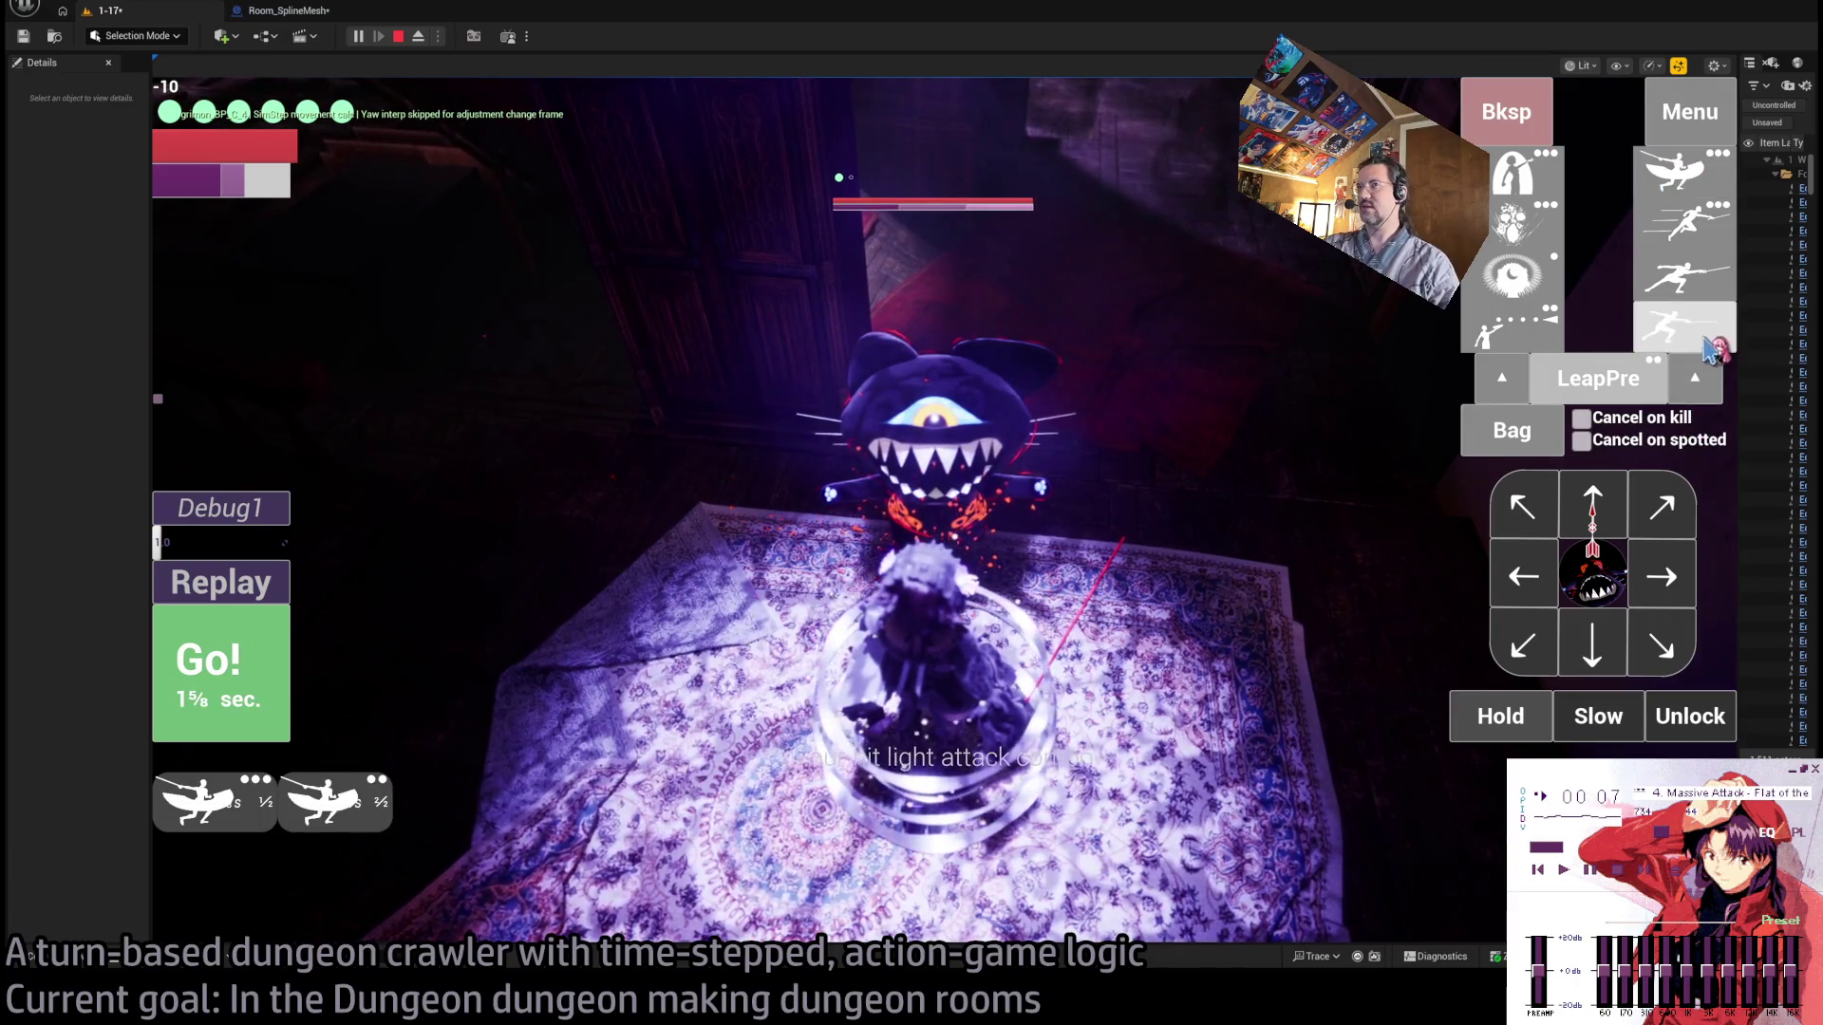
pyautogui.click(265, 665)
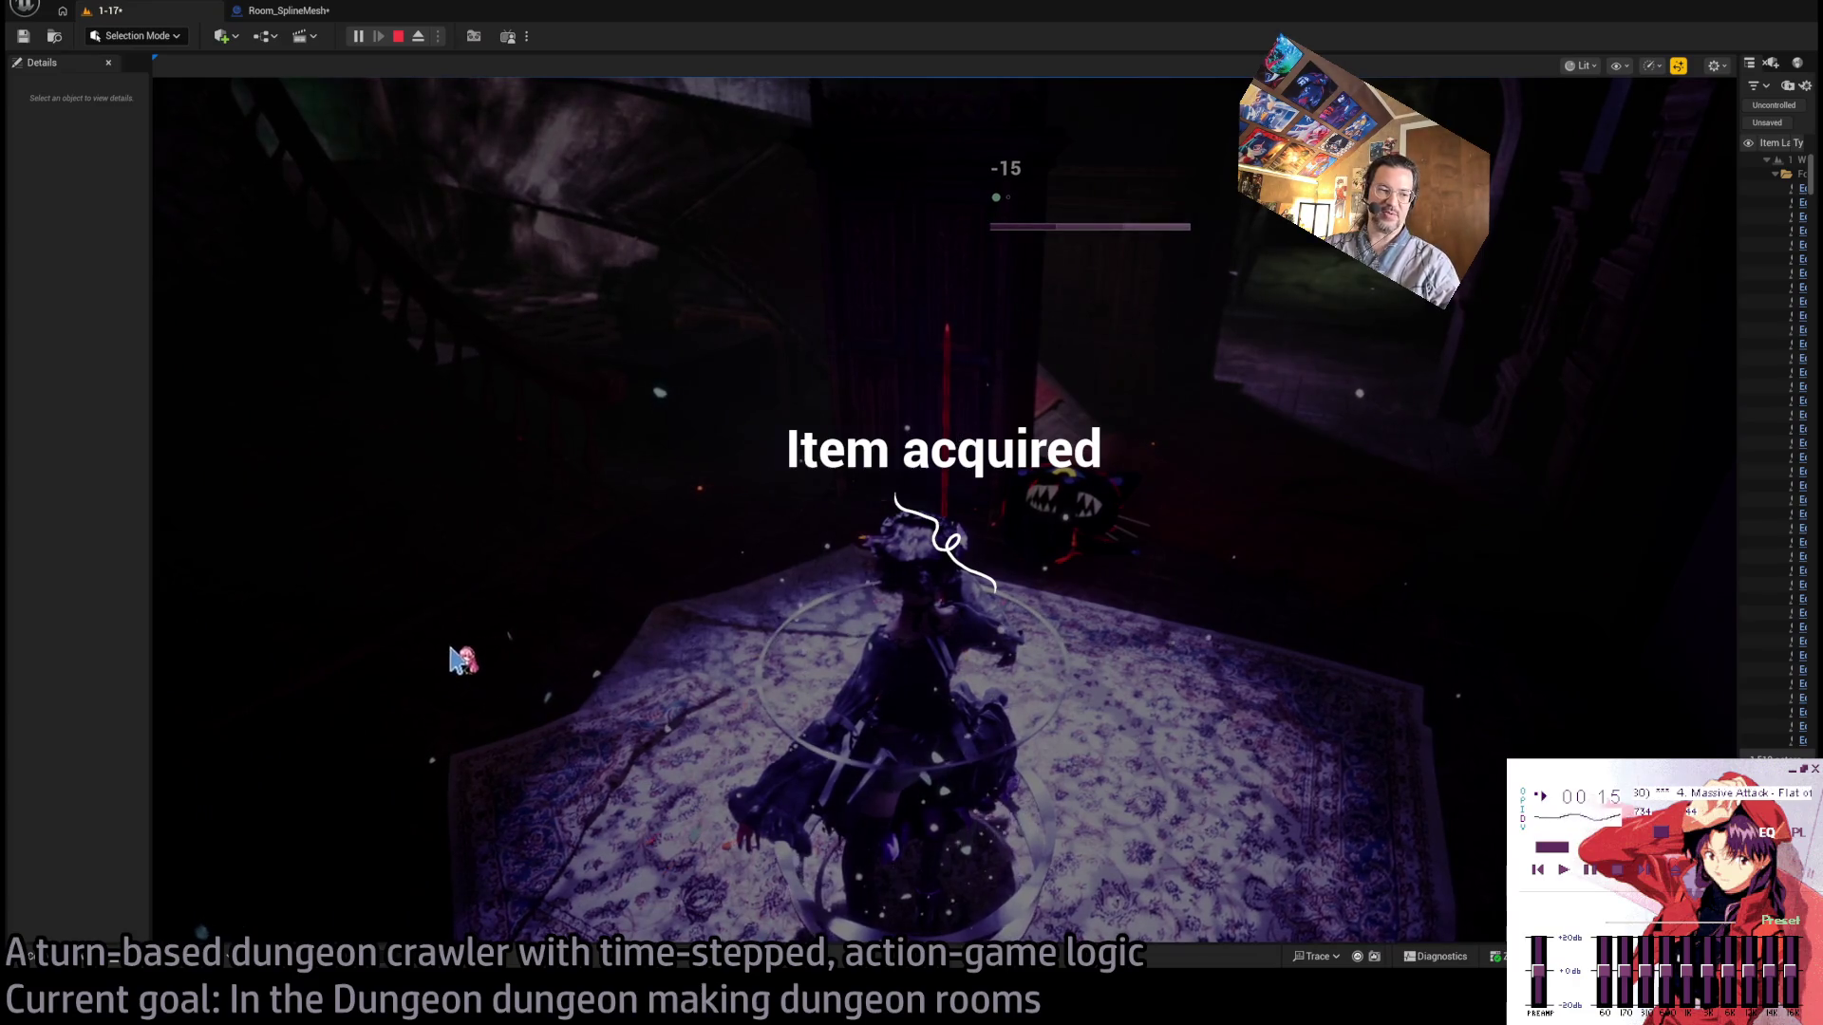
pyautogui.click(251, 593)
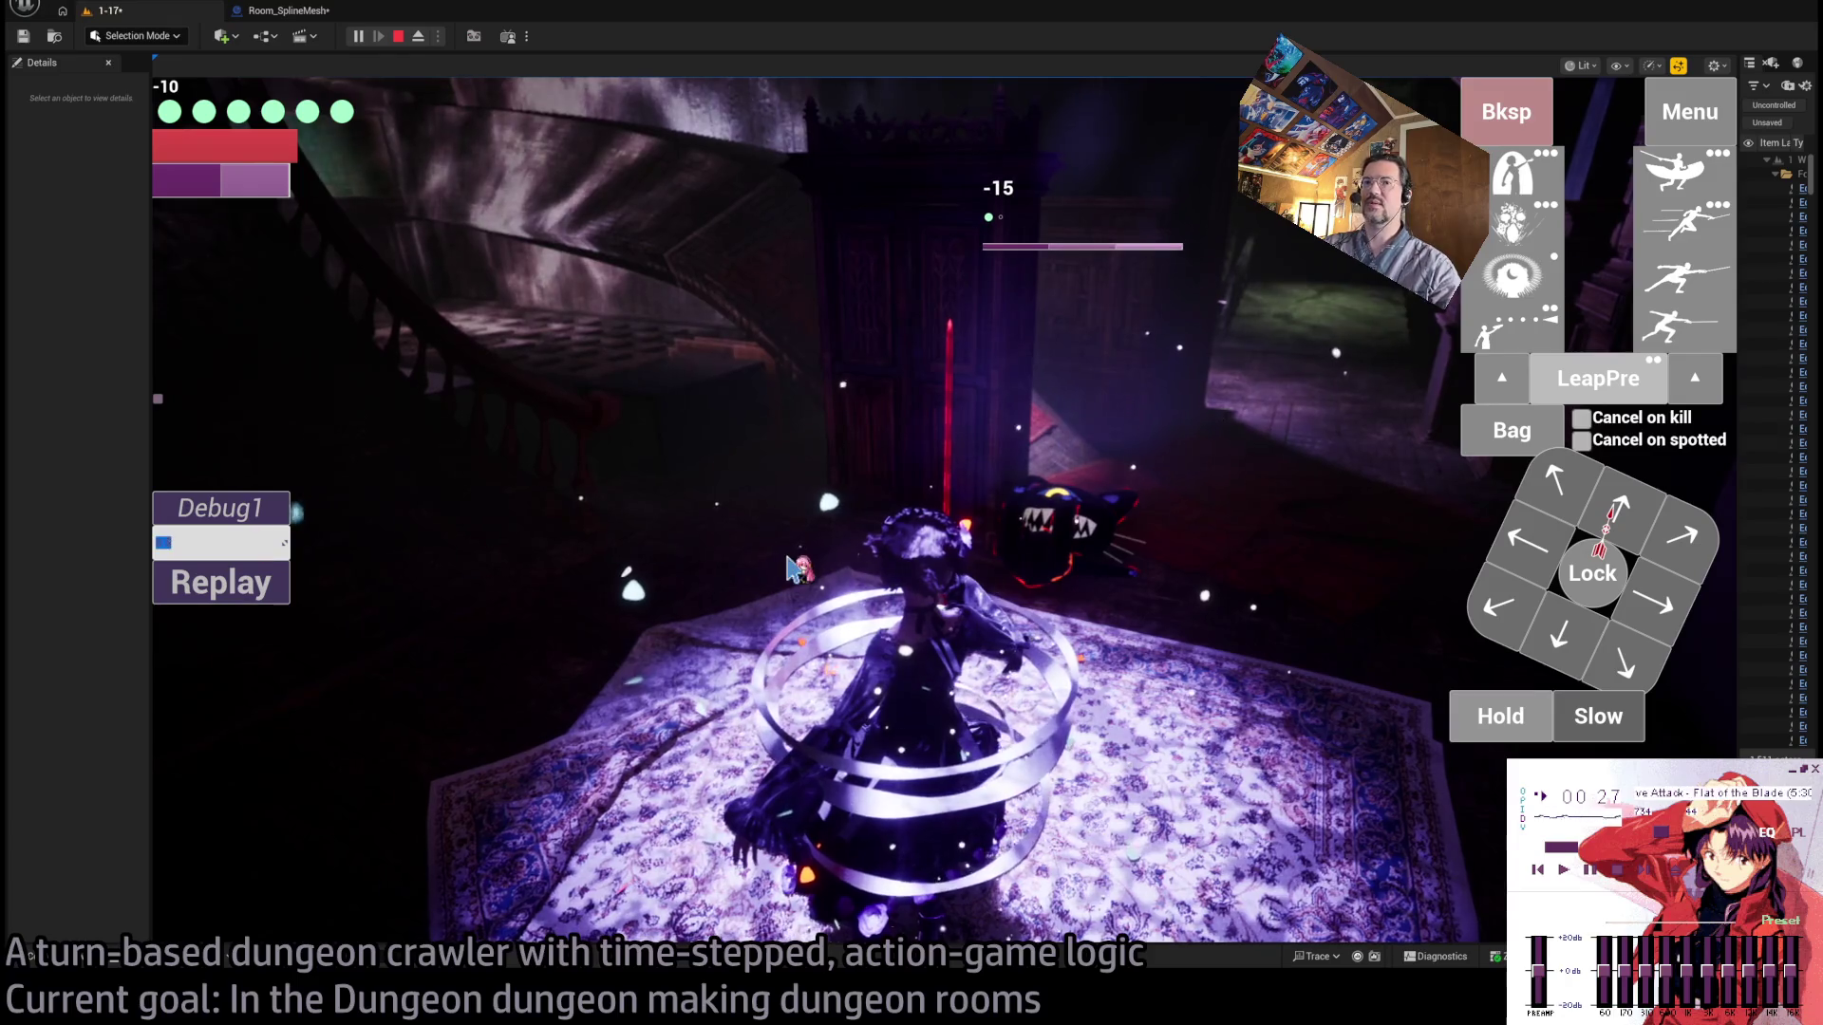
# Move the character forward and run turns firing a projectile attack.
pyautogui.click(1605, 510)
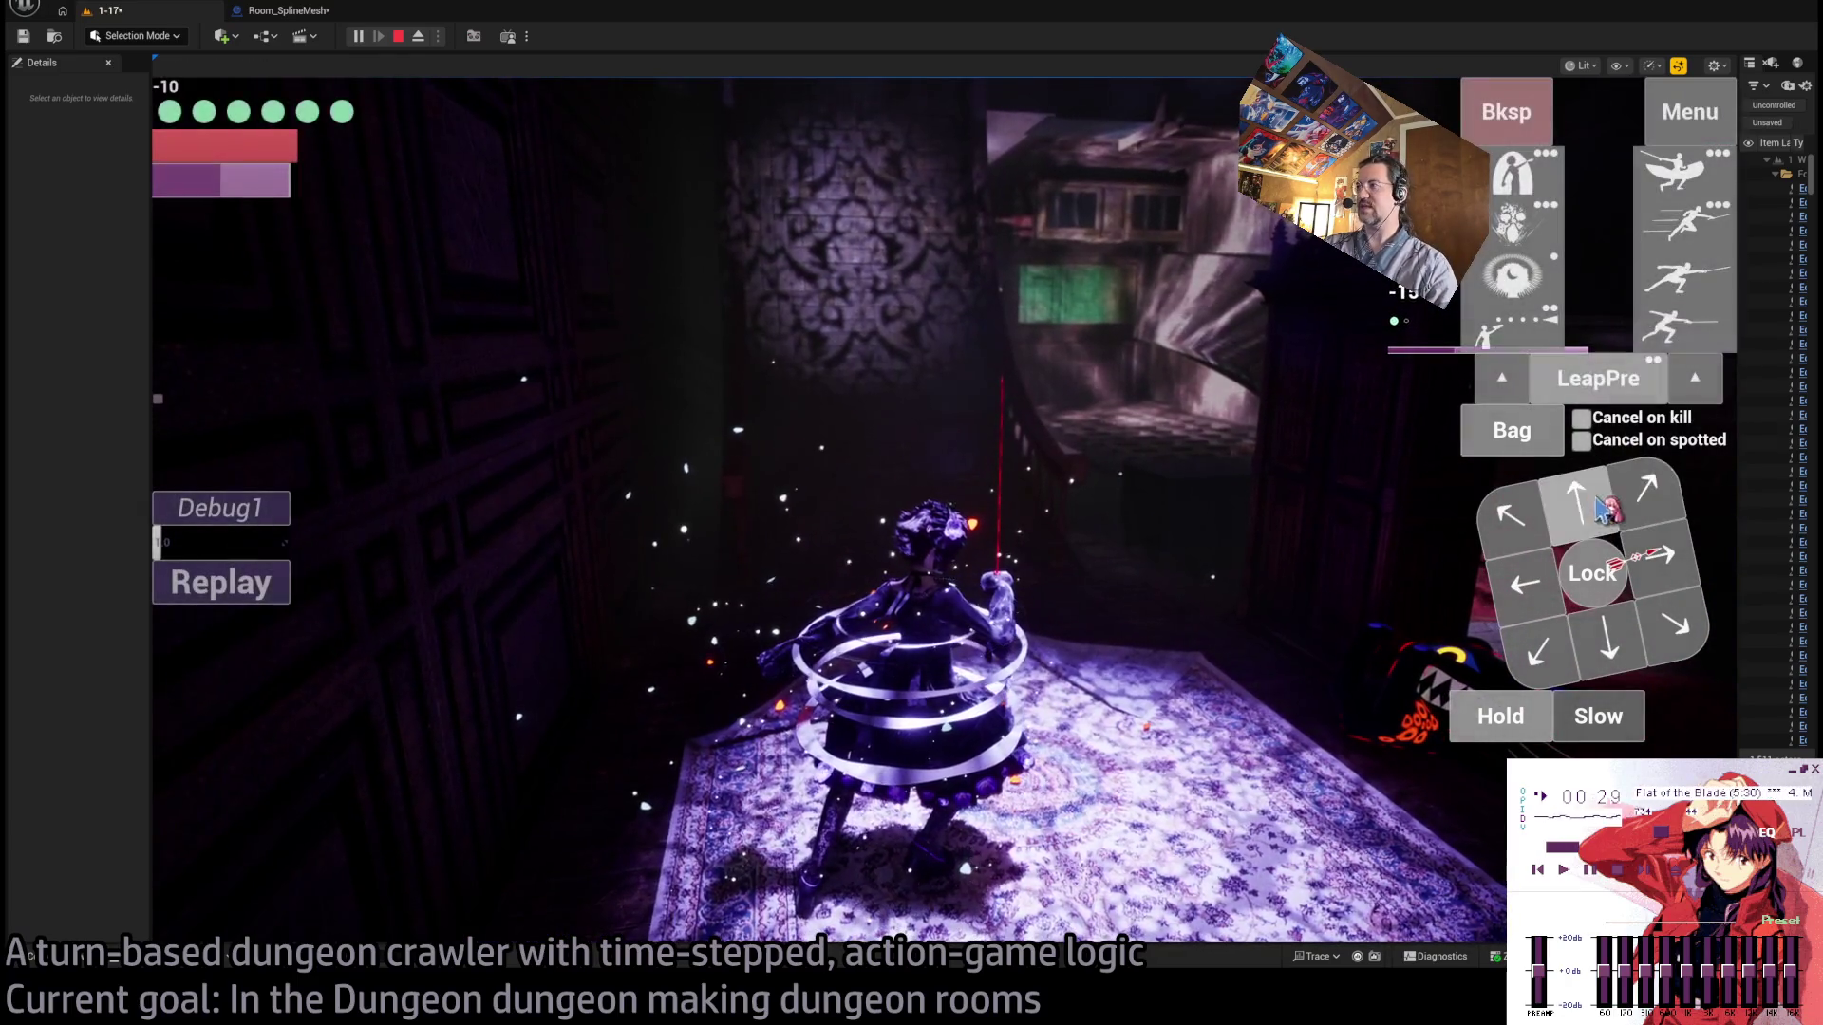
pyautogui.click(1605, 509)
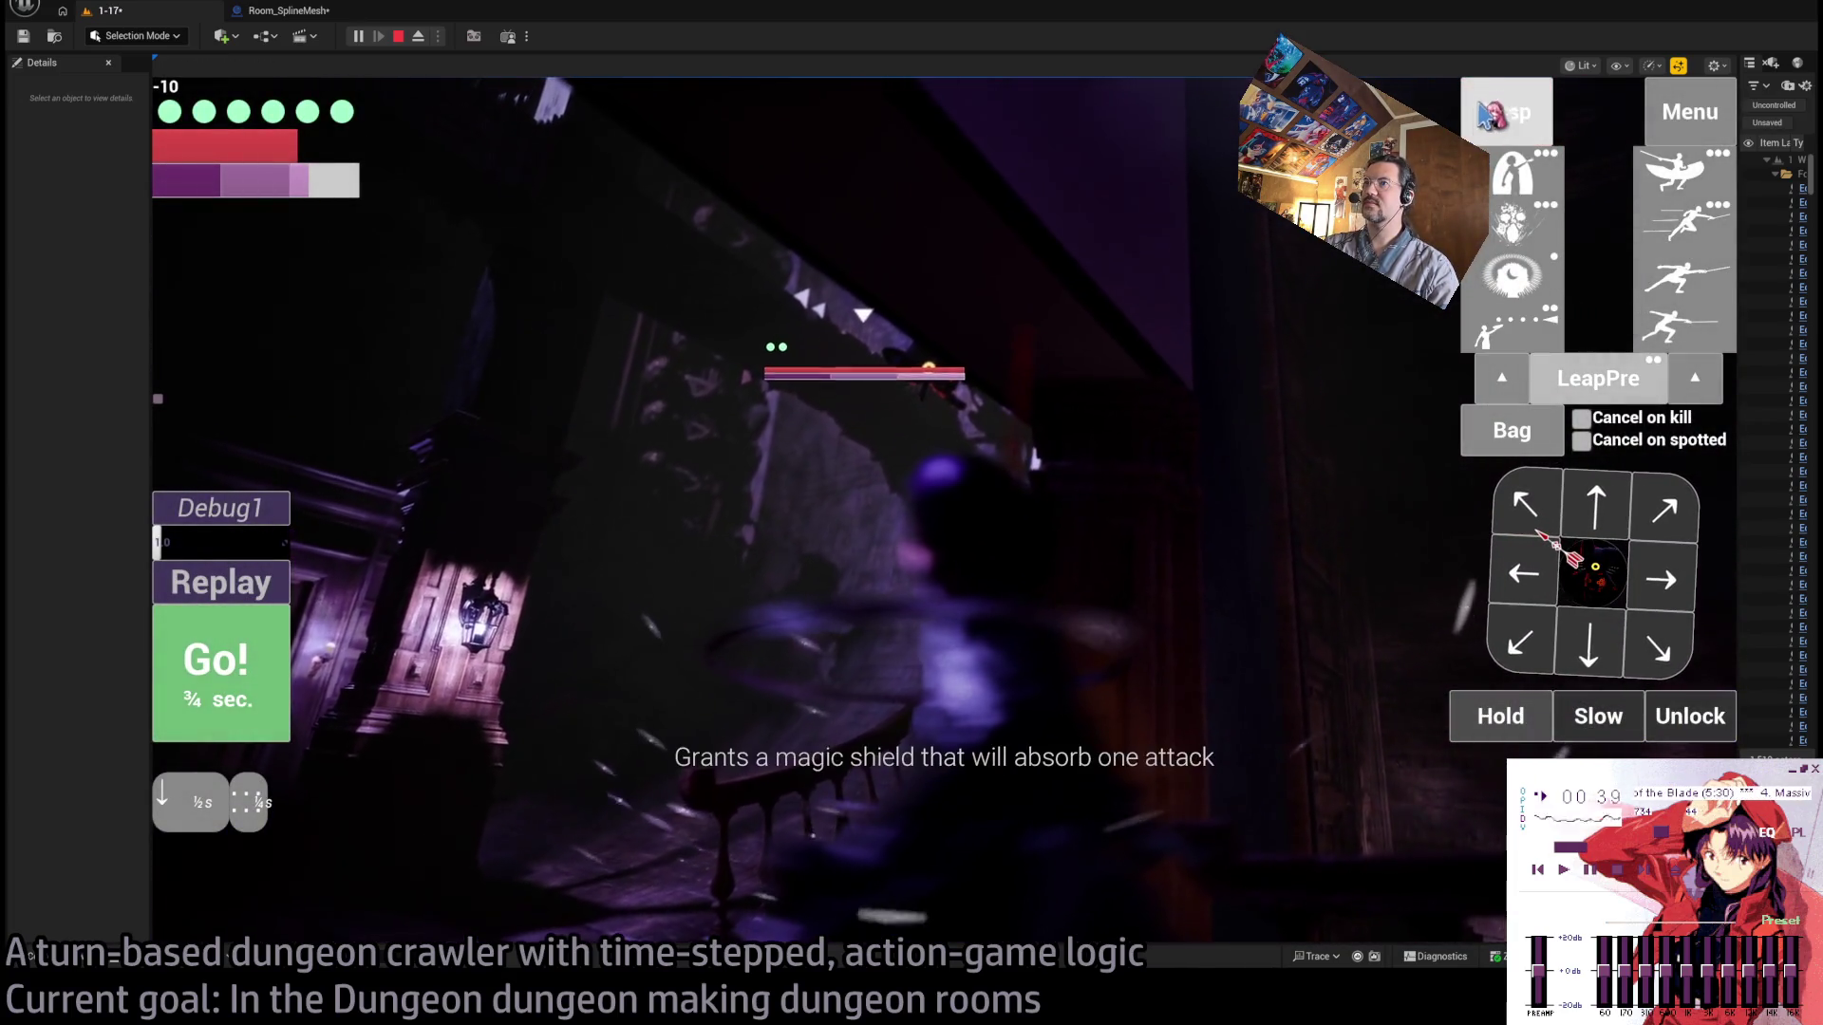
pyautogui.click(1522, 337)
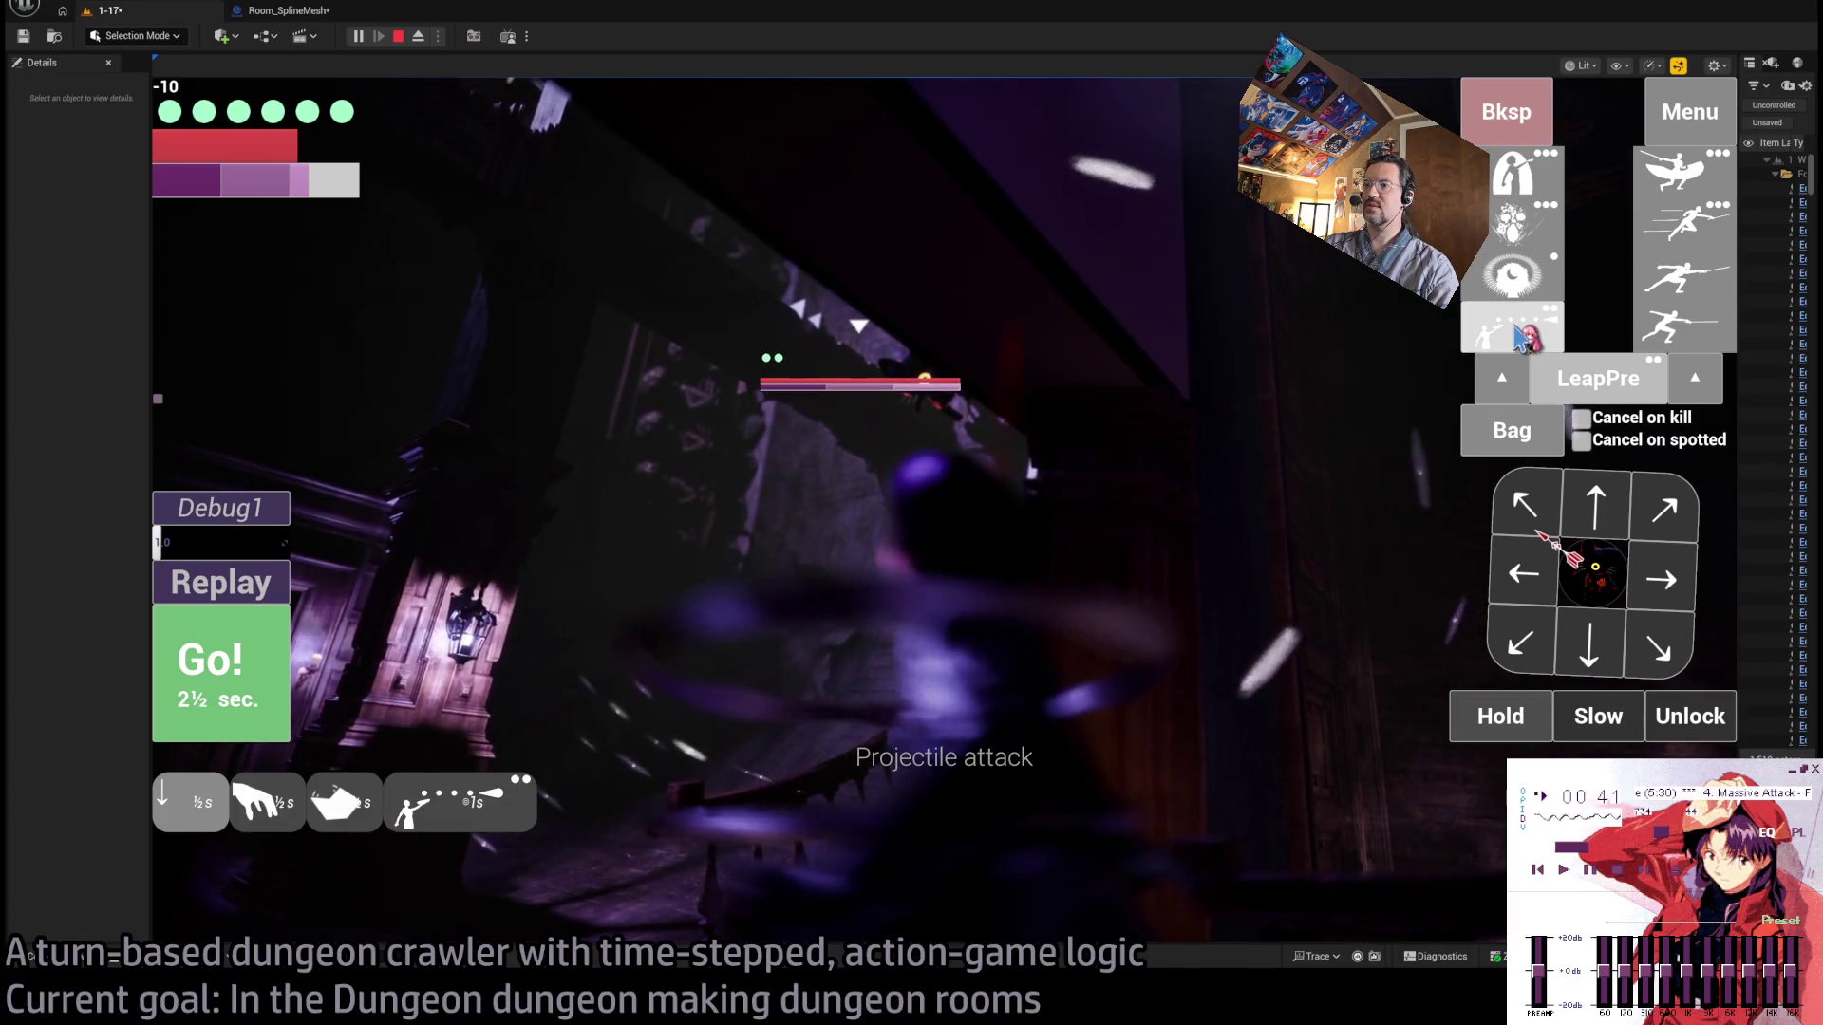
pyautogui.press('Return')
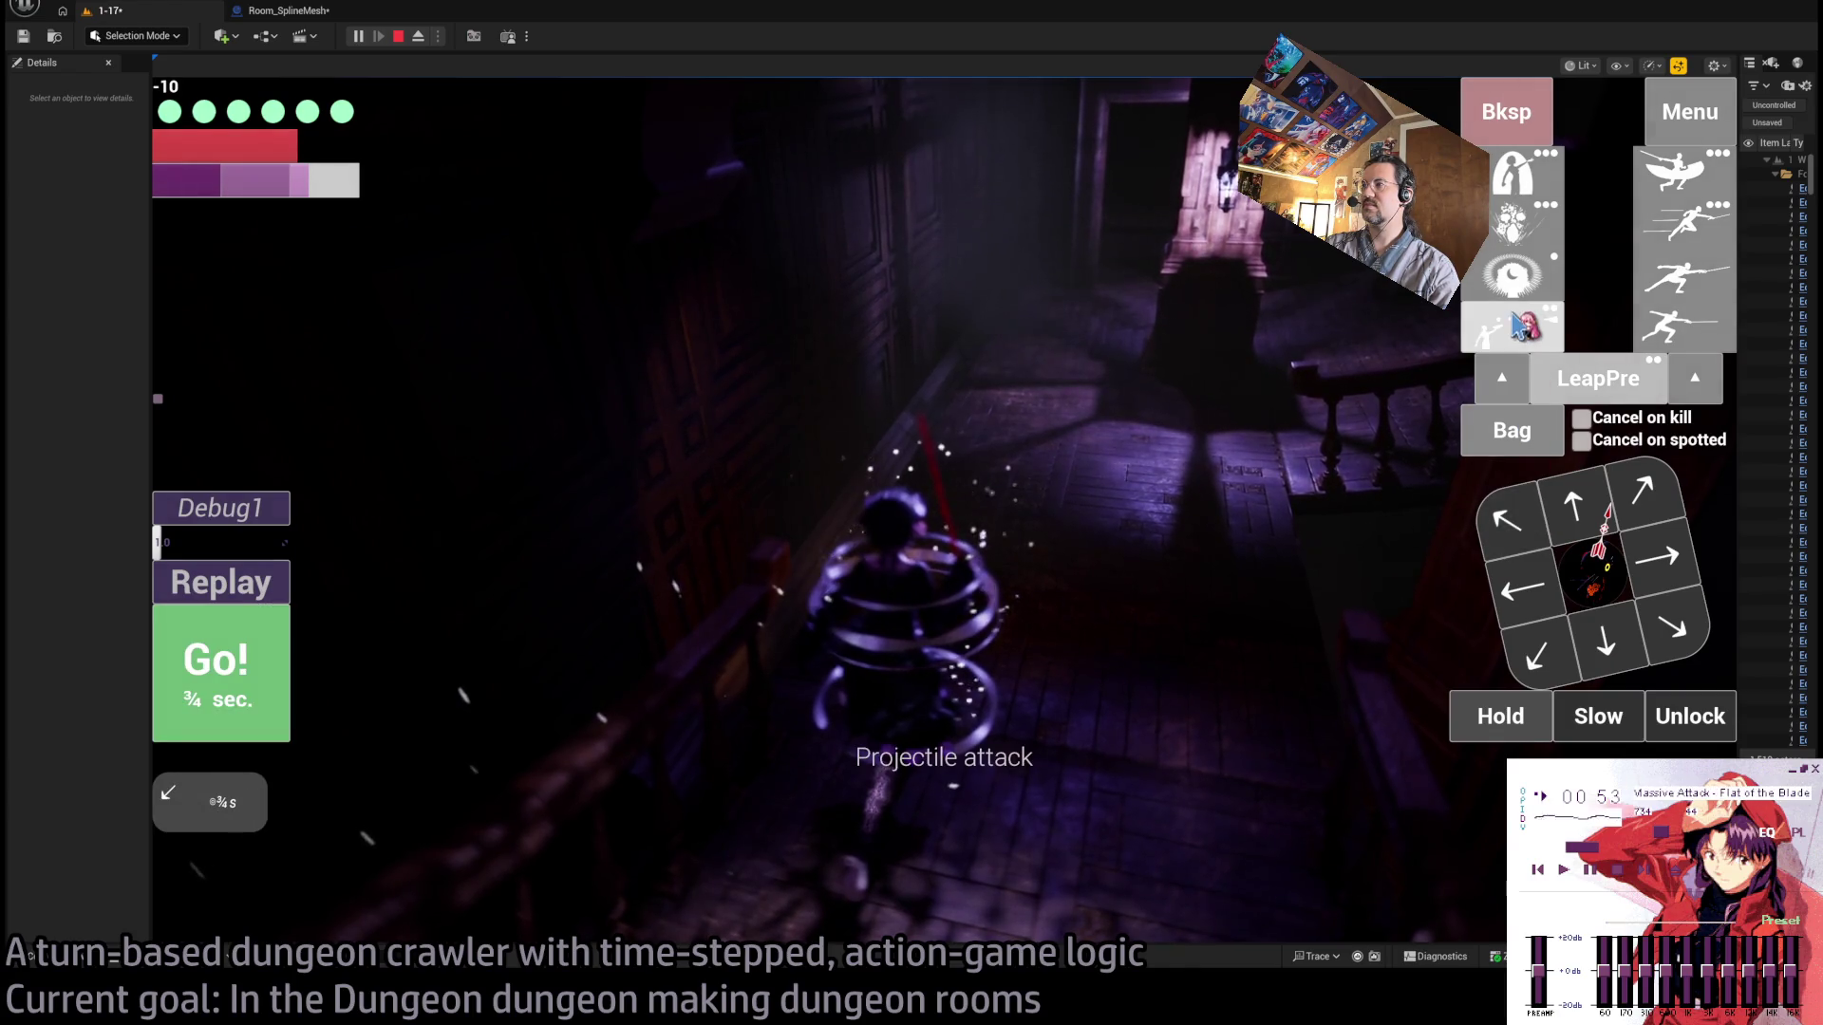
pyautogui.click(227, 697)
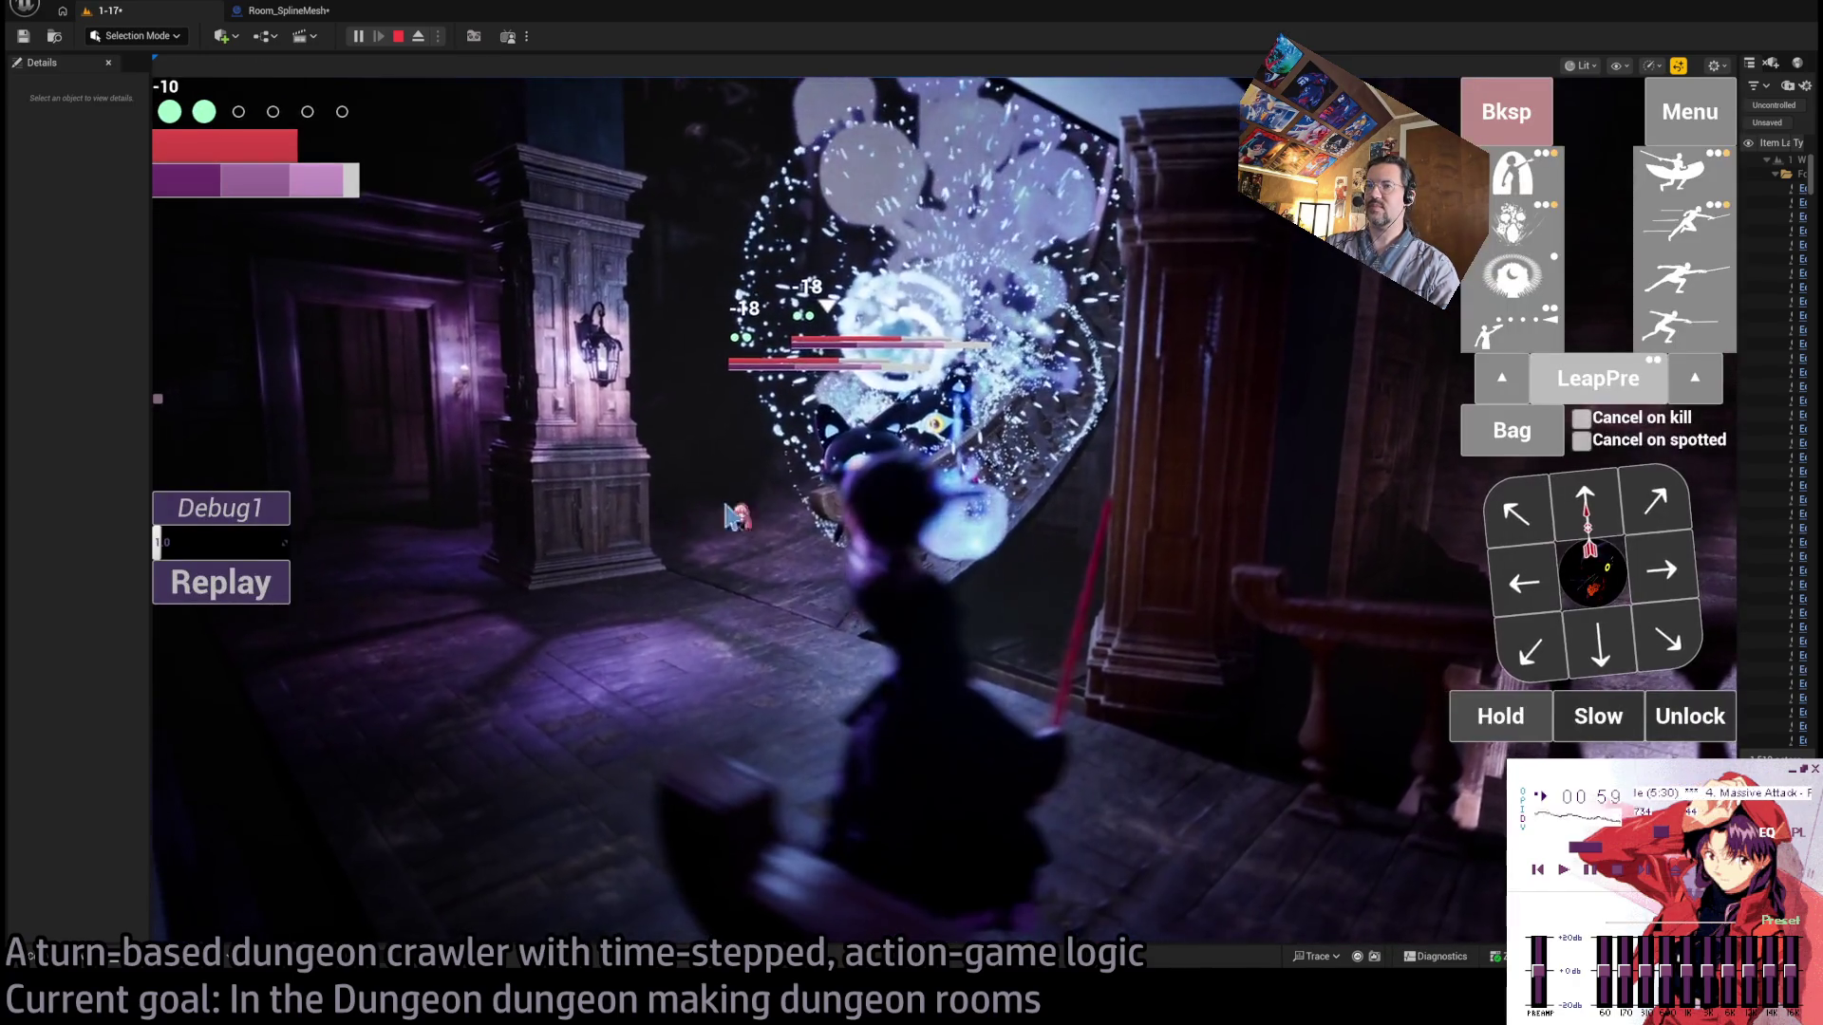
pyautogui.click(266, 595)
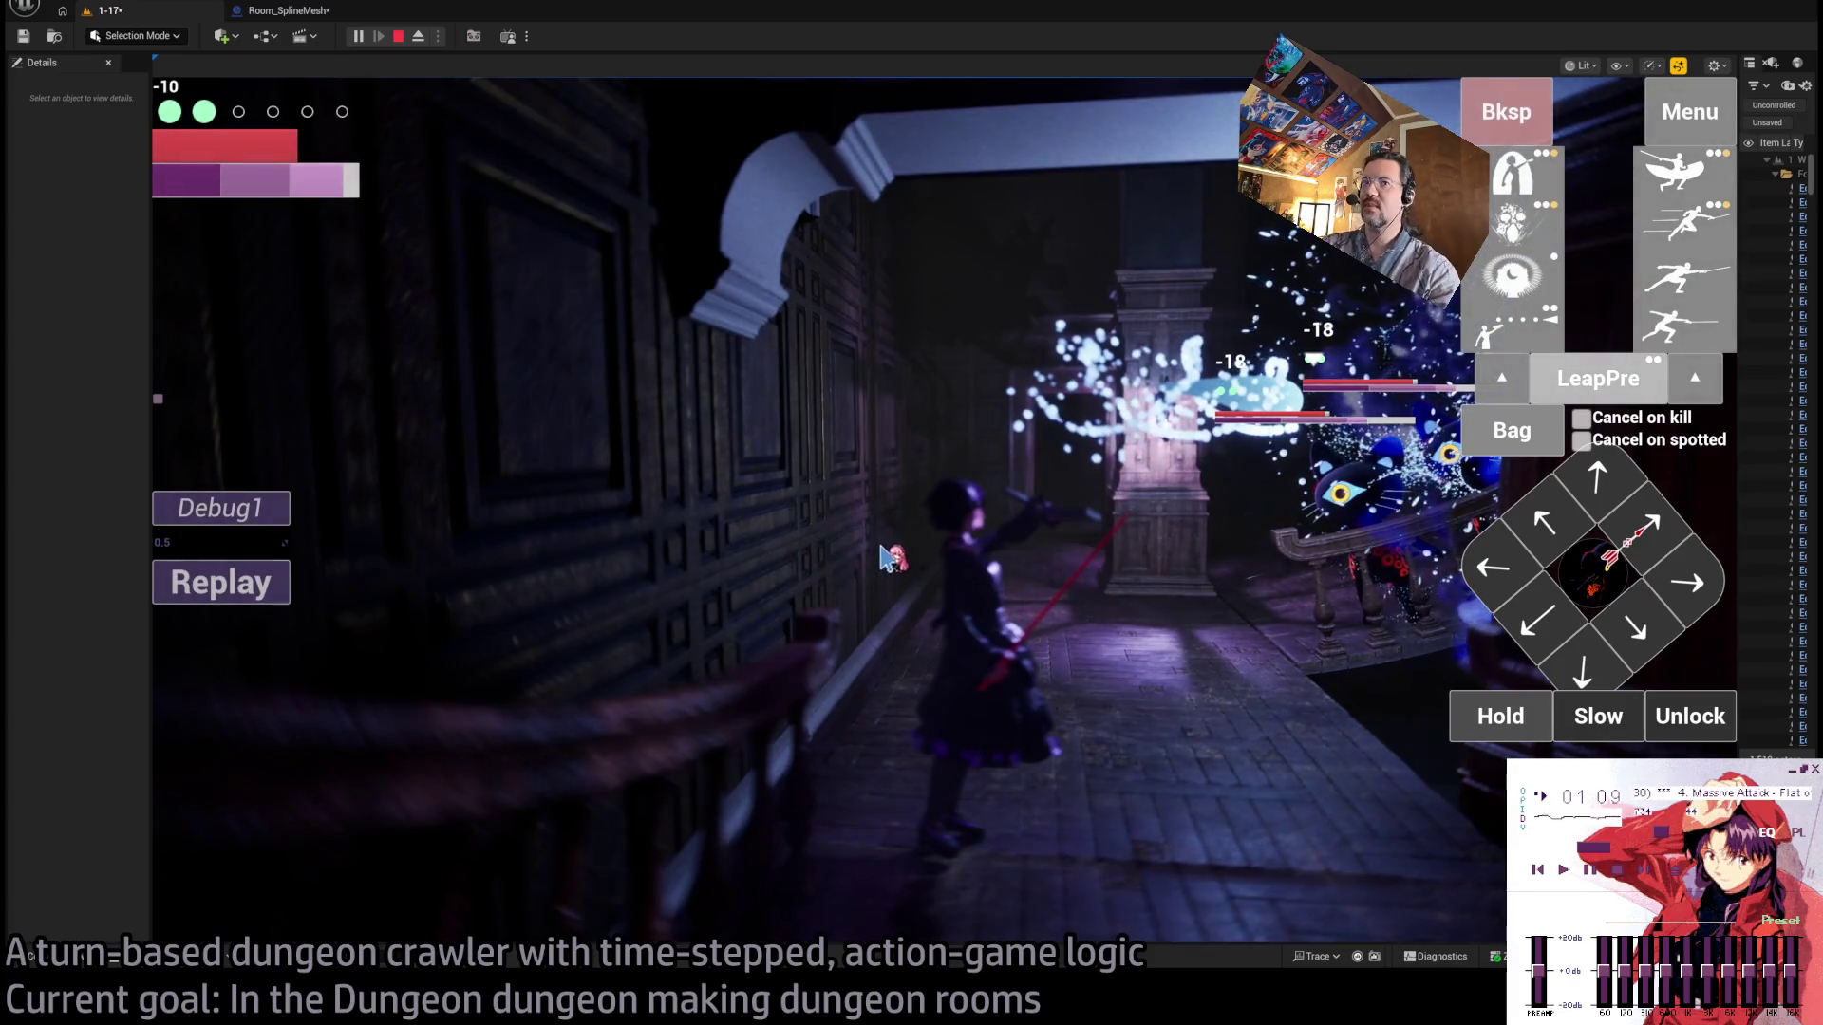
# Advance toward the balcony enemies and run a turn with a projectile attack and fabric scraps.
pyautogui.click(1593, 580)
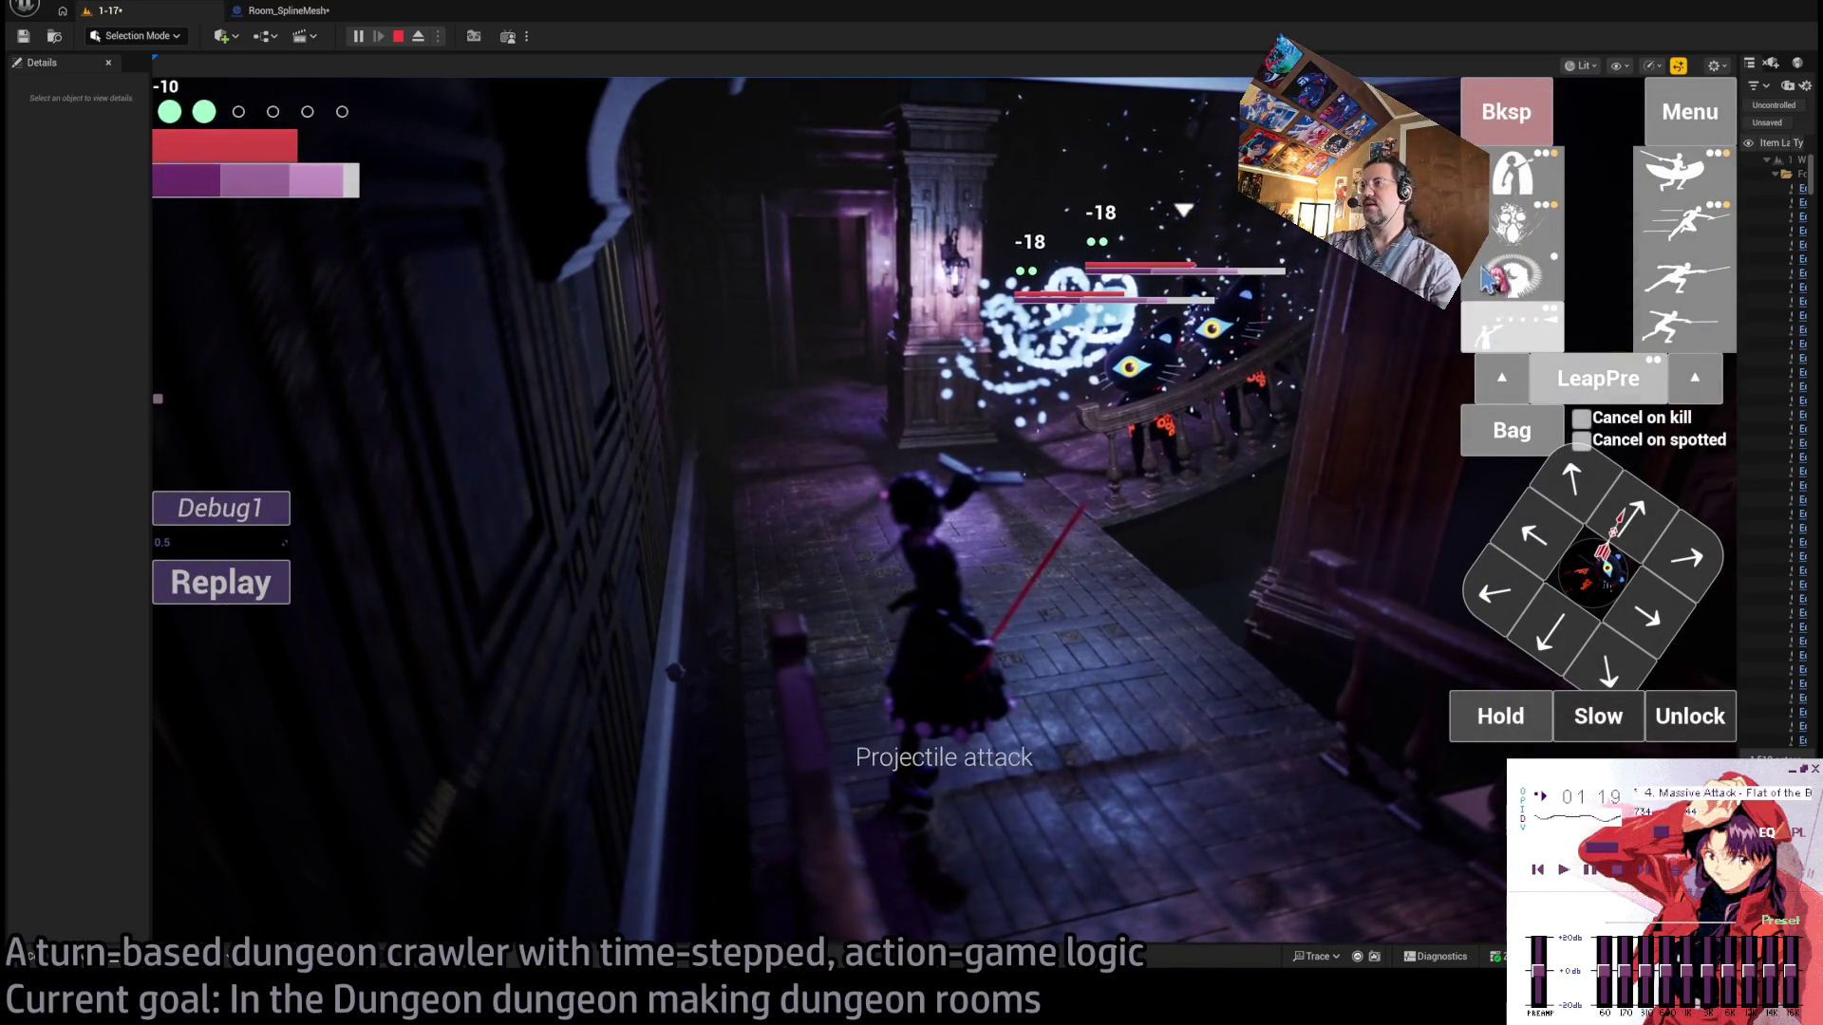
pyautogui.click(1494, 345)
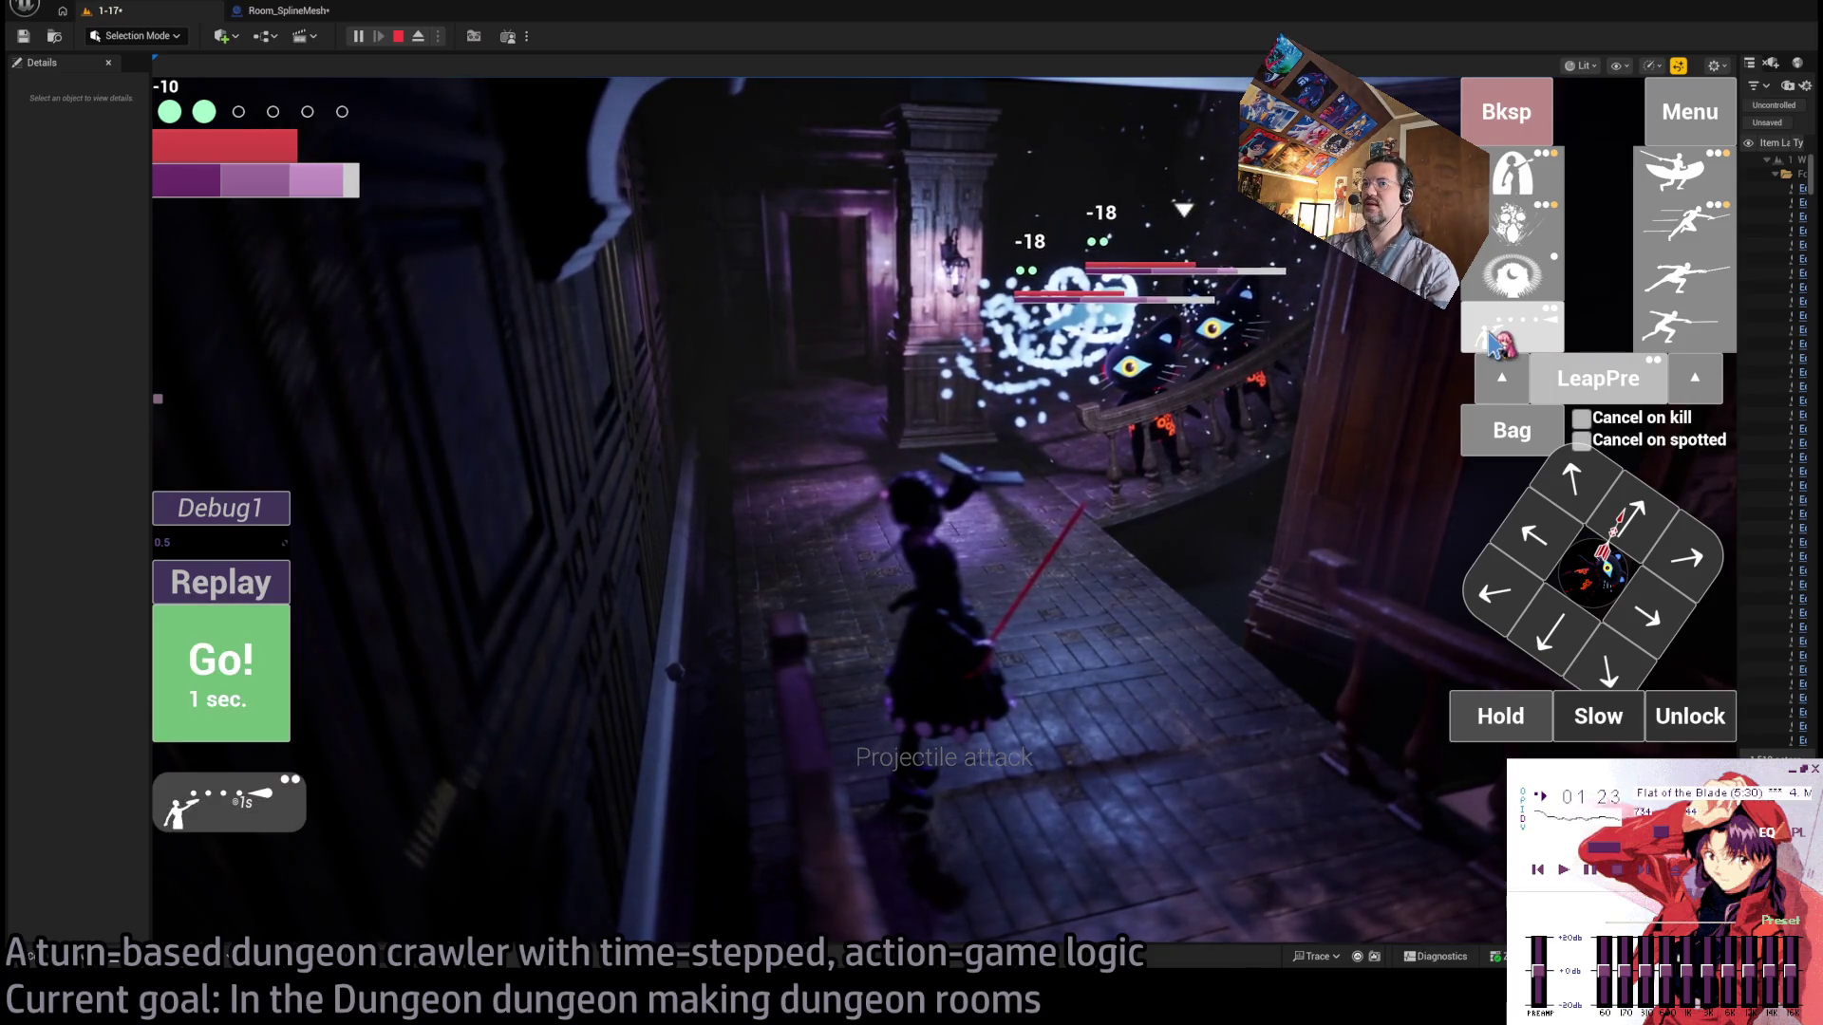
pyautogui.click(1513, 435)
pyautogui.click(779, 276)
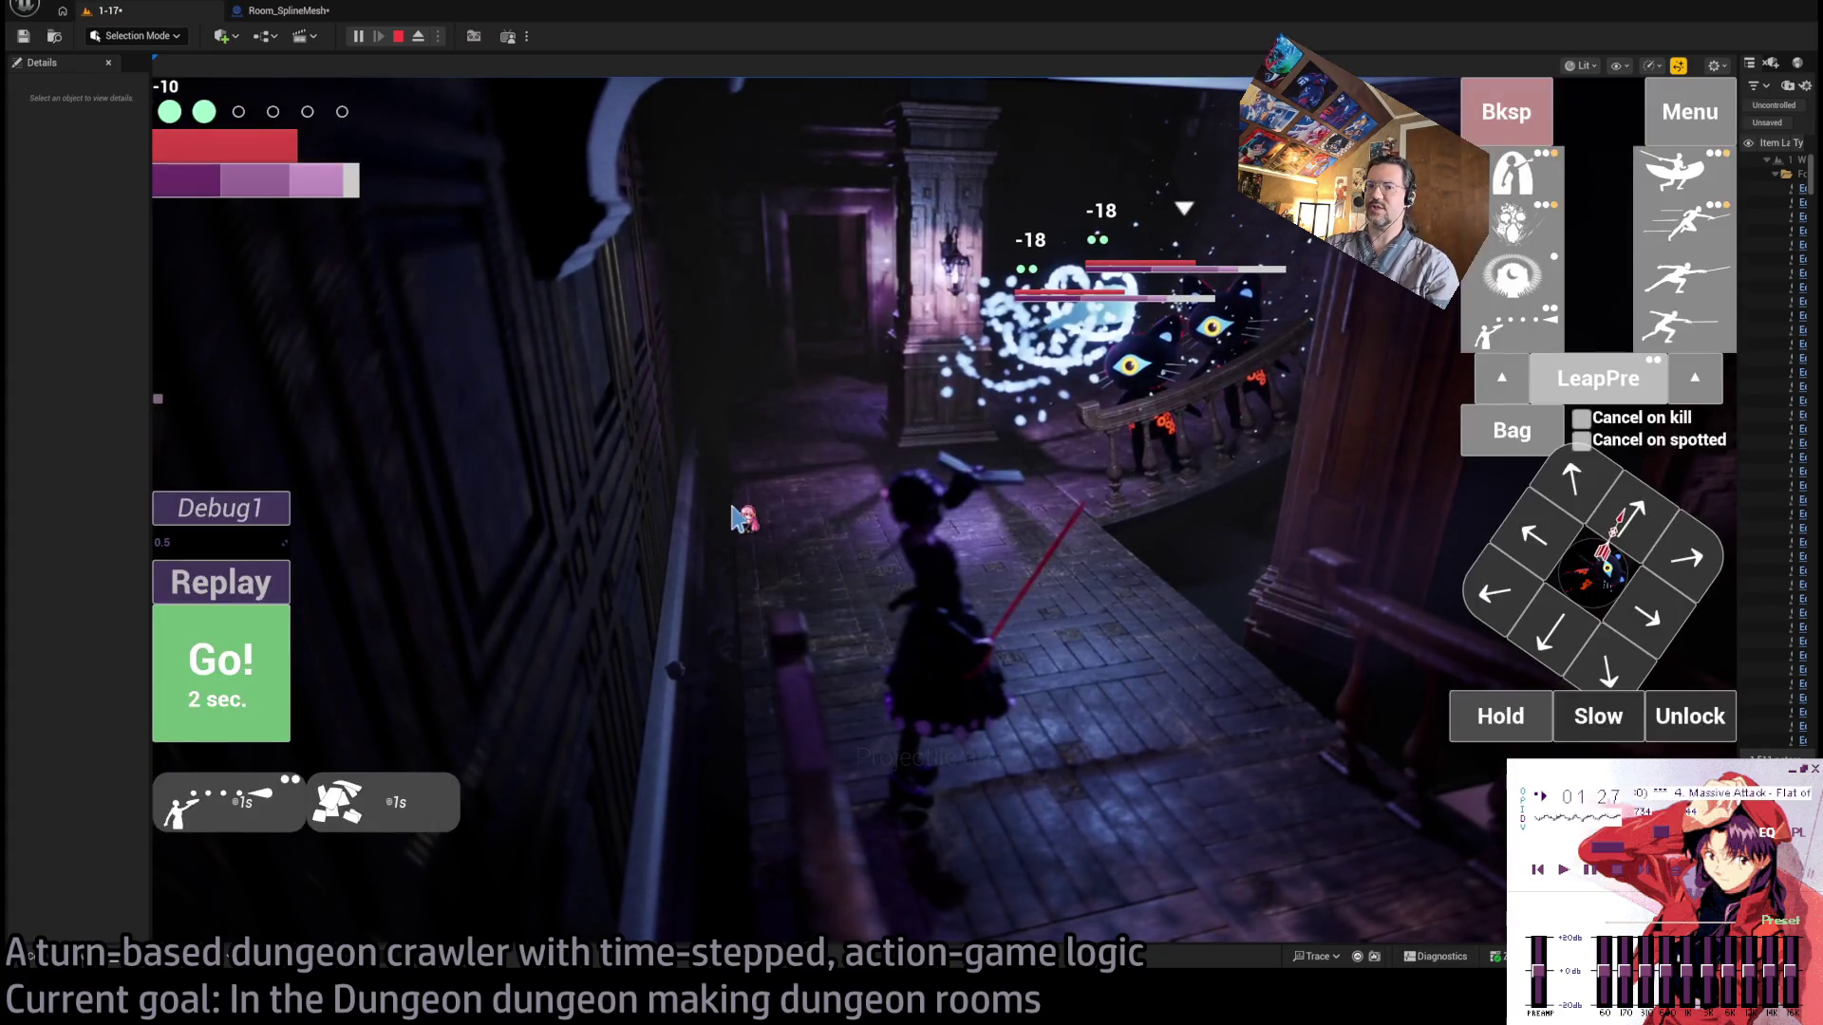
pyautogui.click(243, 665)
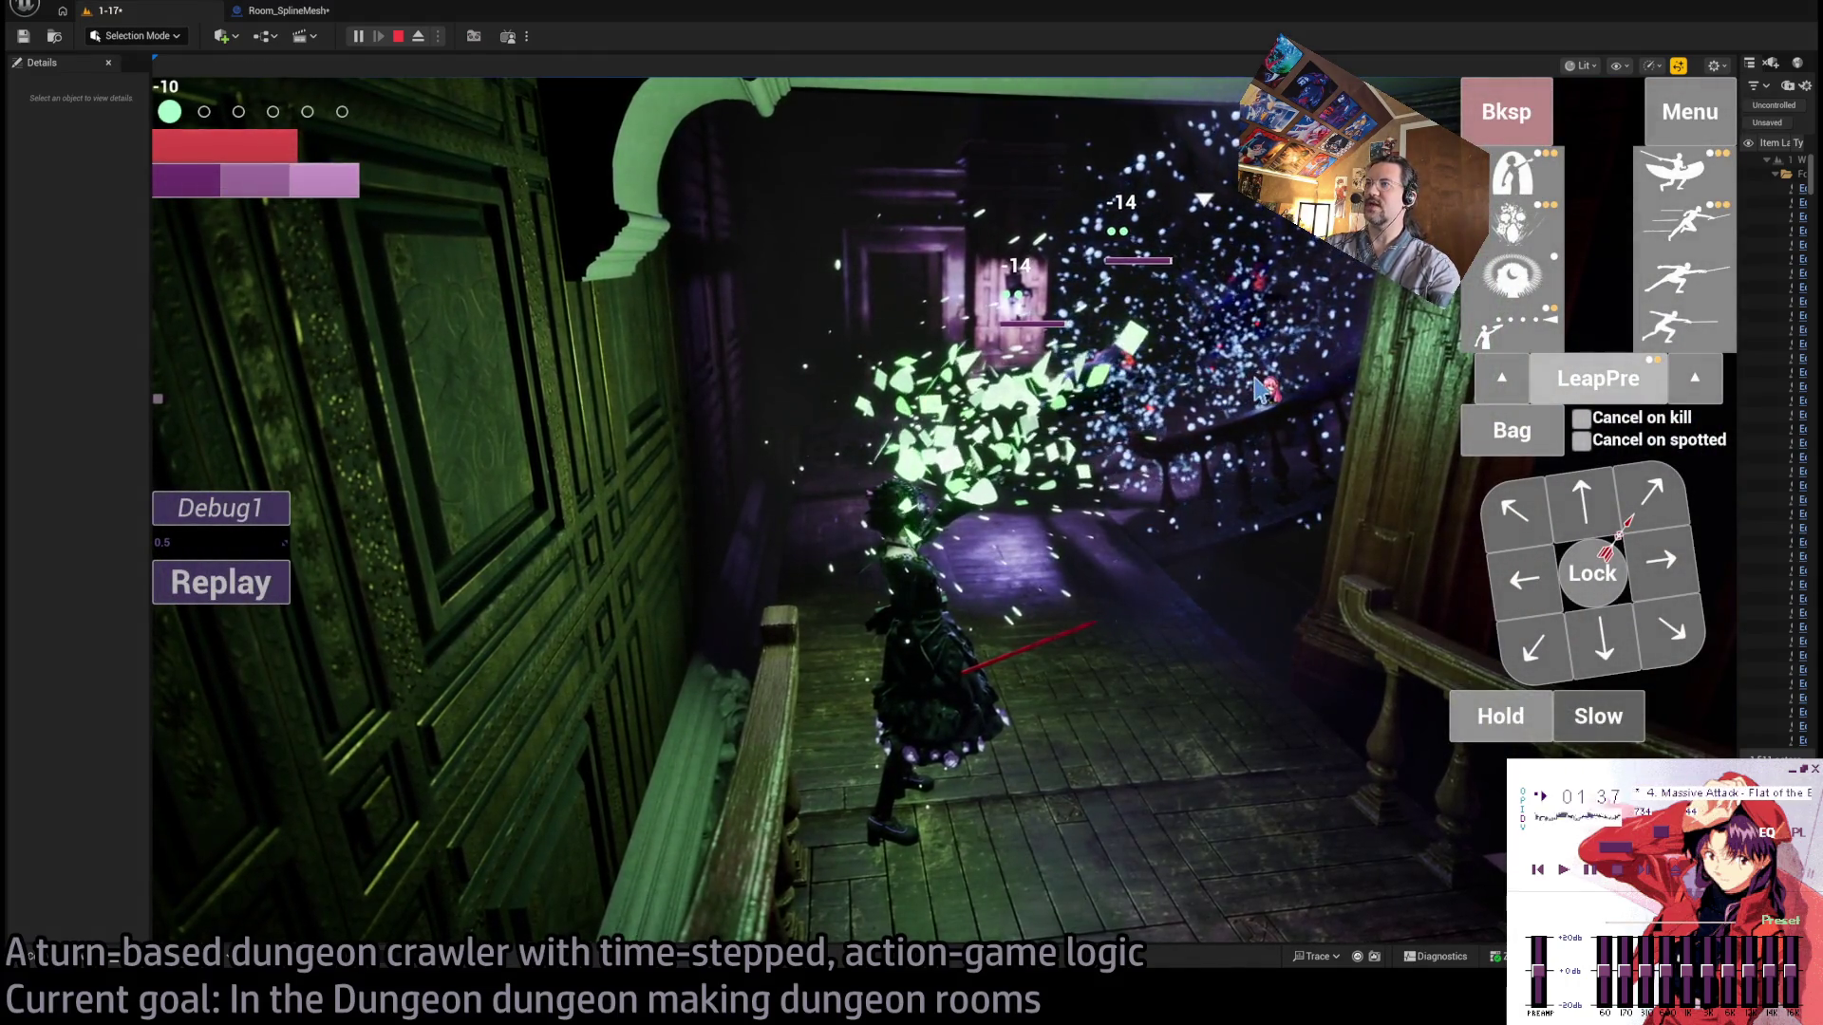
# Make a move, then play a turn with a Hold action added.
pyautogui.click(1638, 517)
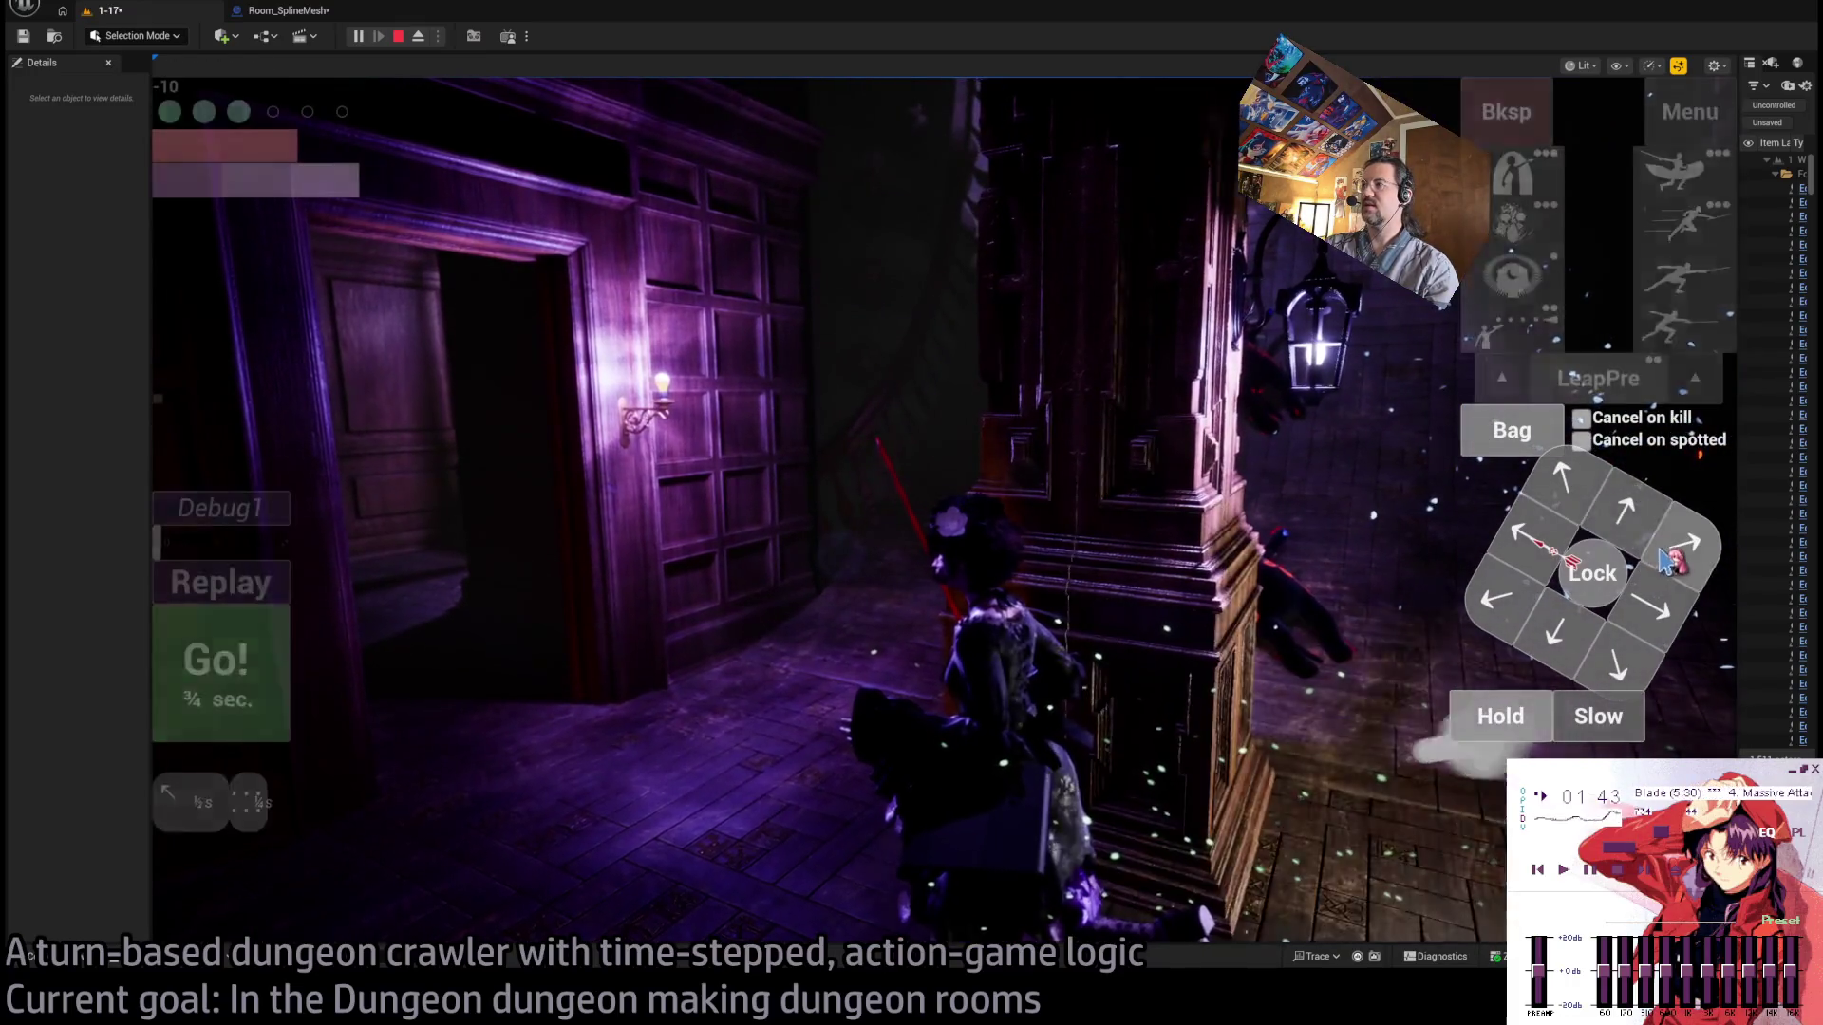
pyautogui.click(1489, 717)
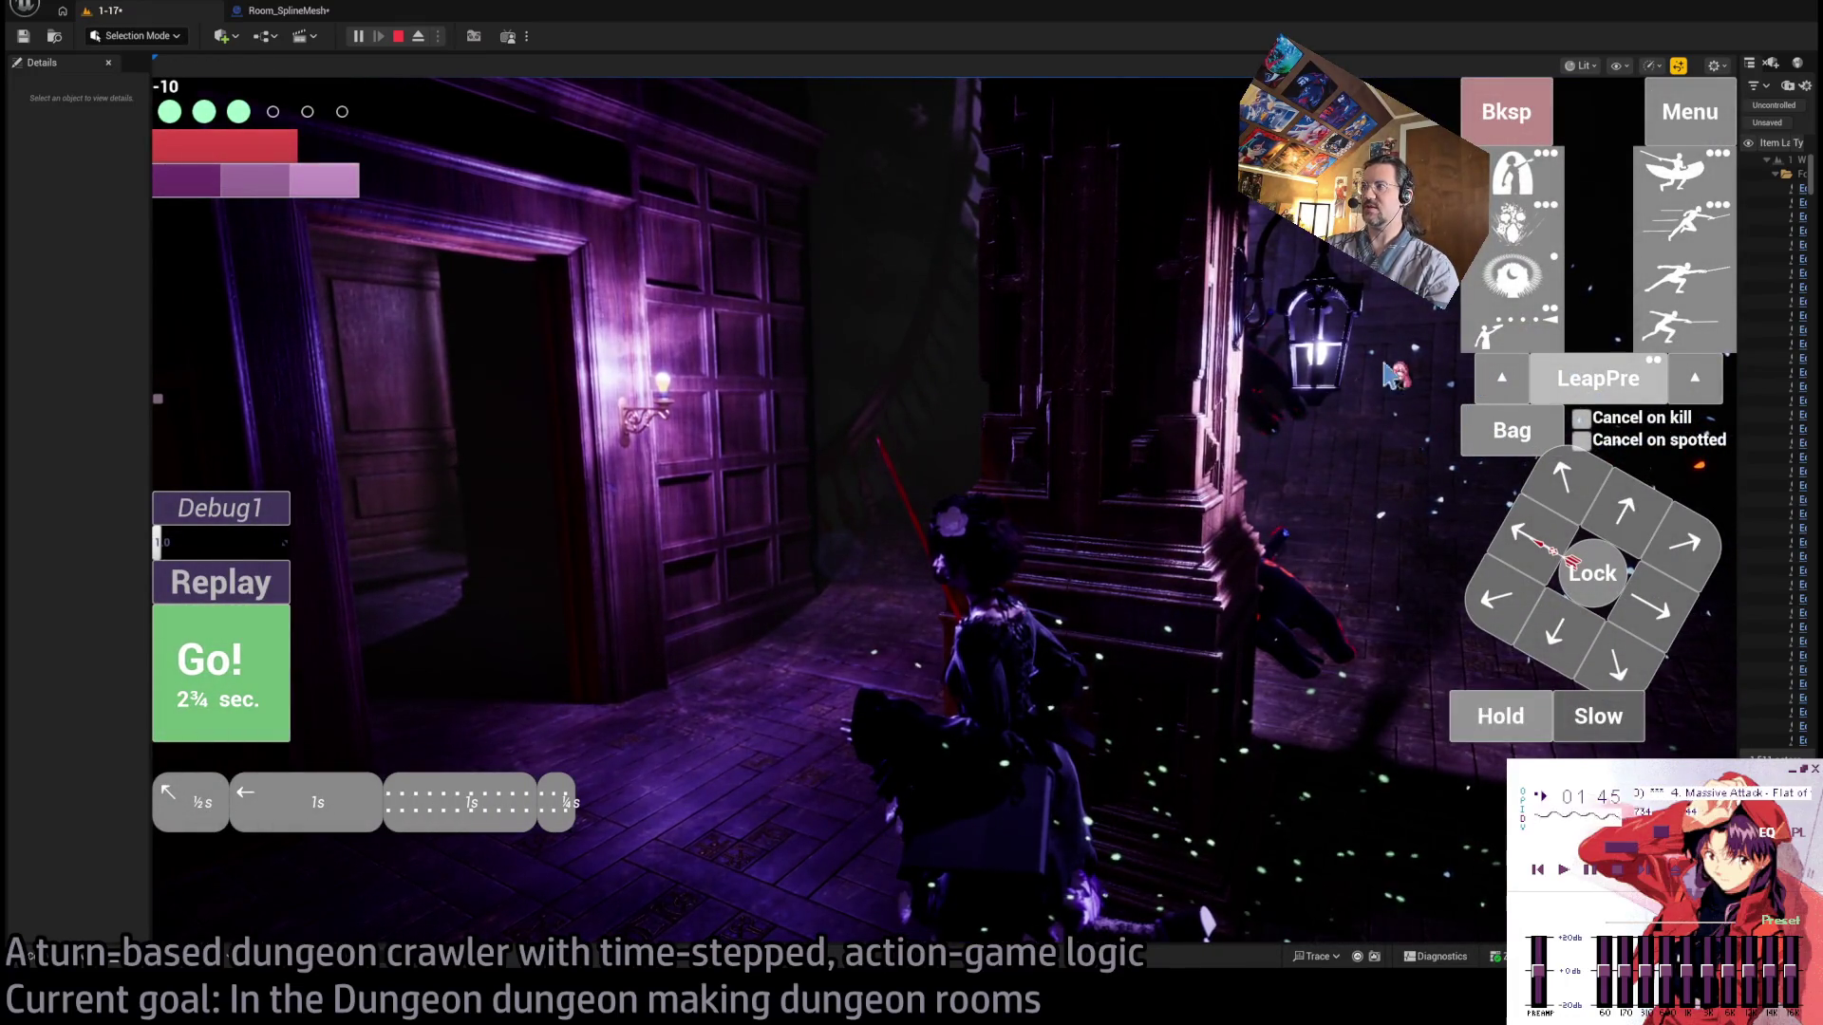
pyautogui.click(232, 688)
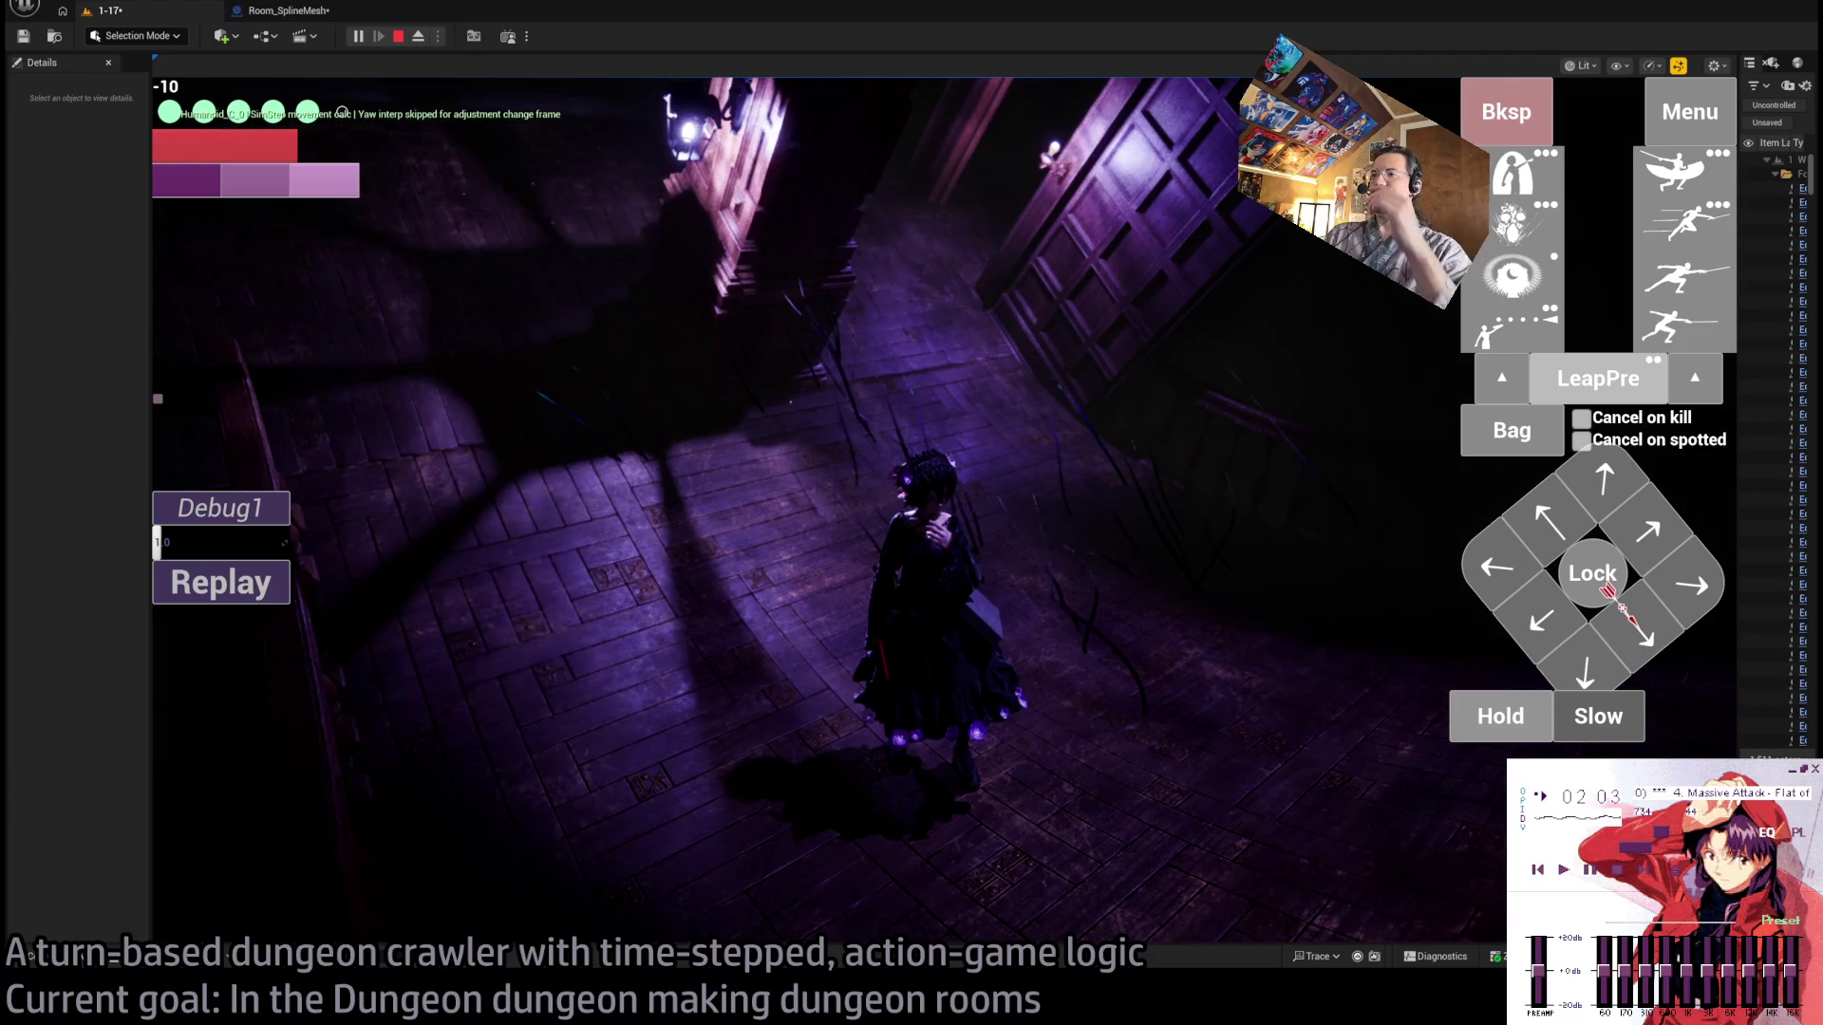
# Swing the camera to face the long corridor, then stop the play session.
pyautogui.click(1607, 590)
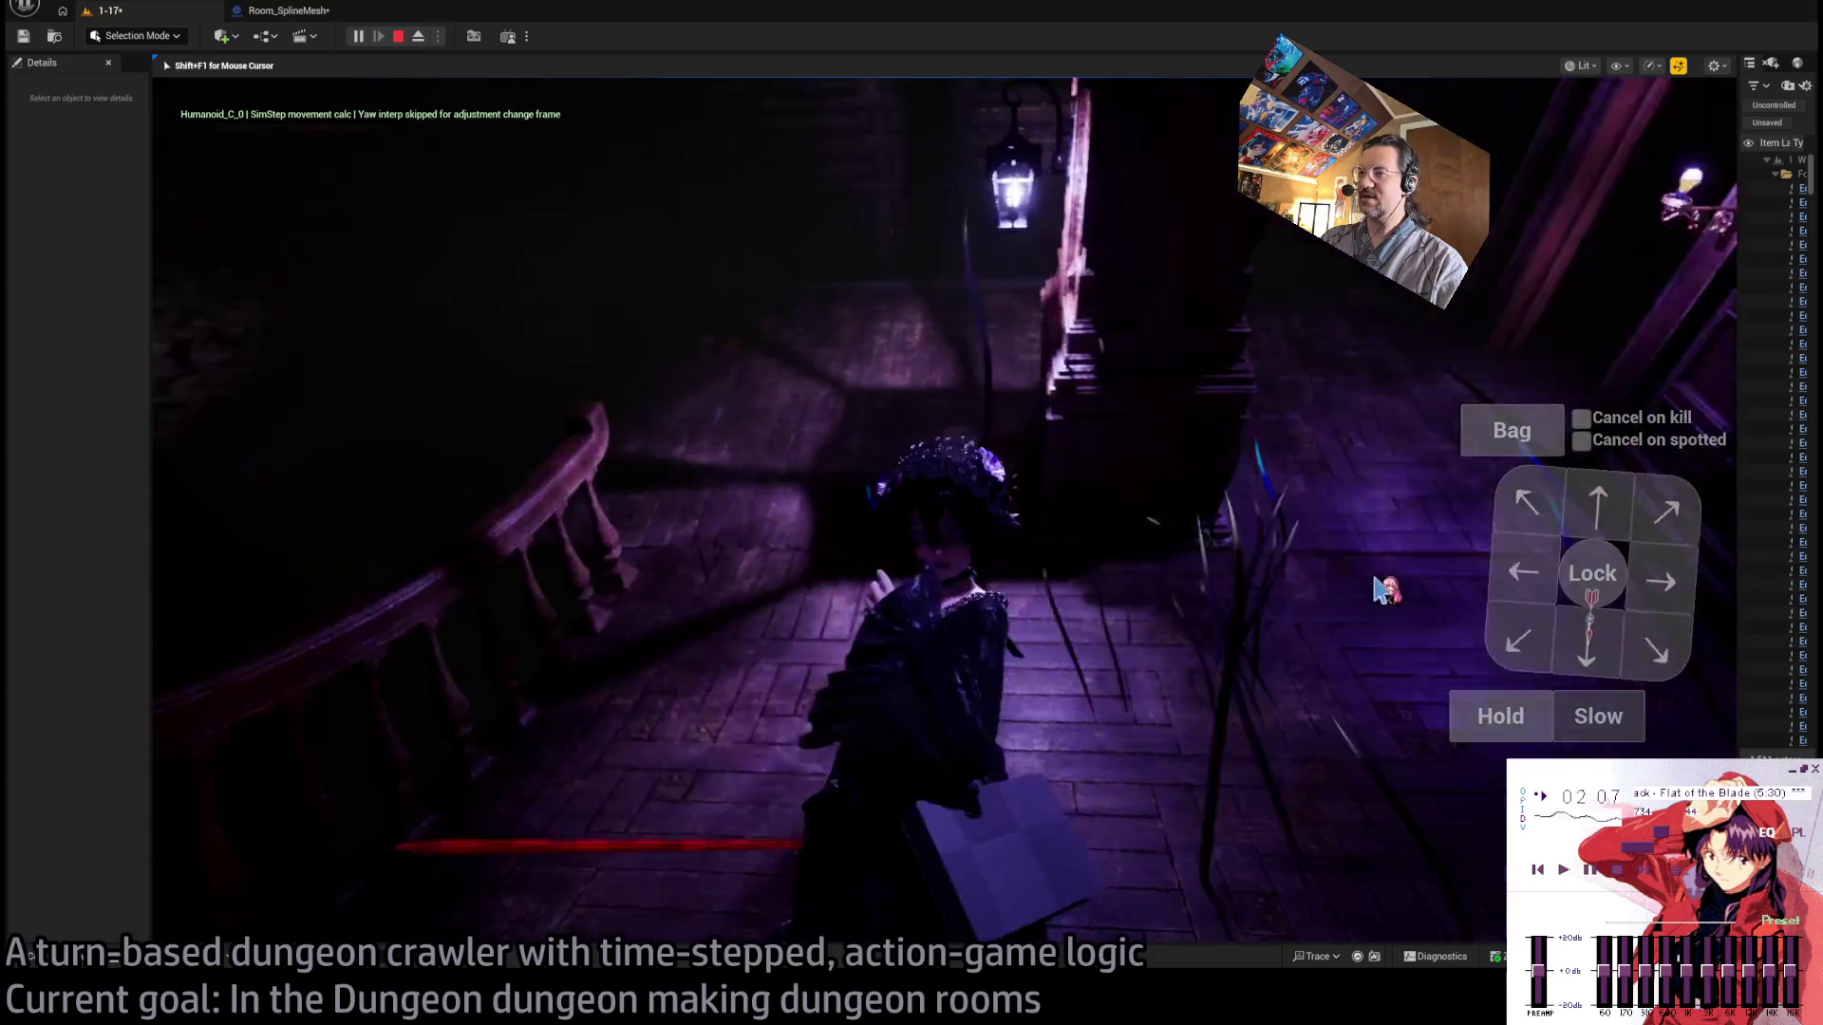
pyautogui.moveTo(888, 707)
pyautogui.mouseDown()
pyautogui.moveTo(1090, 671)
pyautogui.moveTo(1205, 680)
pyautogui.moveTo(1192, 649)
pyautogui.mouseUp()
pyautogui.click(399, 36)
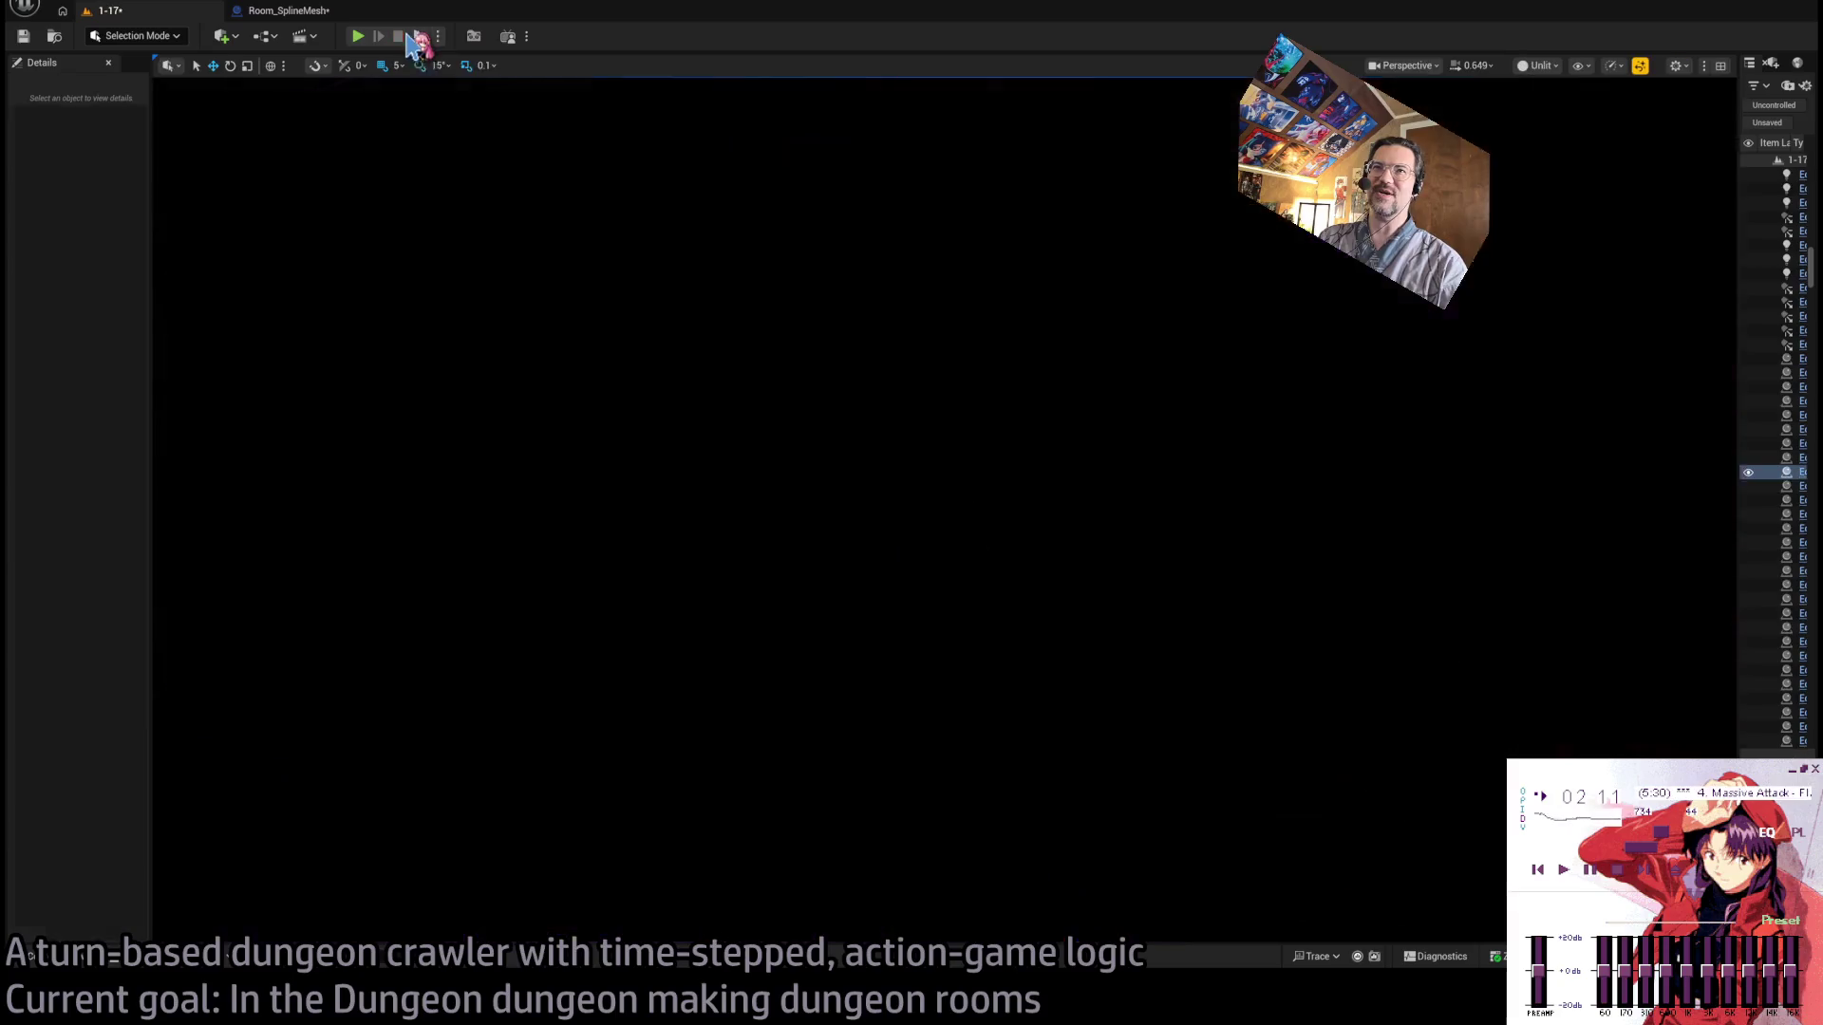
# Fly the level camera past the green wall up to the stairs and Exit S1.
pyautogui.scroll(-2, 579, 149)
pyautogui.moveTo(578, 149); pyautogui.dragTo(578, 149)
pyautogui.moveTo(797, 225); pyautogui.dragTo(798, 225)
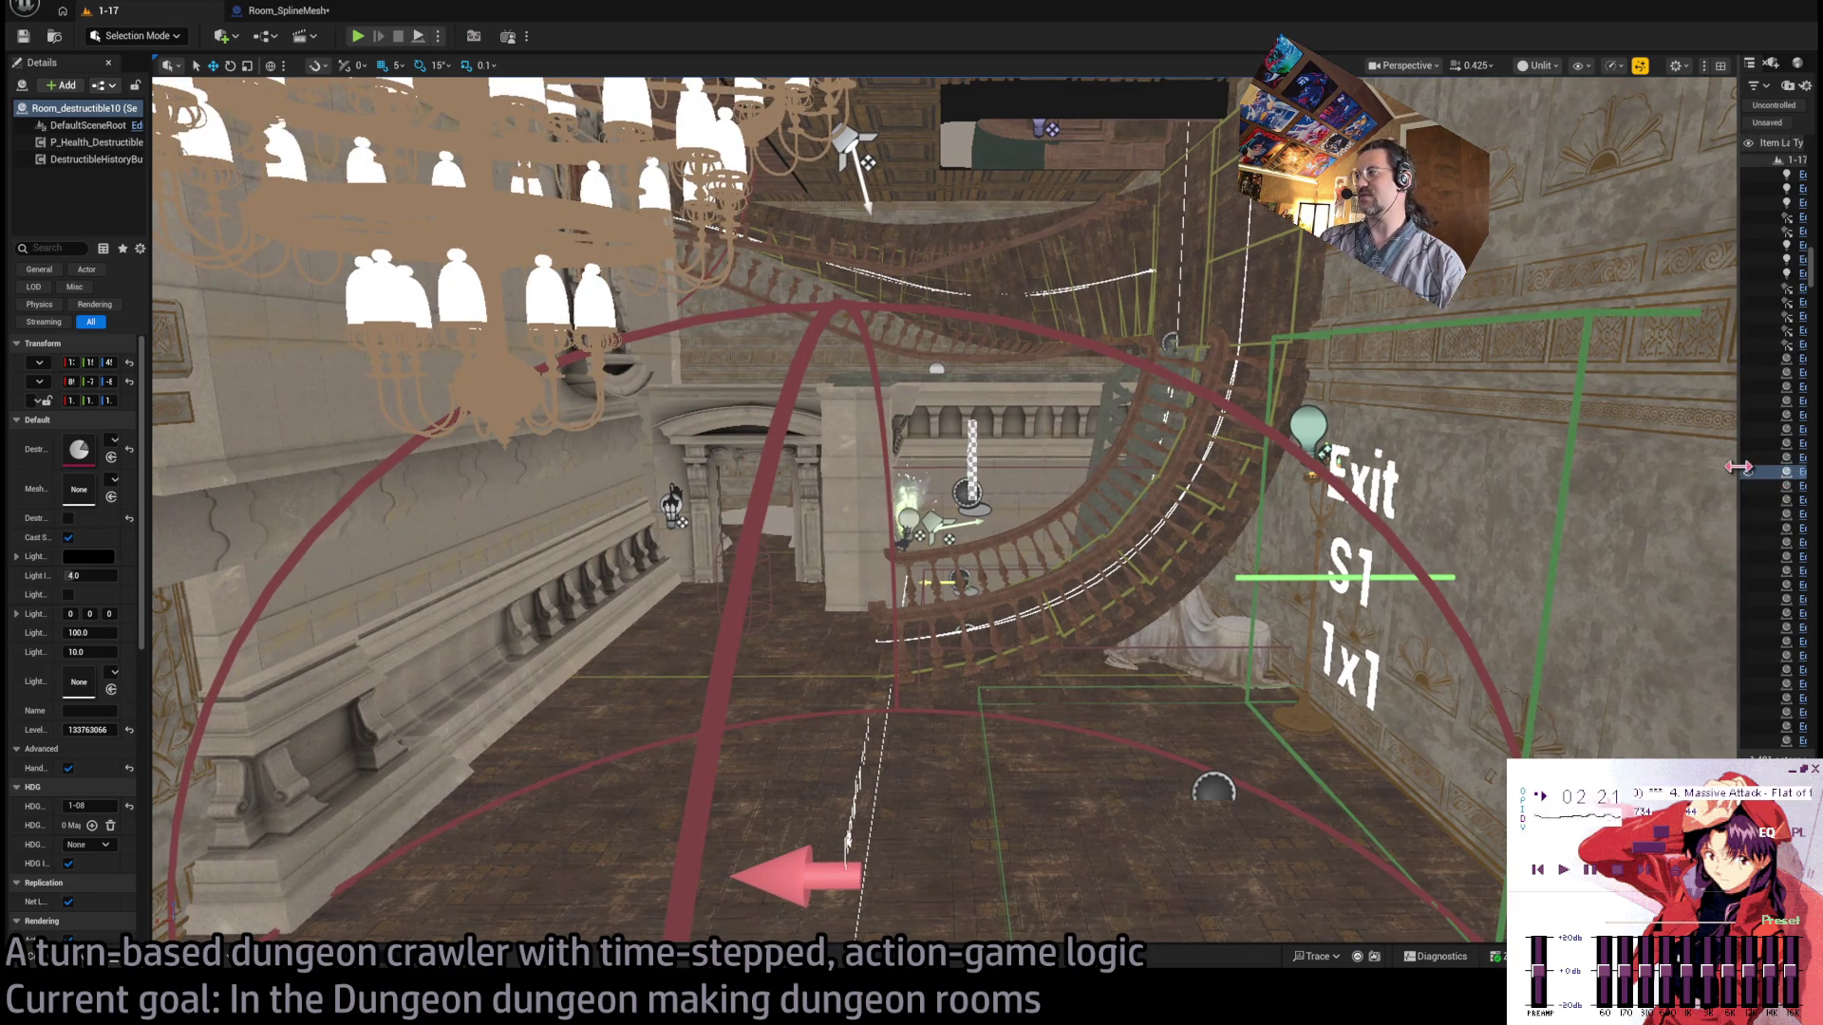
# Widen the Outliner and Details panels, then switch to the Room_SplineMesh blueprint.
pyautogui.moveTo(1739, 472); pyautogui.dragTo(1544, 460)
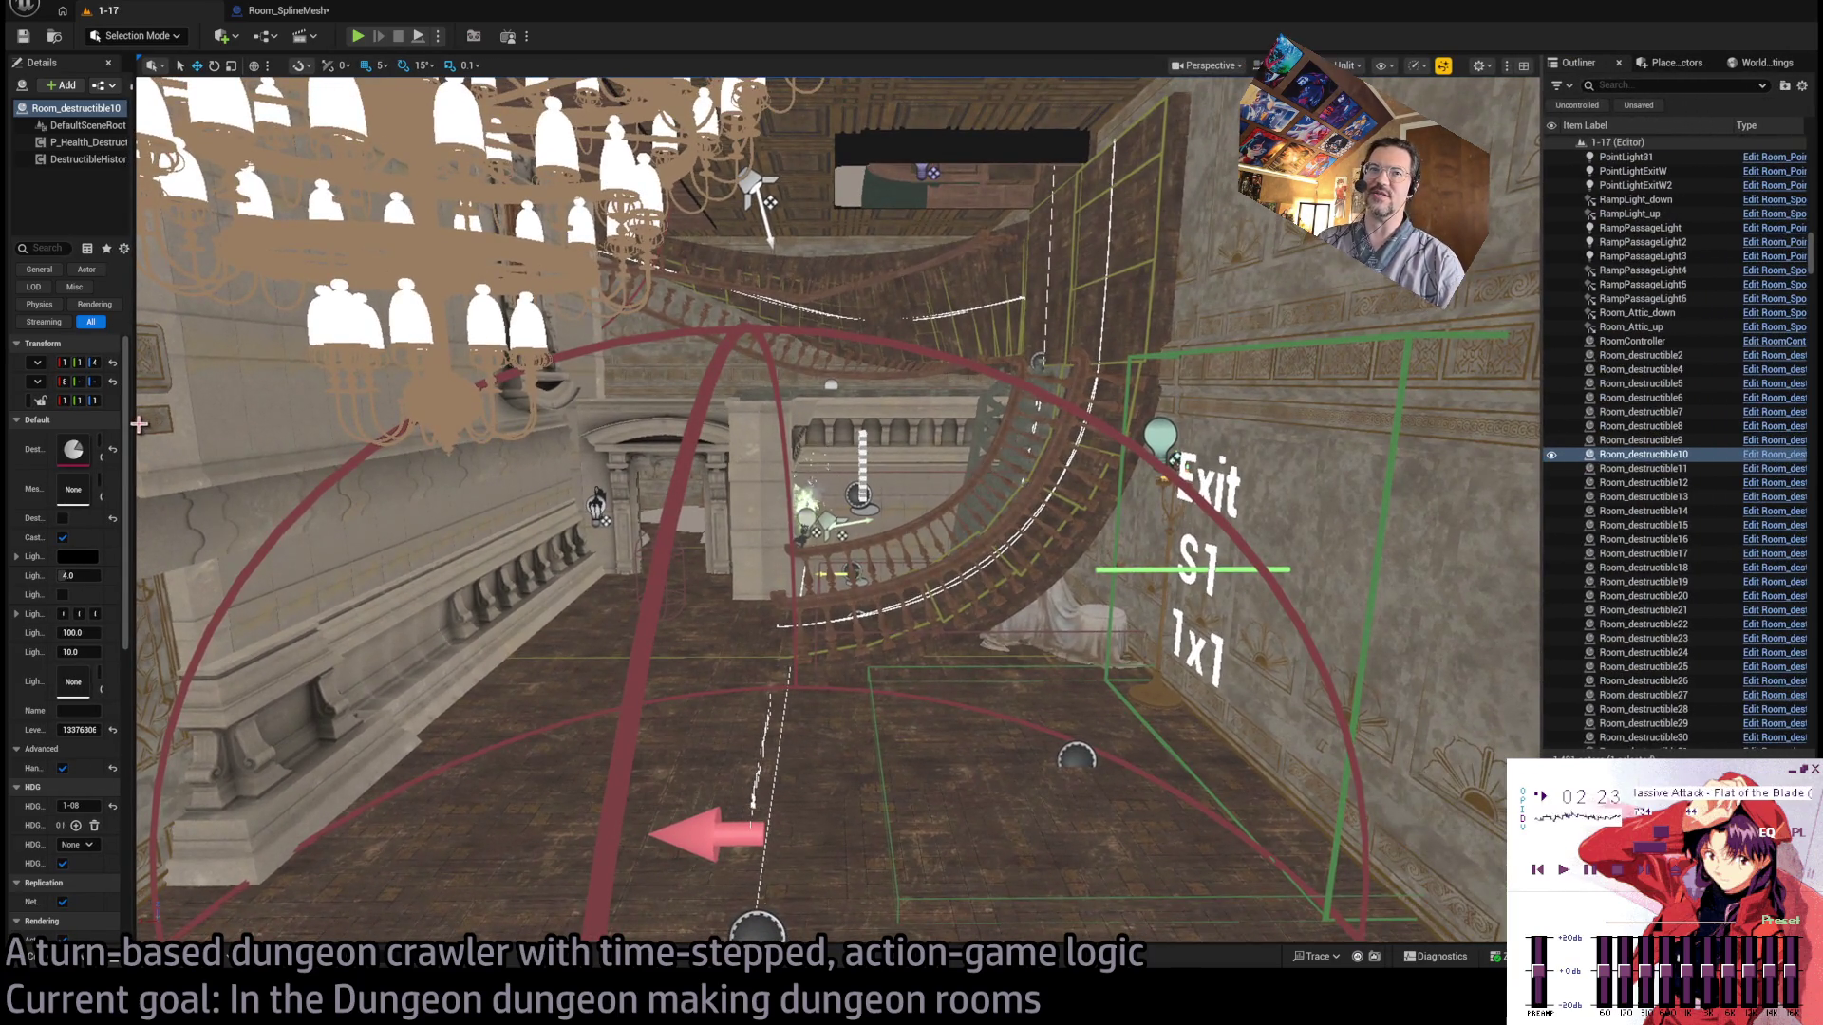
pyautogui.moveTo(139, 424); pyautogui.dragTo(318, 443)
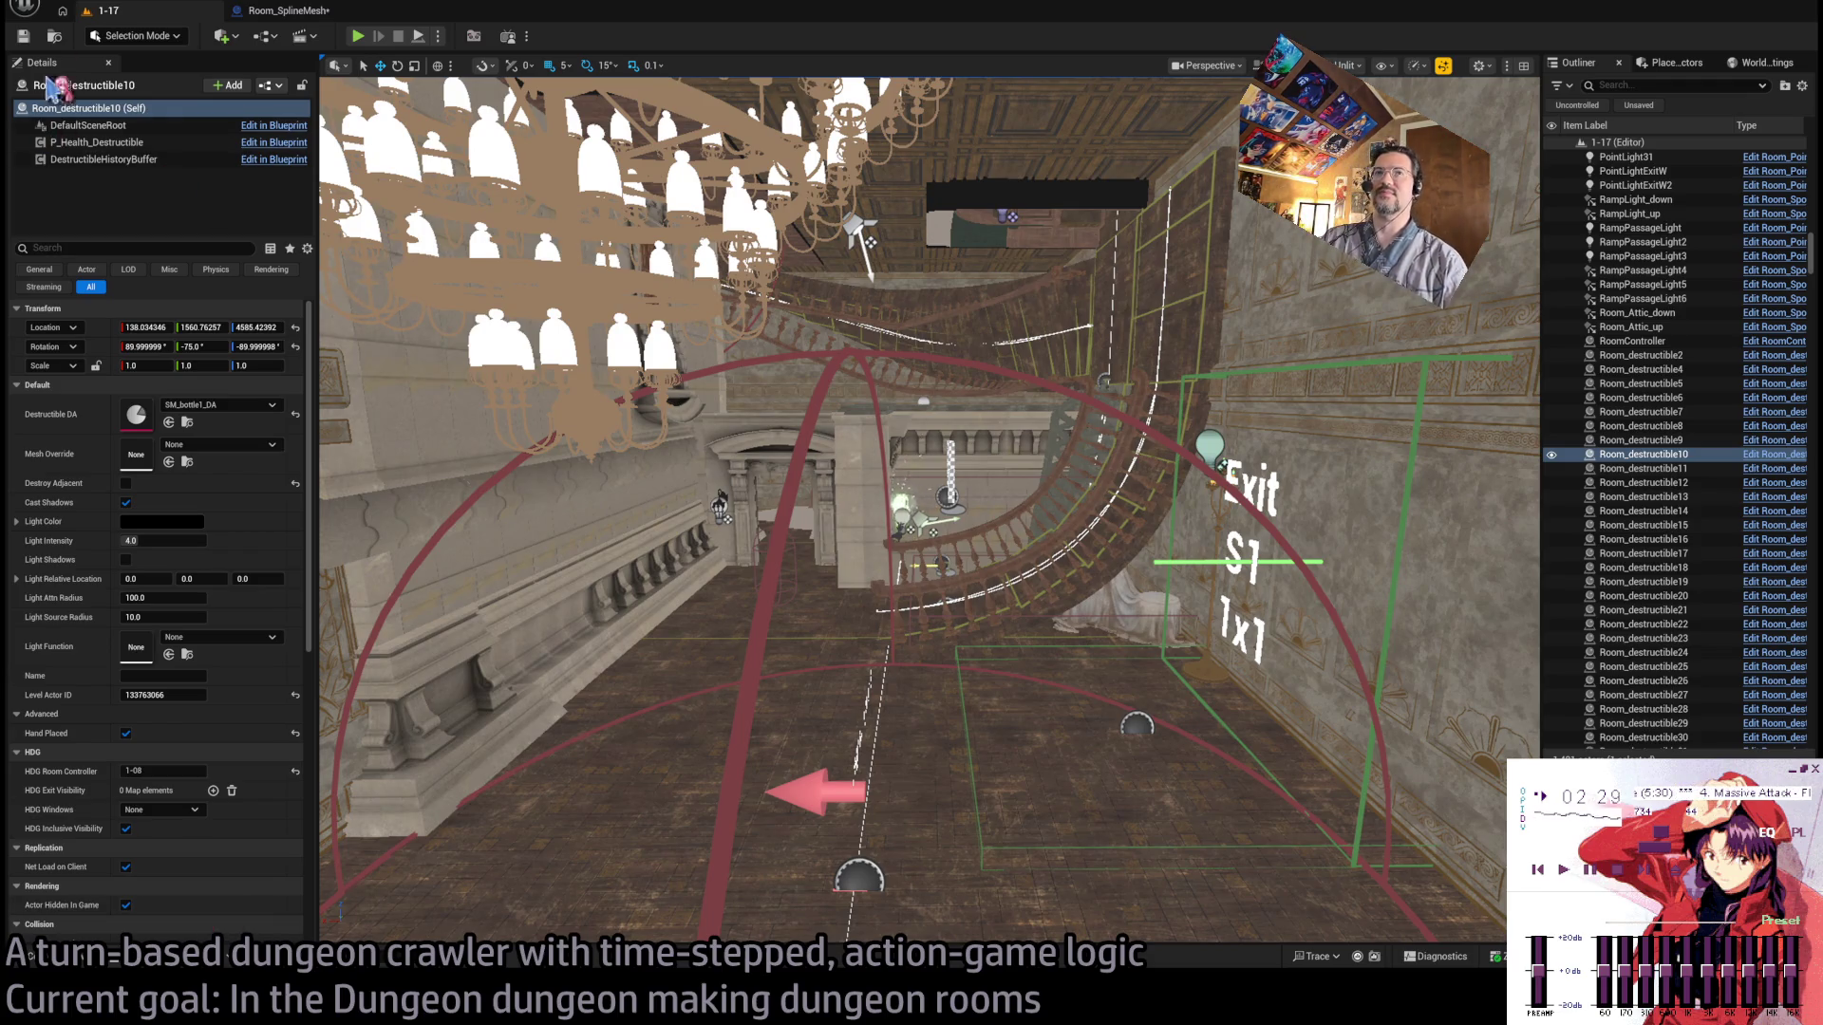
pyautogui.click(285, 11)
pyautogui.scroll(-4, 664, 418)
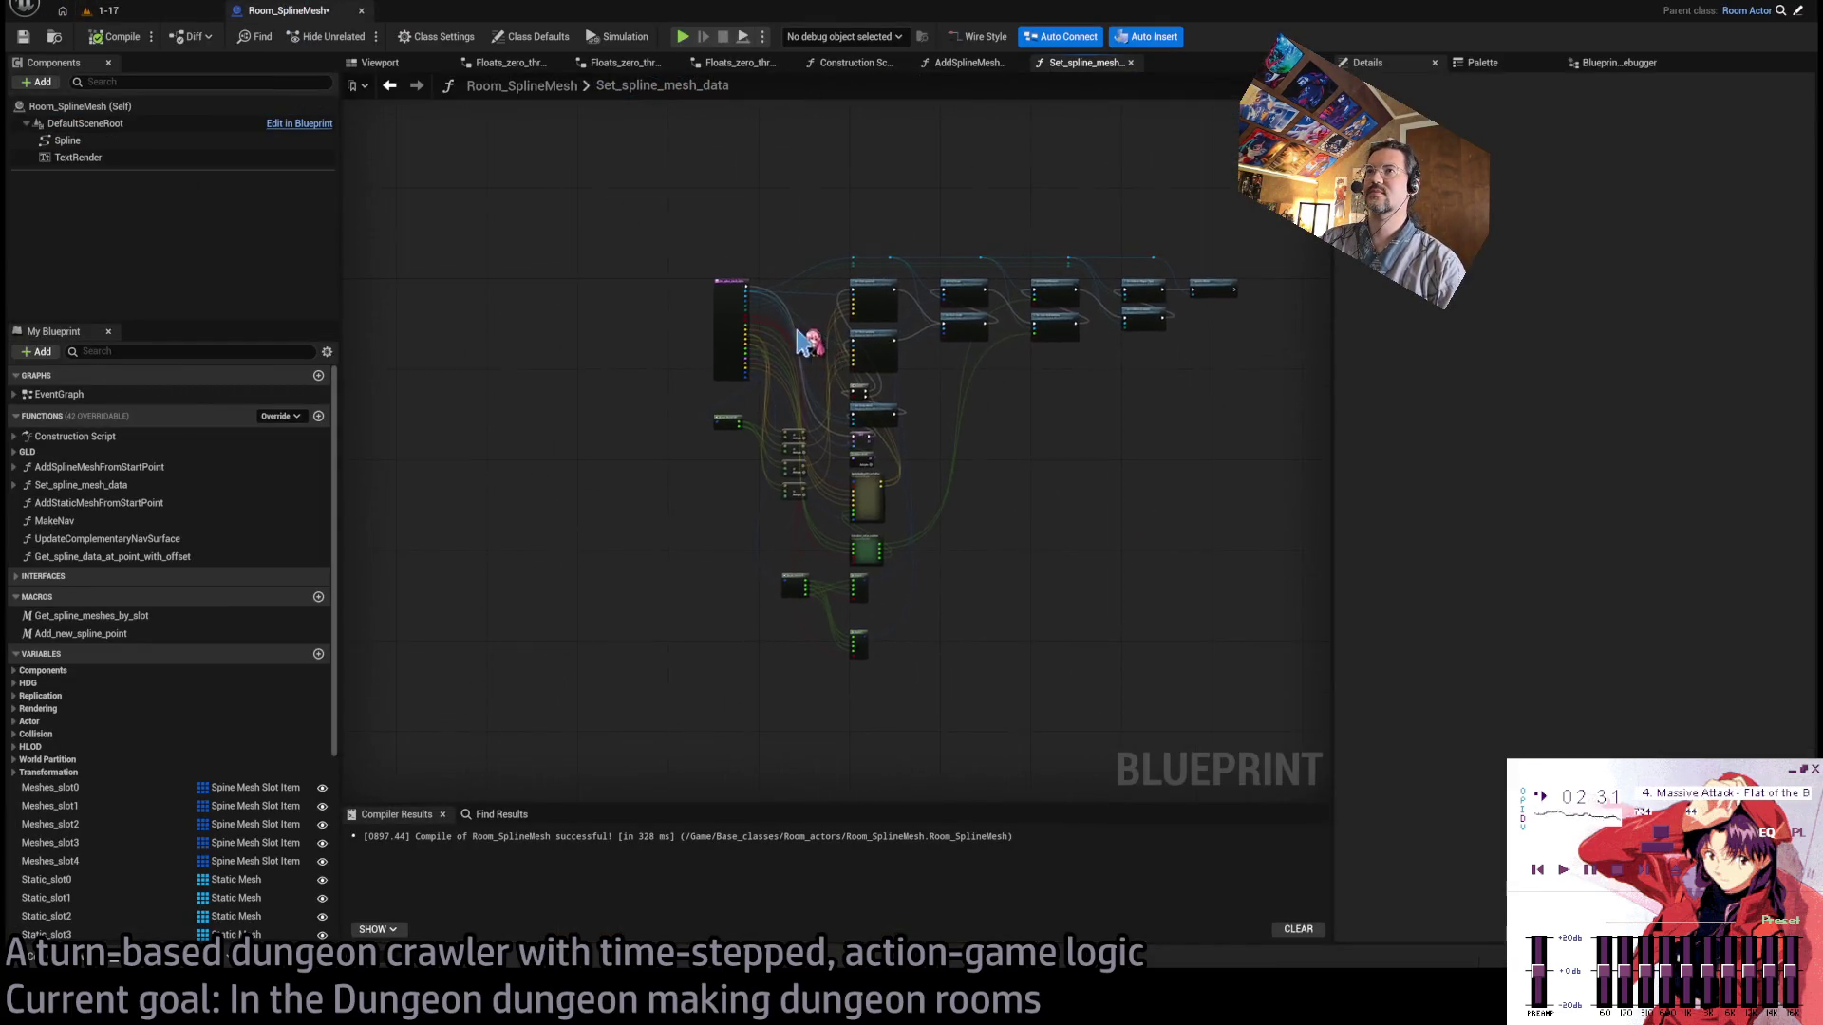
# Close the AddSplineMesh and Set_spline_mesh graphs, look over the construction script, and return to level 1-07.
pyautogui.scroll(3, 802, 342)
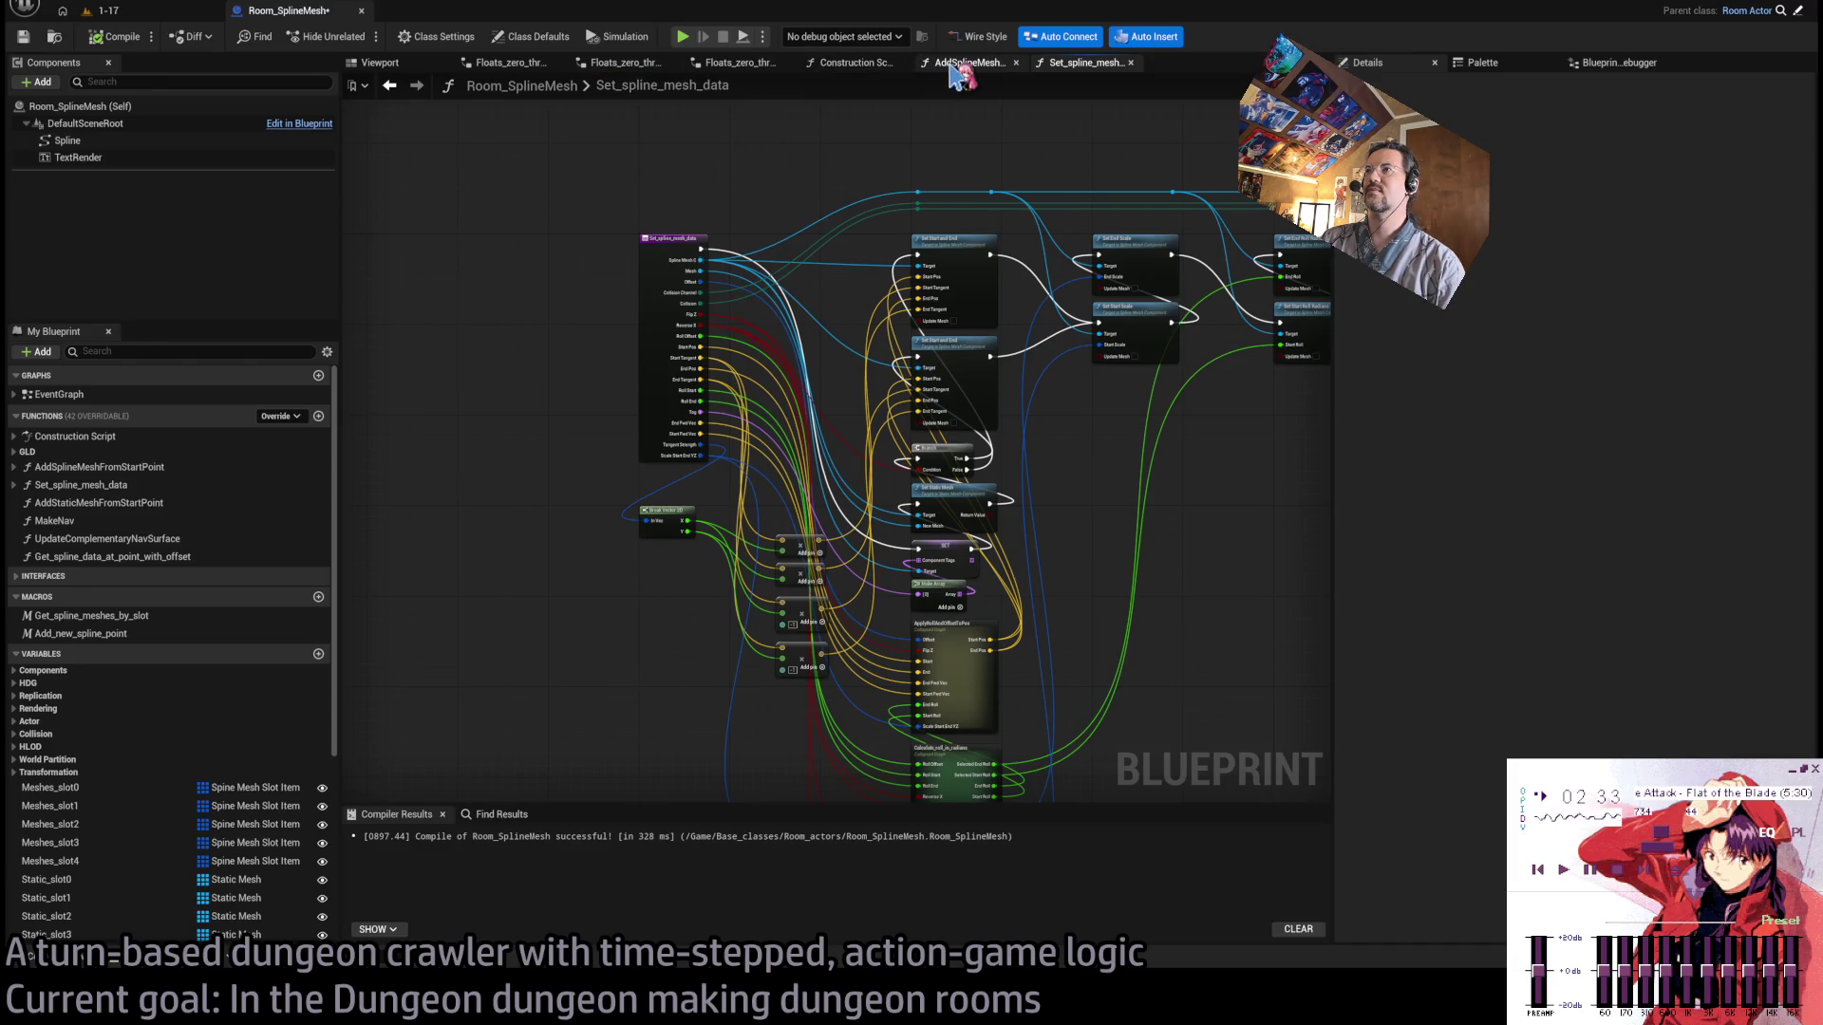
pyautogui.middleClick(954, 72)
pyautogui.middleClick(954, 71)
pyautogui.scroll(-1, 911, 365)
pyautogui.scroll(3, 940, 356)
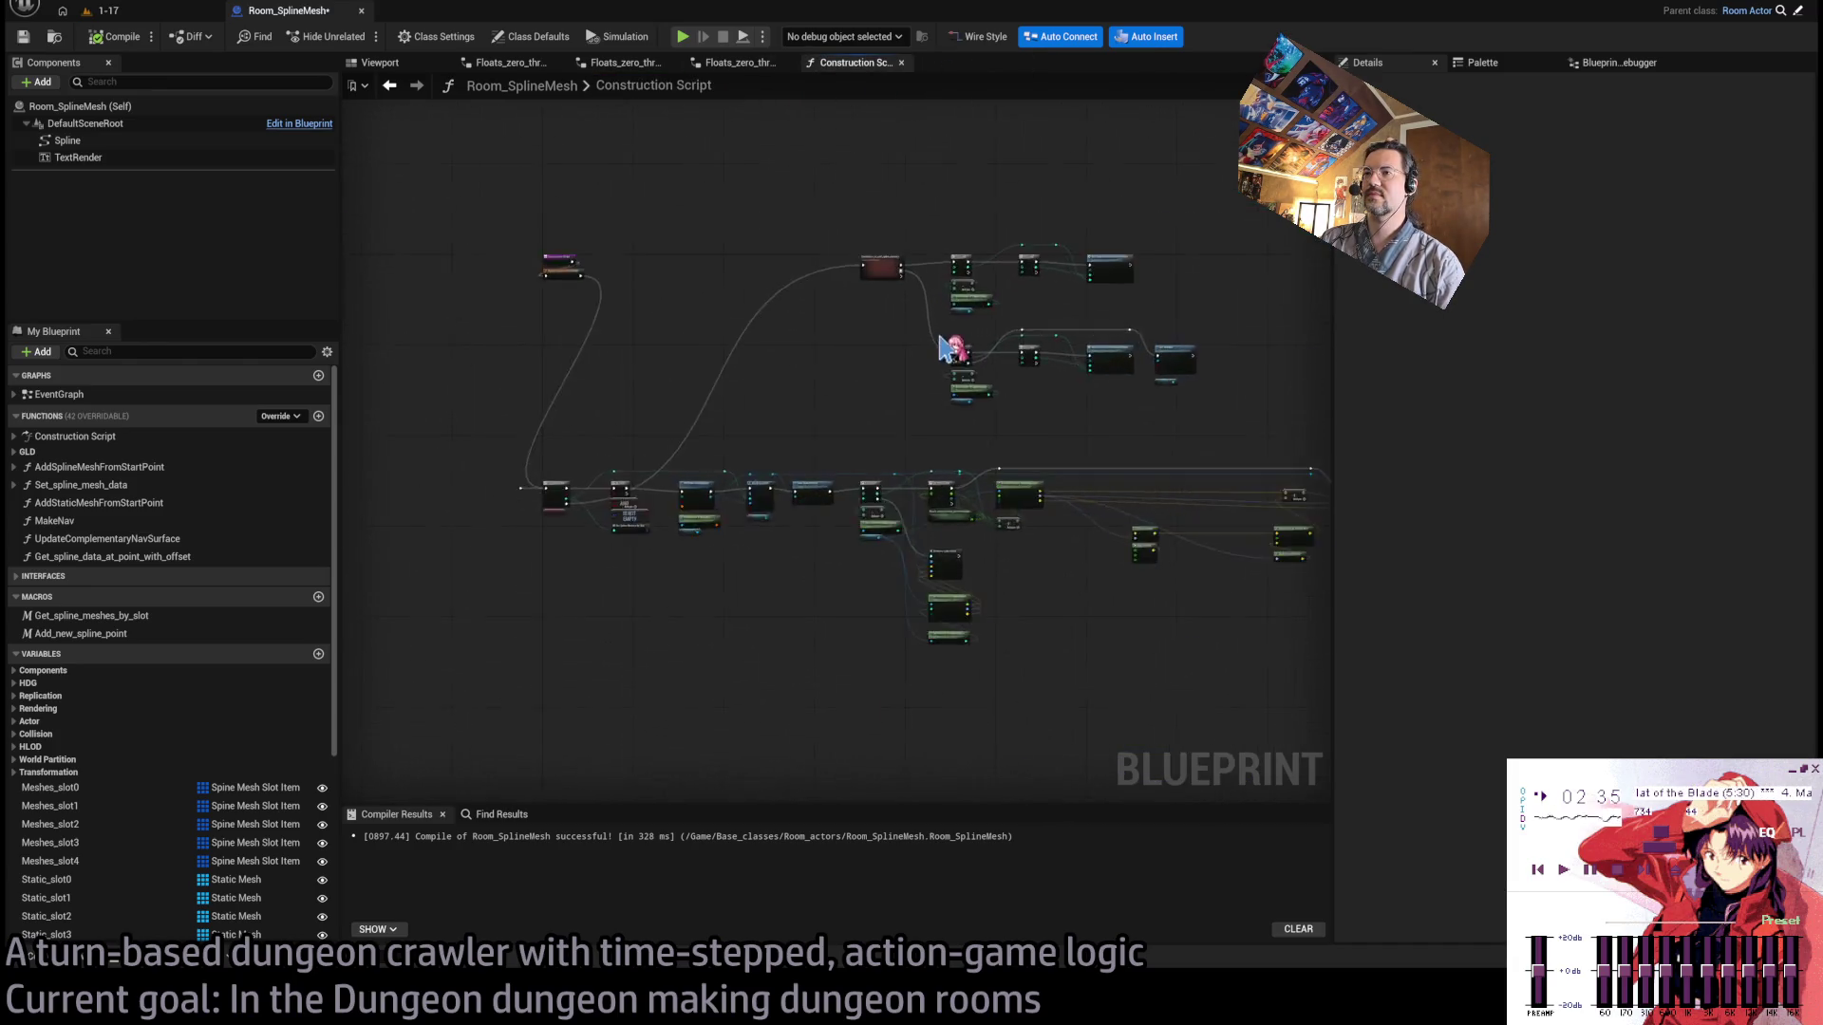
pyautogui.moveTo(902, 366); pyautogui.dragTo(867, 367)
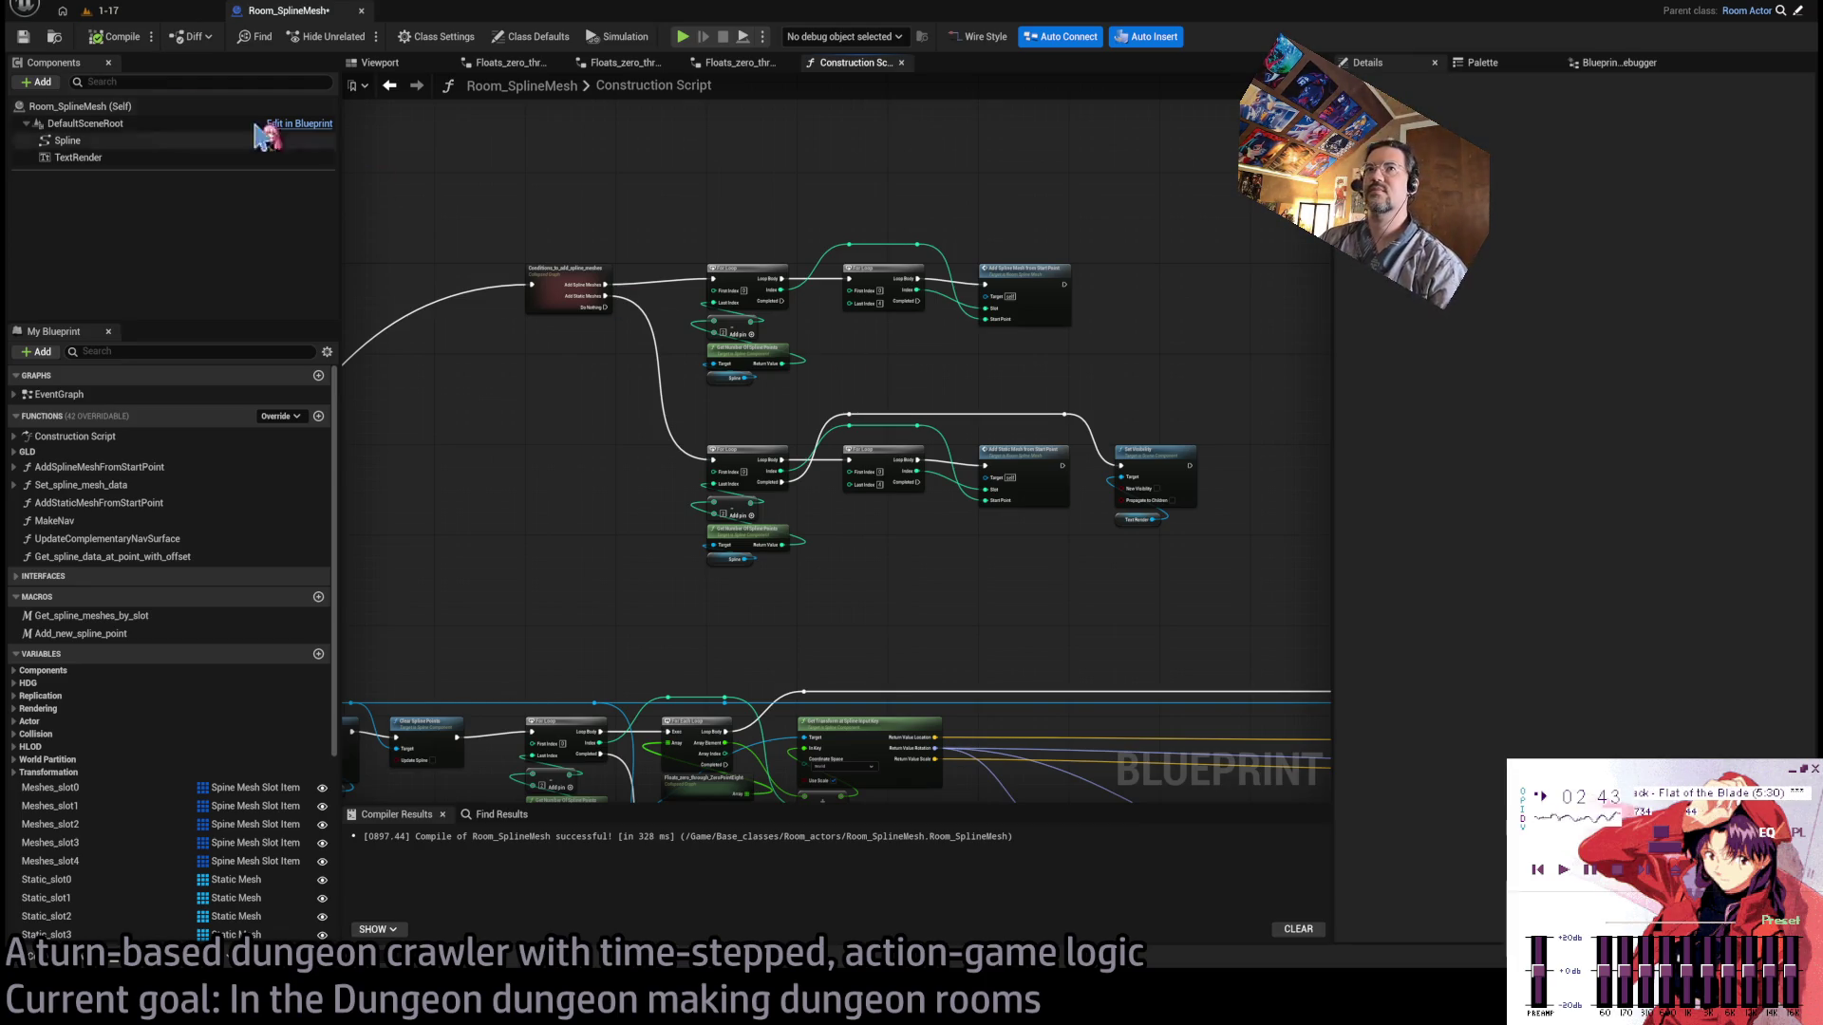
pyautogui.click(80, 10)
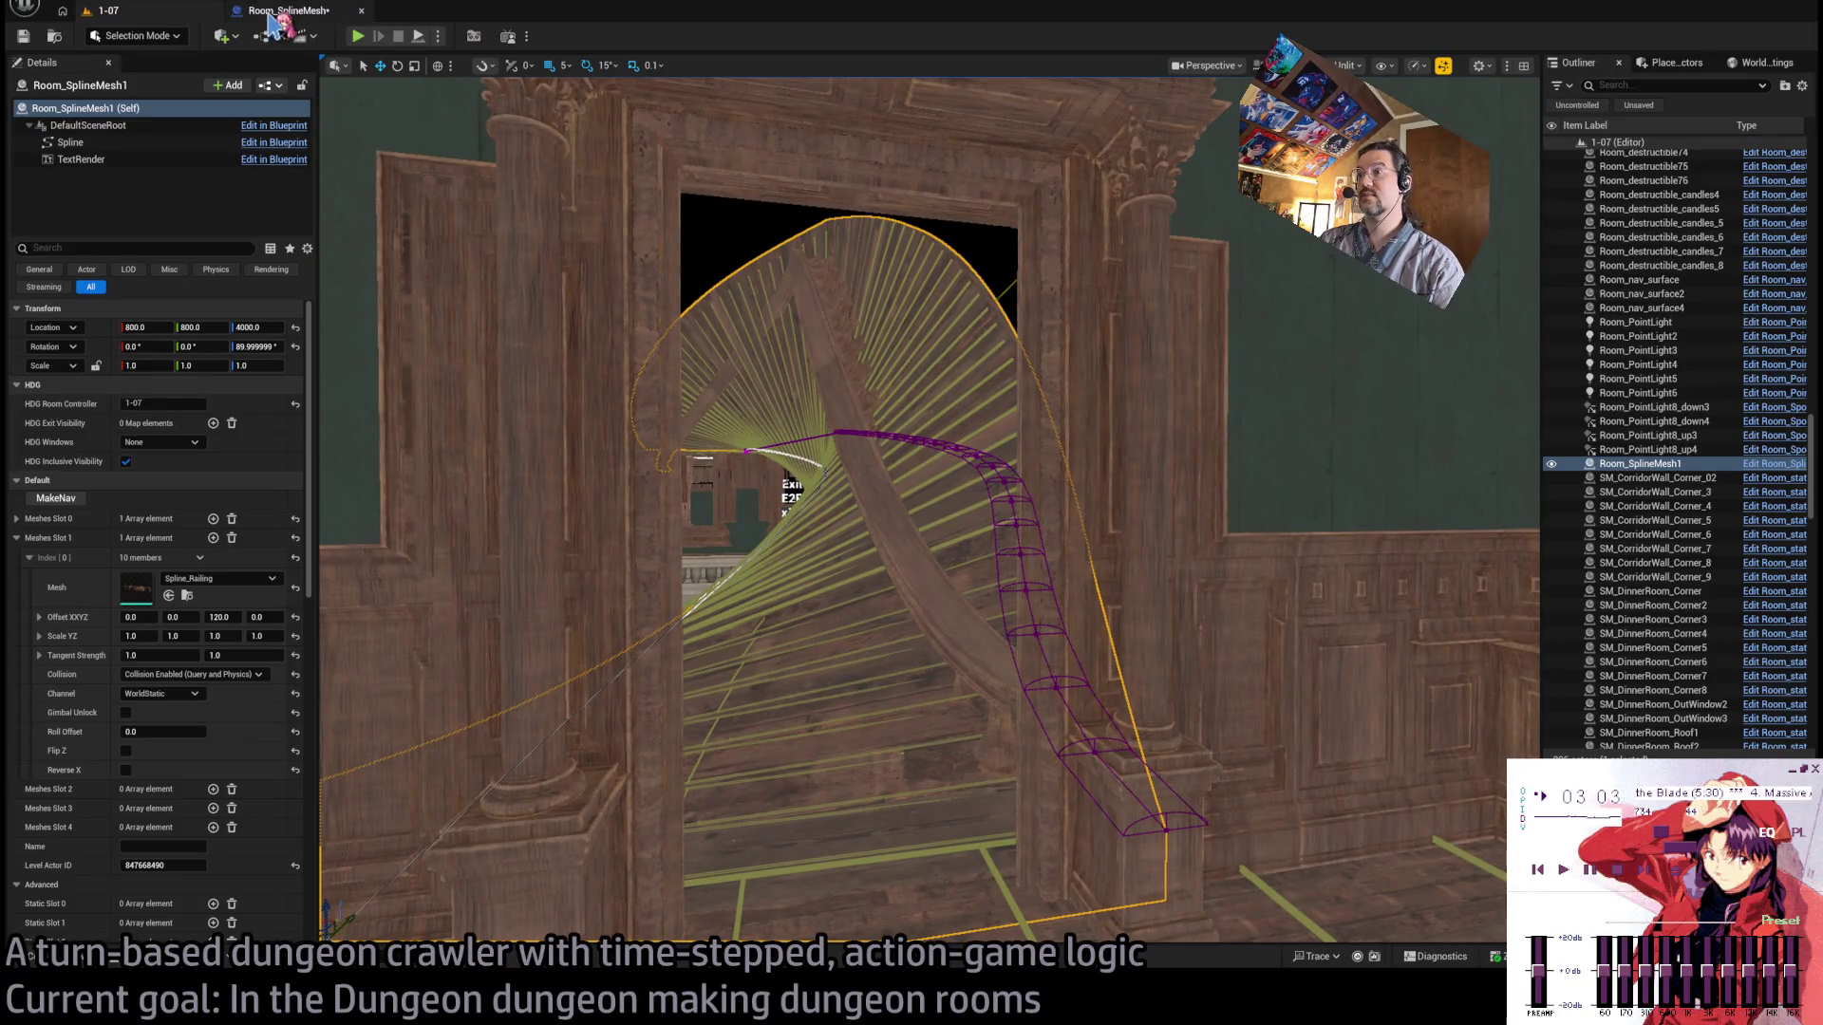
# Return to the Room_SplineMesh construction script and centre on the lower For Loop nodes.
pyautogui.click(275, 17)
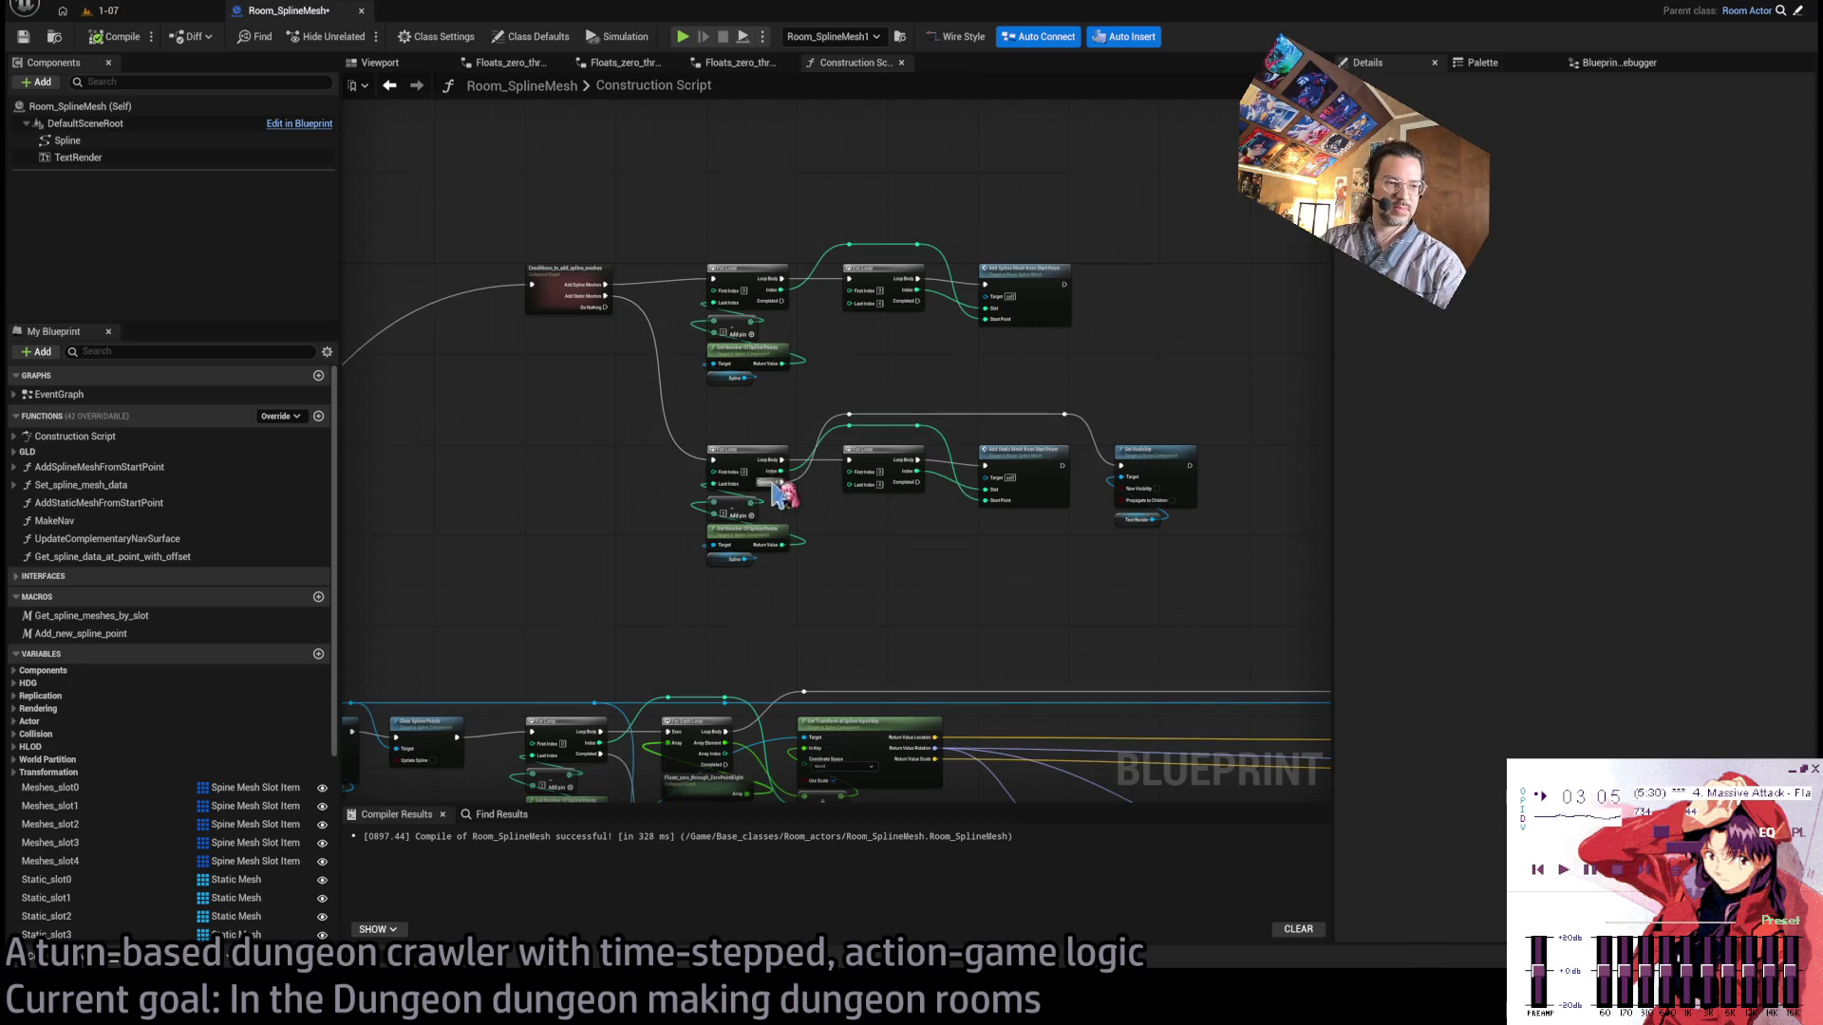
pyautogui.moveTo(874, 583); pyautogui.dragTo(1070, 399)
pyautogui.scroll(-2, 928, 423)
pyautogui.scroll(4, 920, 431)
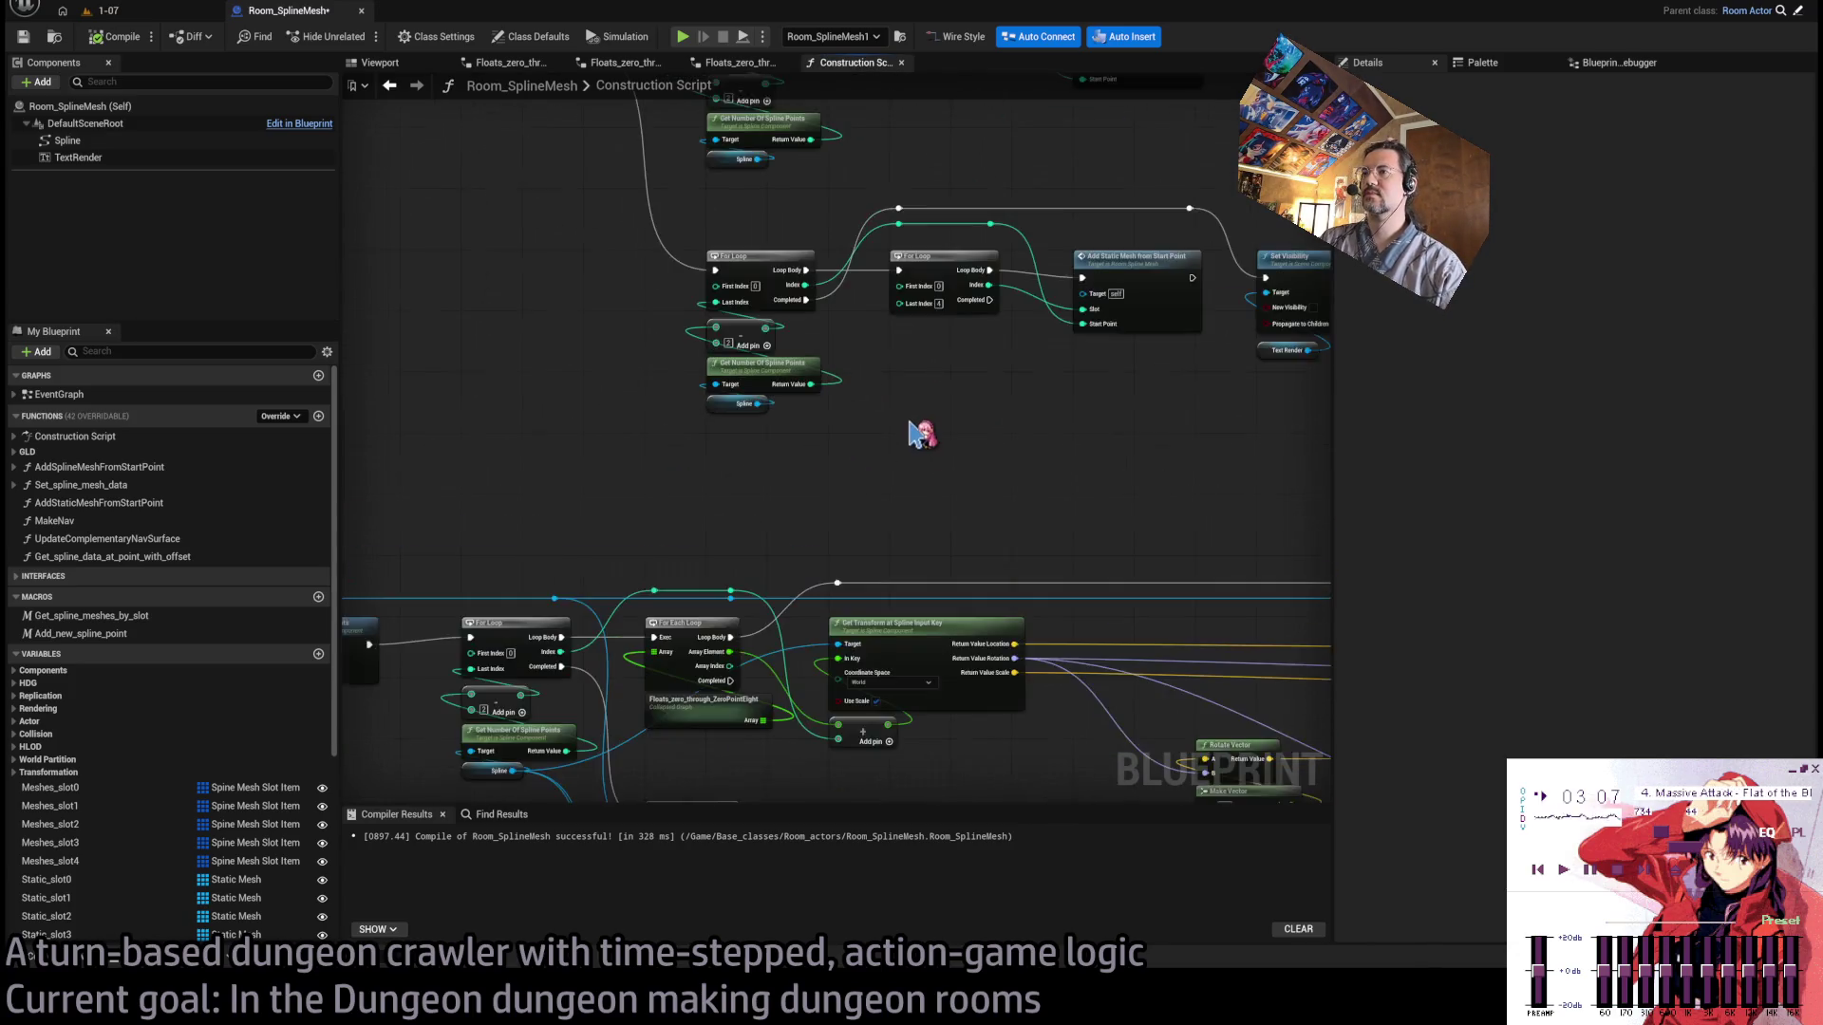
pyautogui.moveTo(920, 431)
pyautogui.mouseDown()
pyautogui.moveTo(1146, 308)
pyautogui.moveTo(618, 598)
pyautogui.mouseUp()
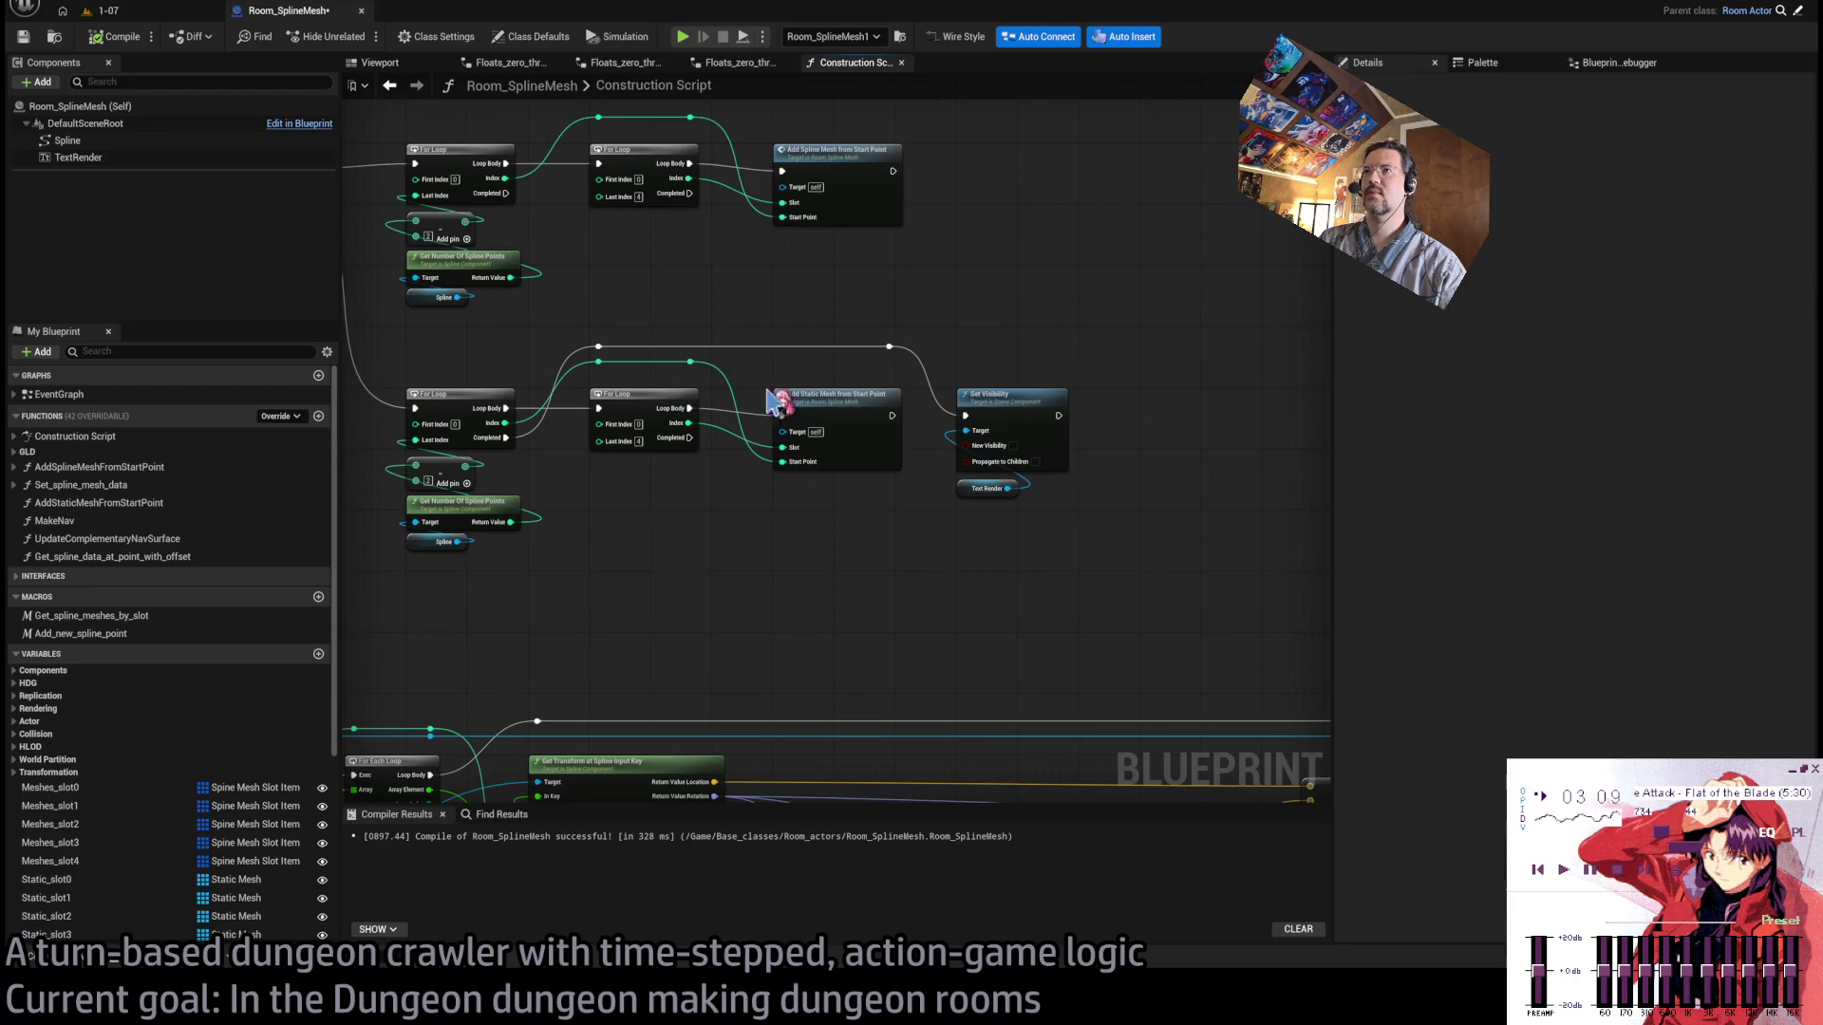
# Close the three Floats_zero_thr graphs and open AddSplineMeshFromStartPoint from its node.
pyautogui.middleClick(506, 63)
pyautogui.middleClick(506, 63)
pyautogui.middleClick(506, 63)
pyautogui.scroll(-5, 945, 419)
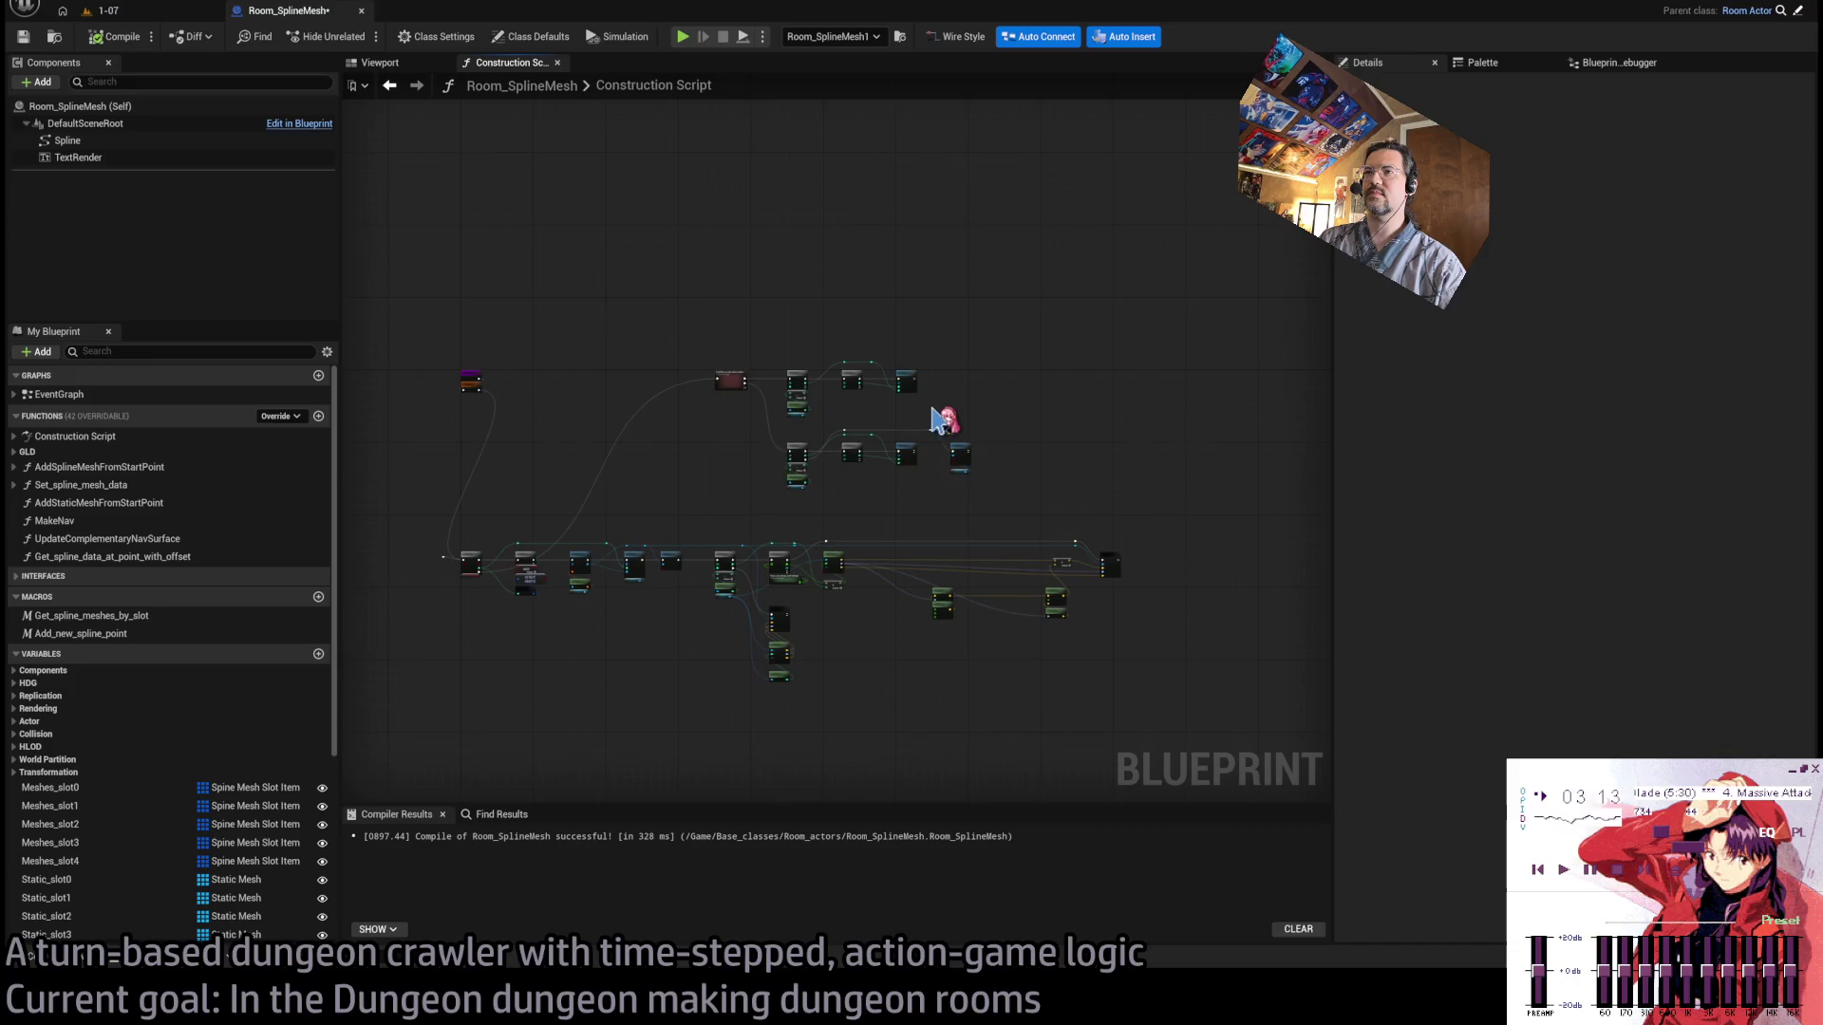
pyautogui.scroll(4, 946, 378)
pyautogui.doubleClick(946, 378)
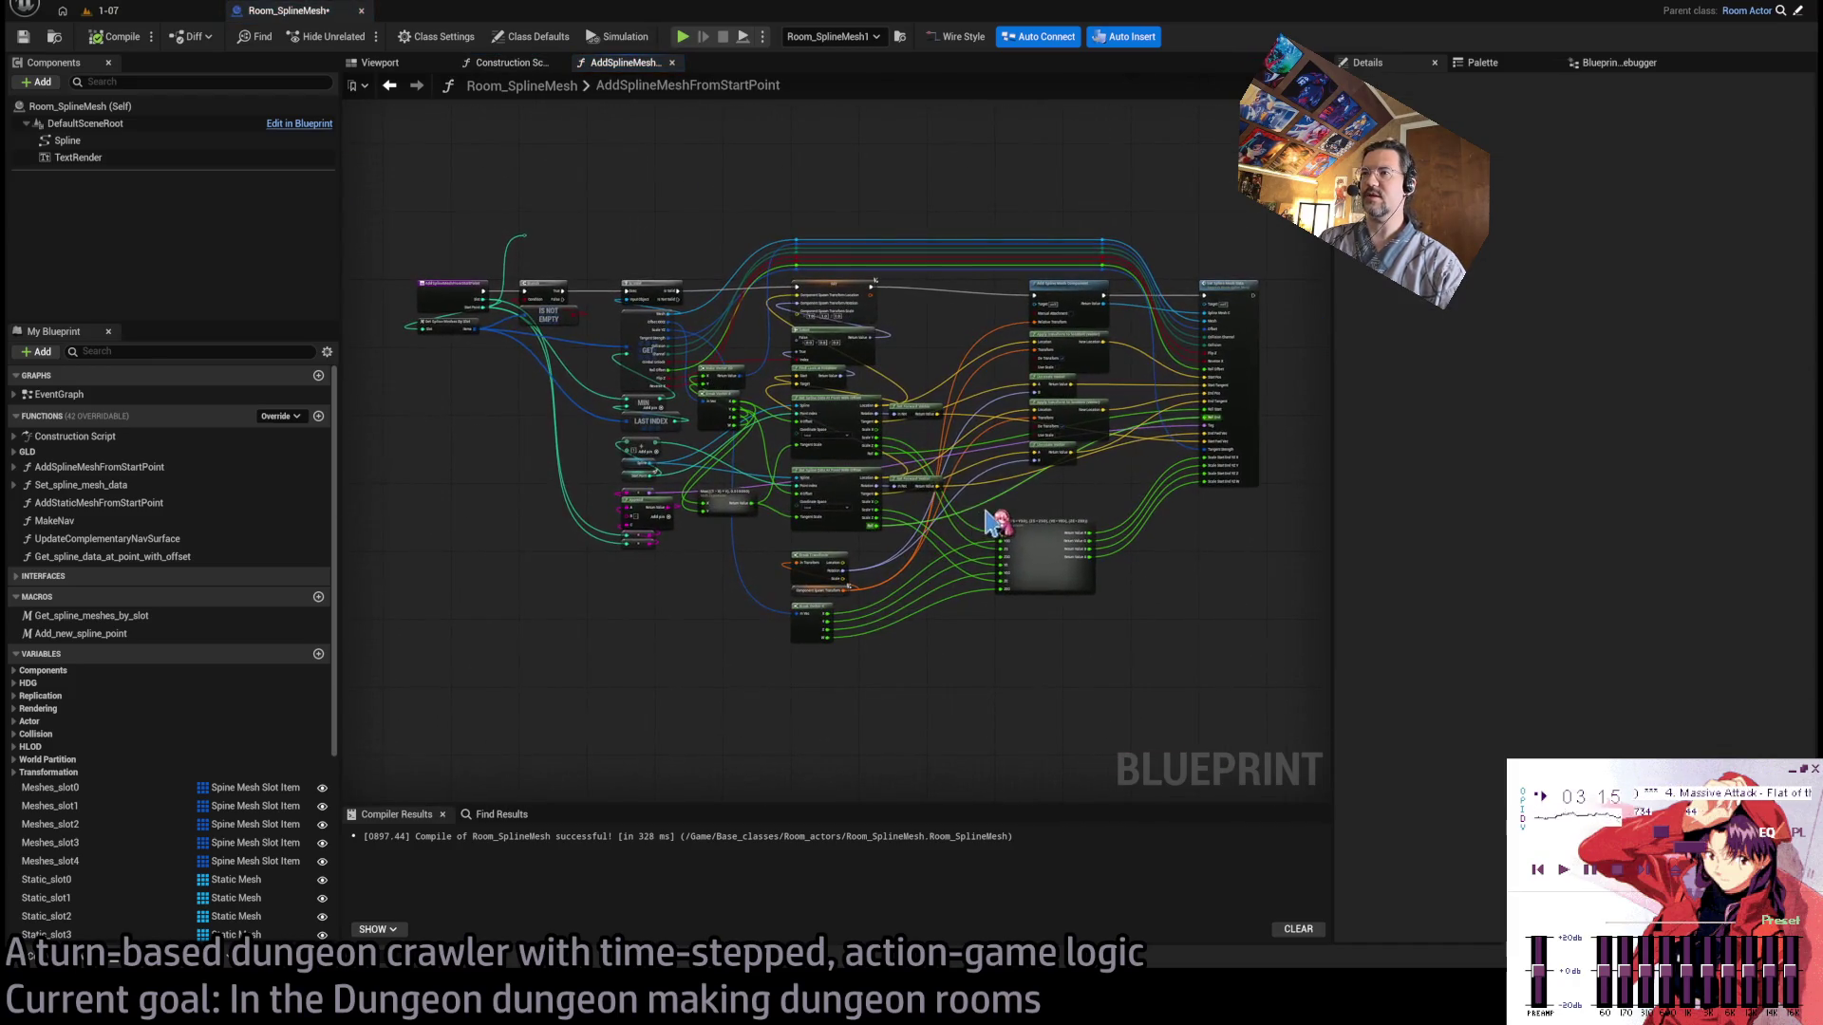
# Pan across the graph past Set Spline Mesh Data, Branch, IsValid and Add Spline Mesh Component.
pyautogui.scroll(4, 790, 472)
pyautogui.moveTo(1166, 529); pyautogui.dragTo(985, 609)
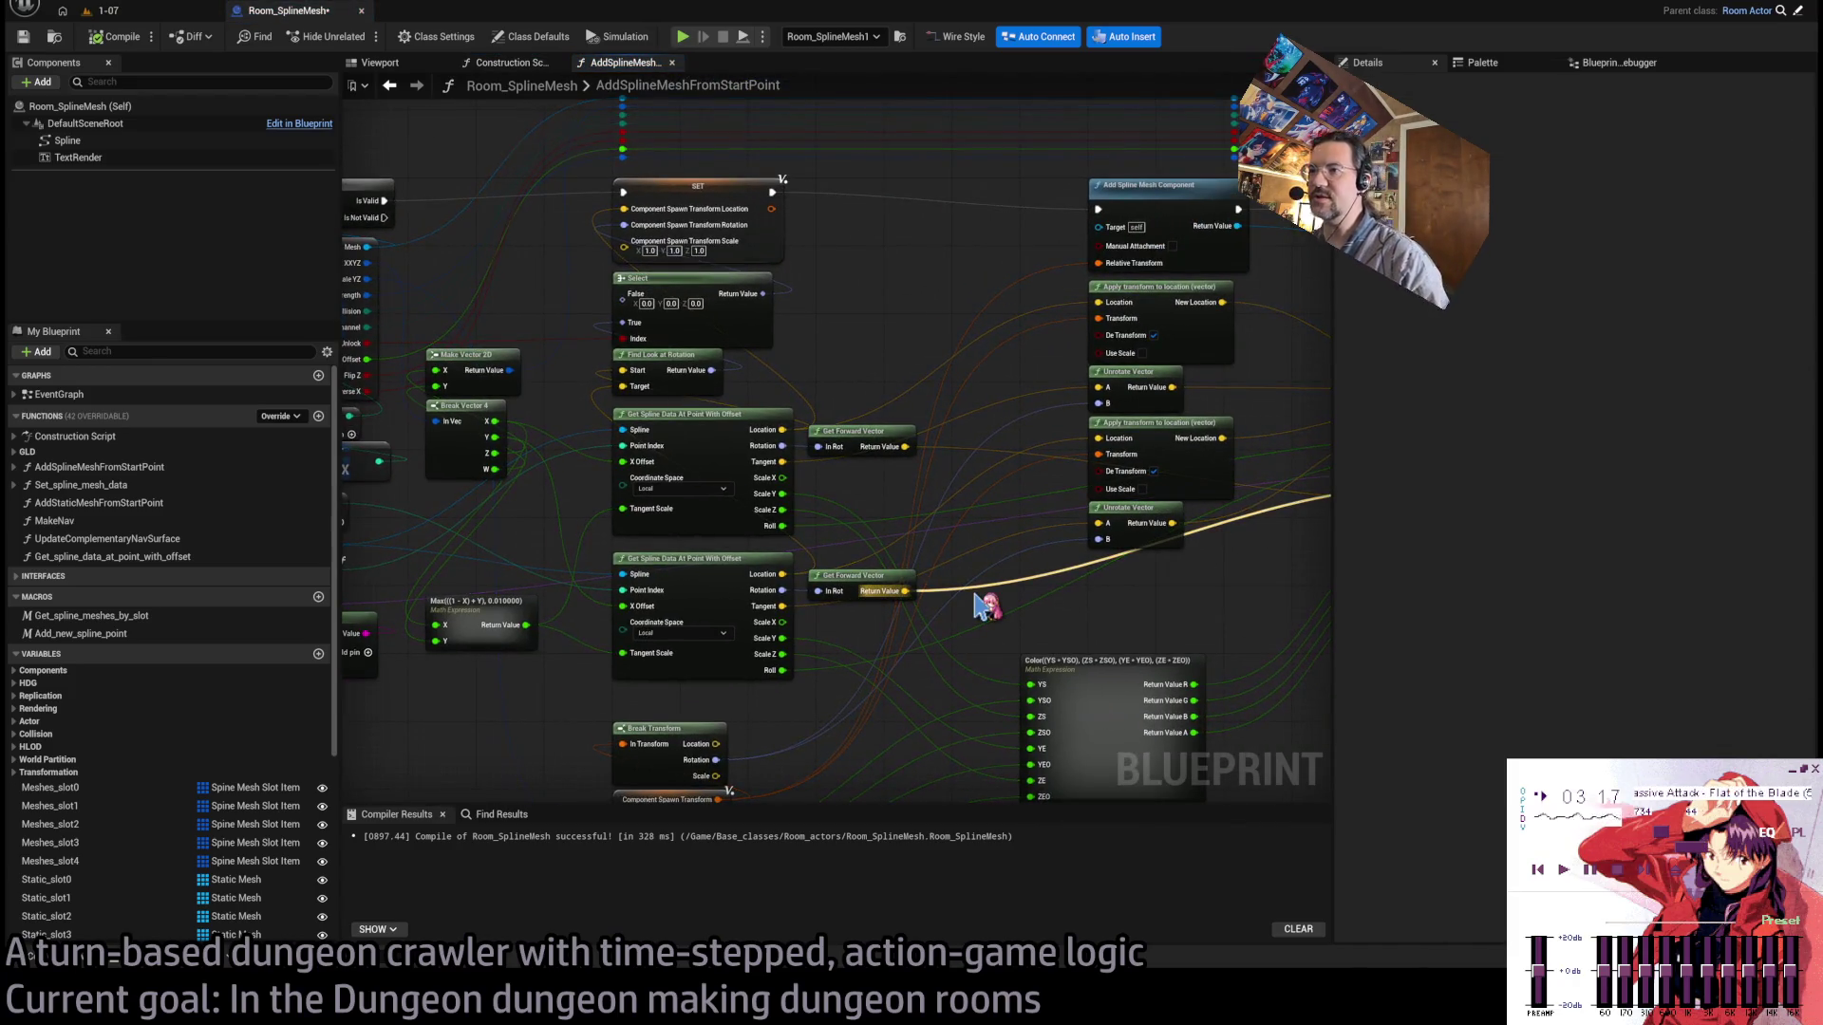
pyautogui.moveTo(1245, 605); pyautogui.dragTo(815, 632)
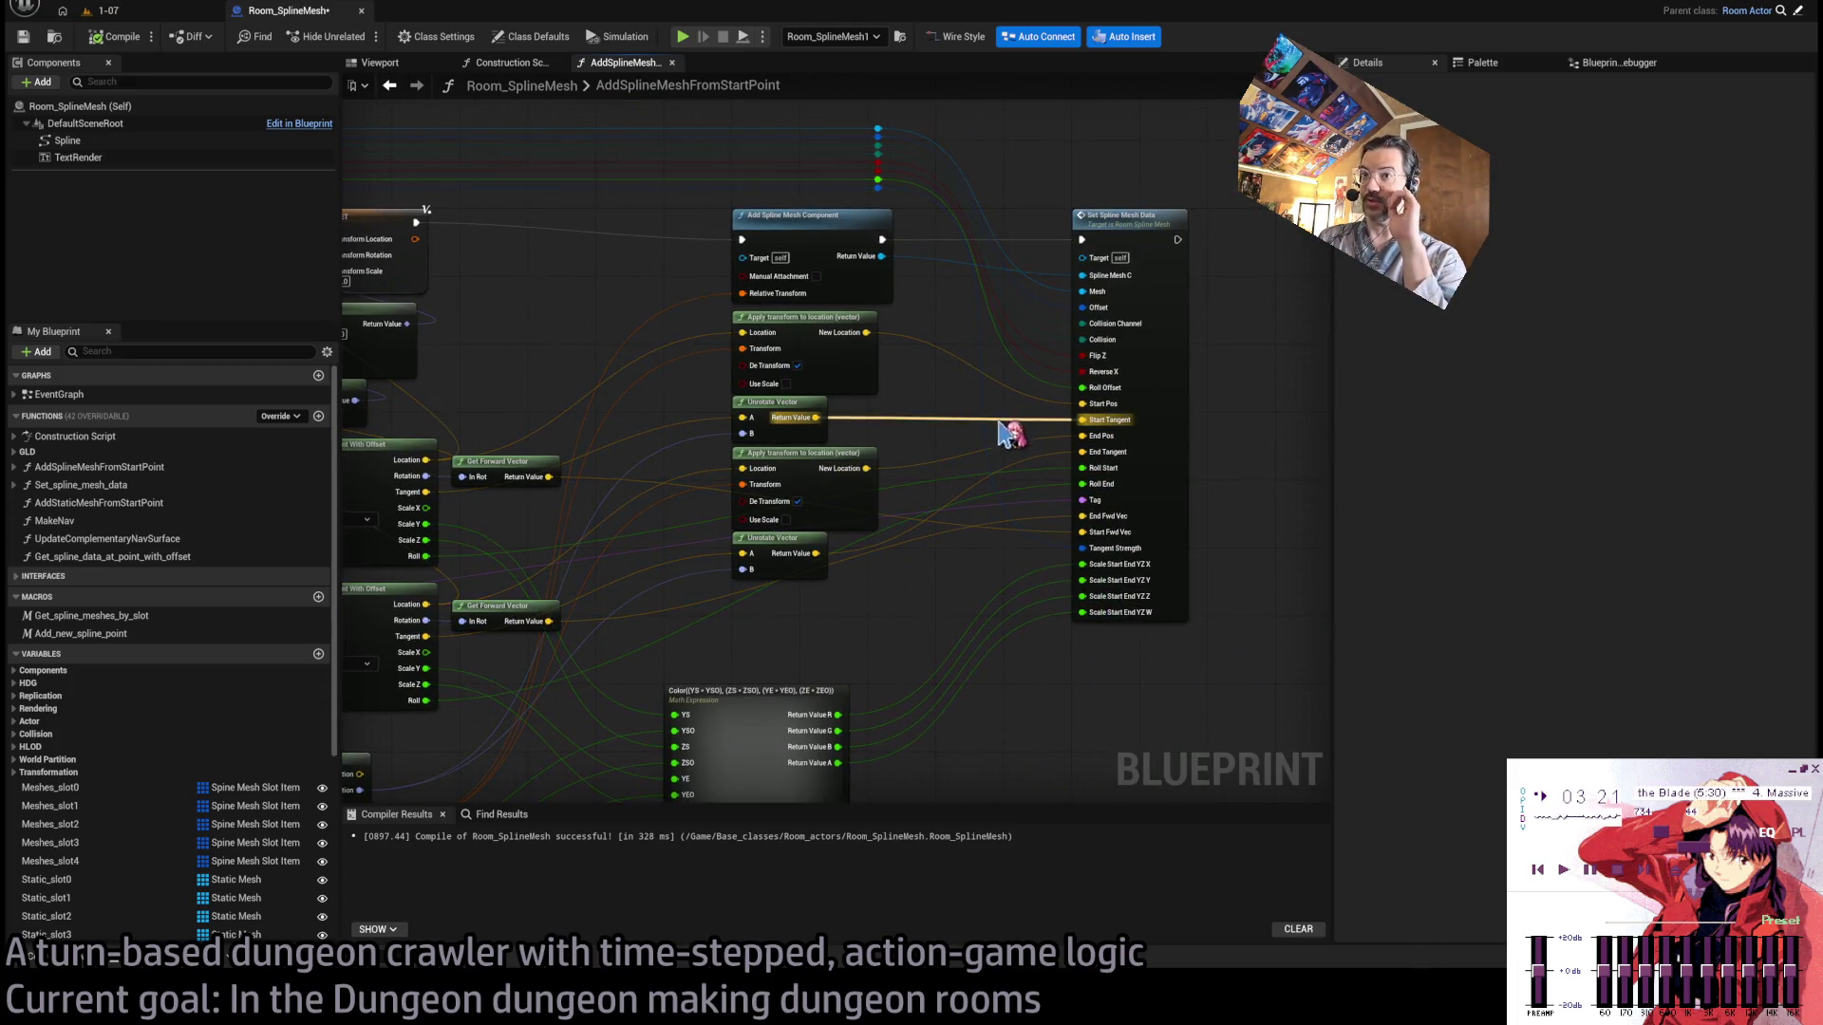
pyautogui.moveTo(1007, 432); pyautogui.dragTo(1216, 418)
pyautogui.moveTo(835, 399); pyautogui.dragTo(1044, 394)
pyautogui.moveTo(674, 389); pyautogui.dragTo(883, 388)
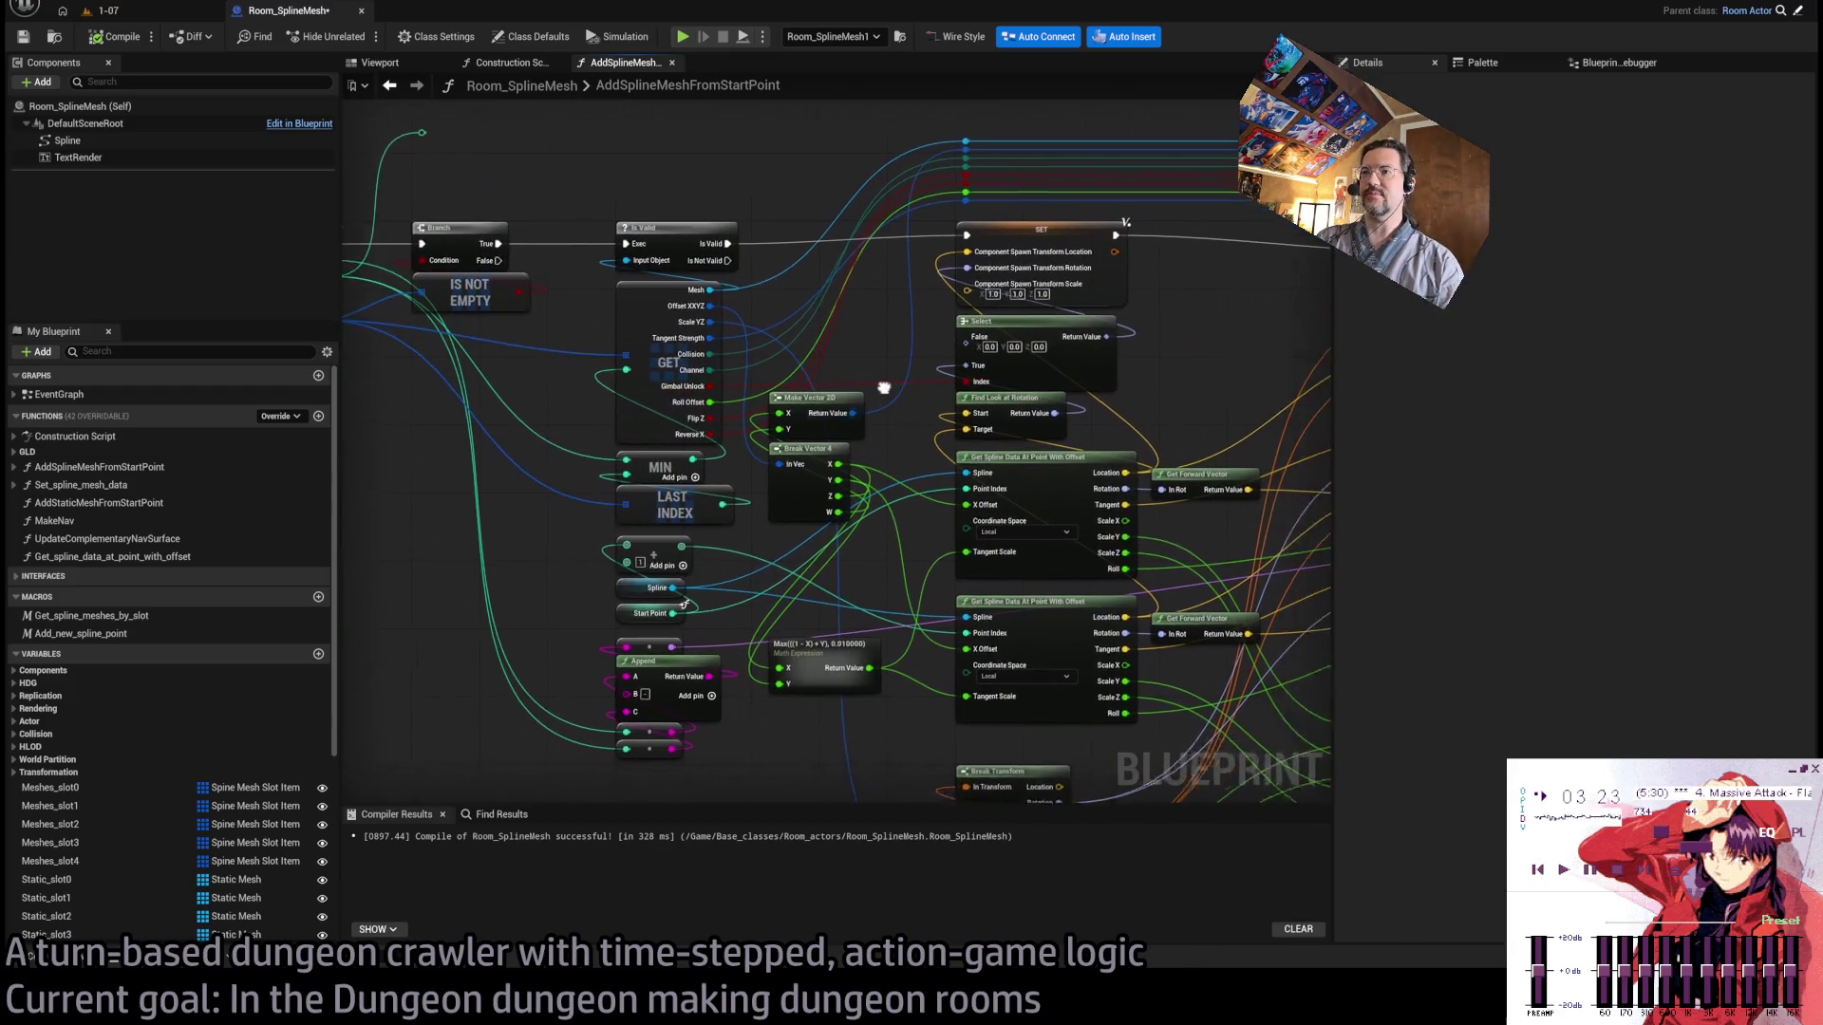
pyautogui.moveTo(1232, 485); pyautogui.dragTo(968, 489)
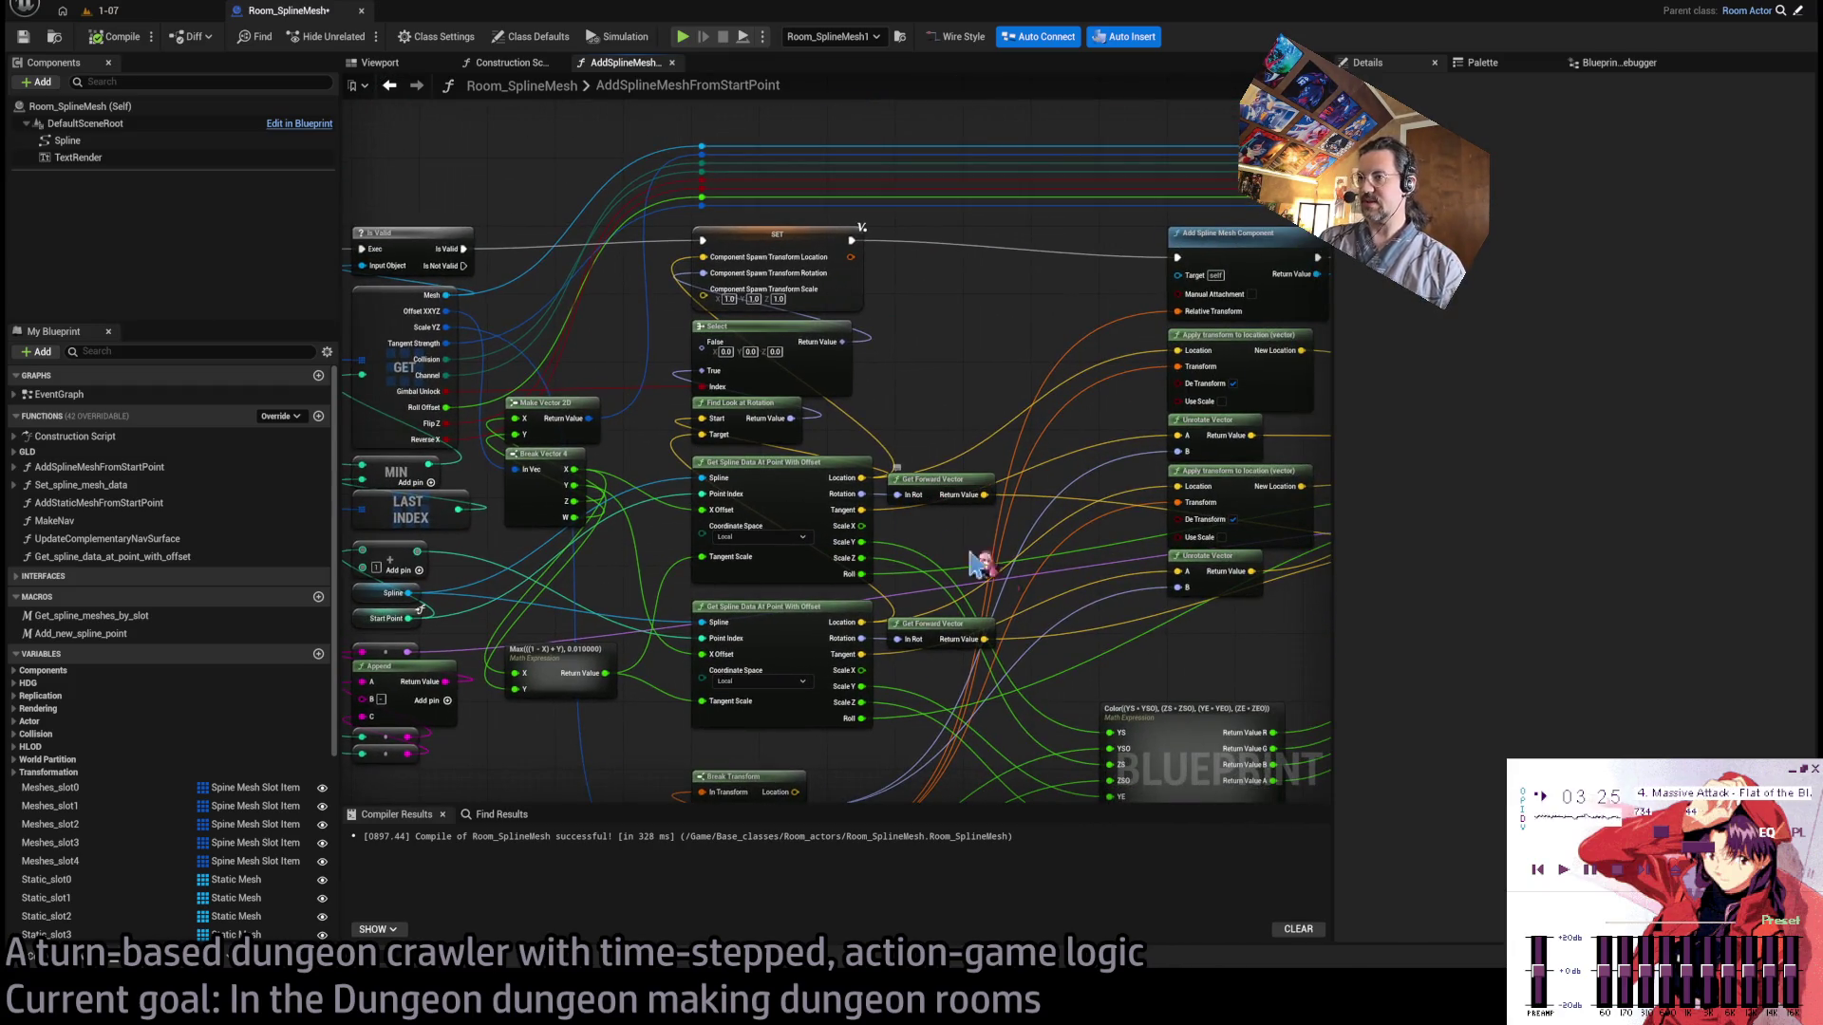
# Open the Get_spline_data_at_point_with_offset function from its node.
pyautogui.click(825, 460)
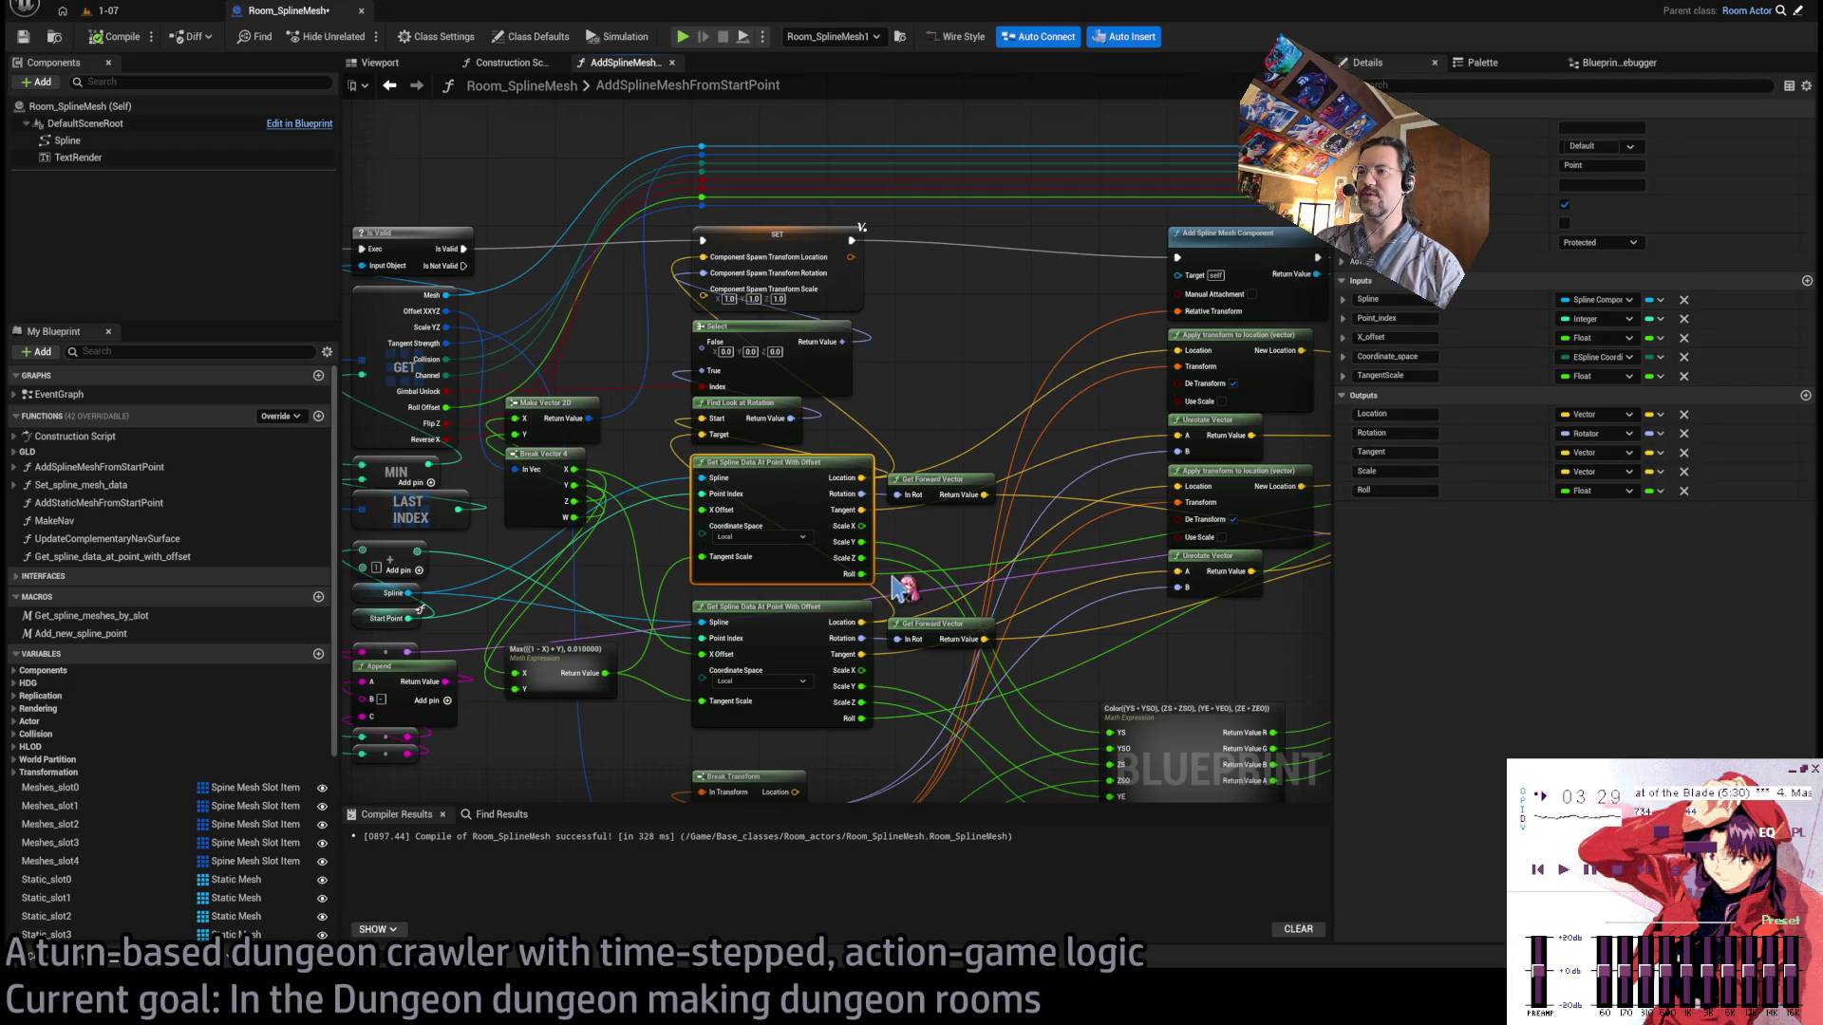
pyautogui.moveTo(897, 586); pyautogui.dragTo(865, 488)
pyautogui.doubleClick(818, 462)
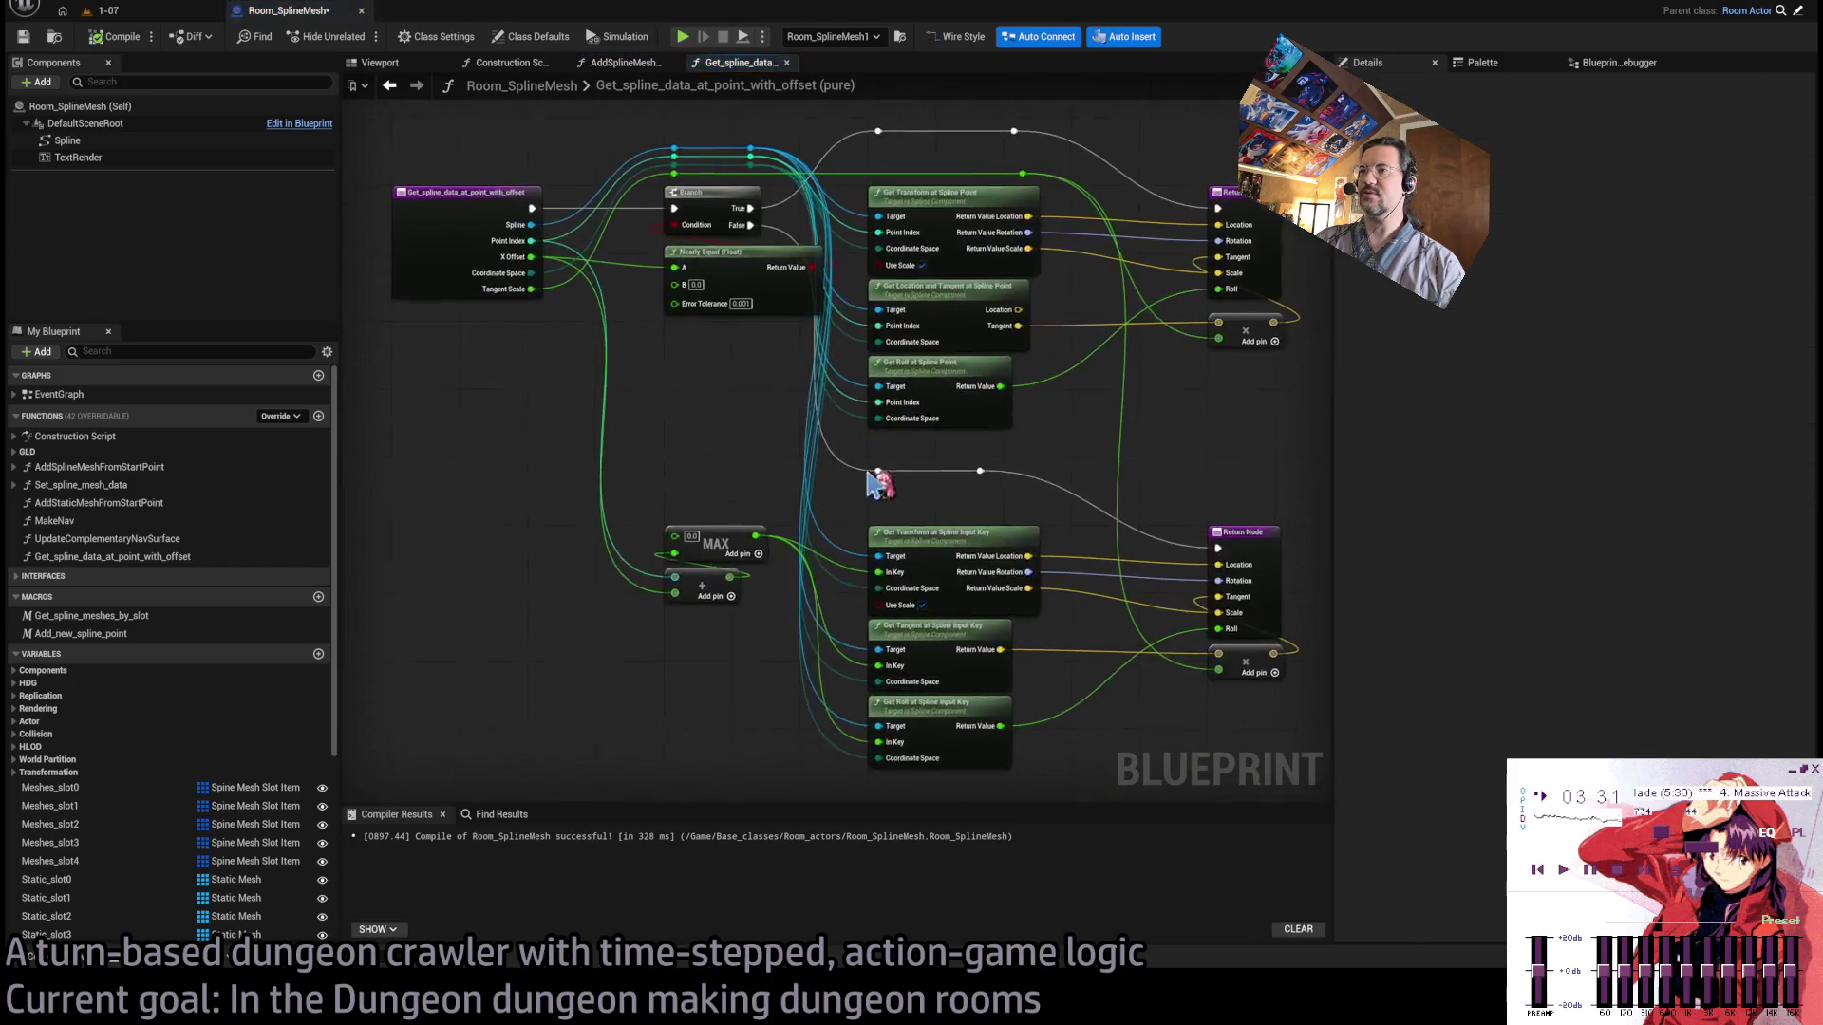
# Select the Get Transform at Spline Point node, then go back through AddSplineMeshFromStartPoint to the Construction Script.
pyautogui.scroll(2, 919, 399)
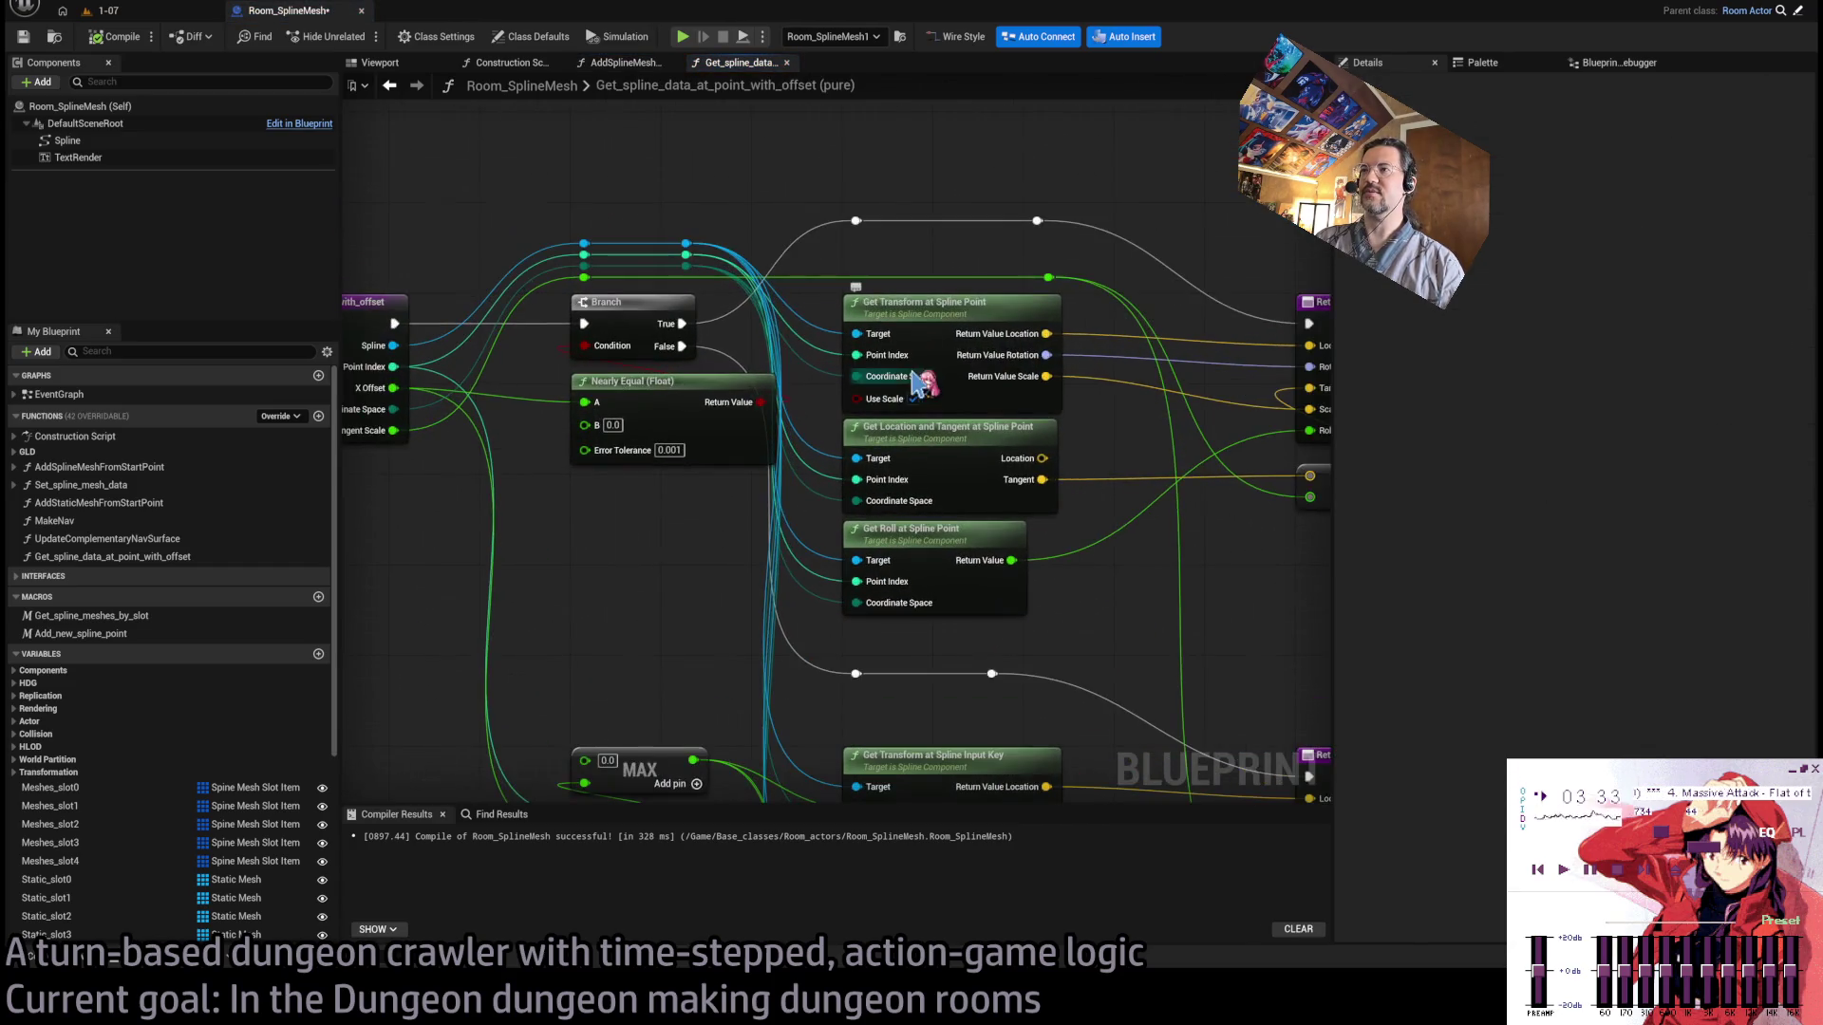
pyautogui.click(921, 404)
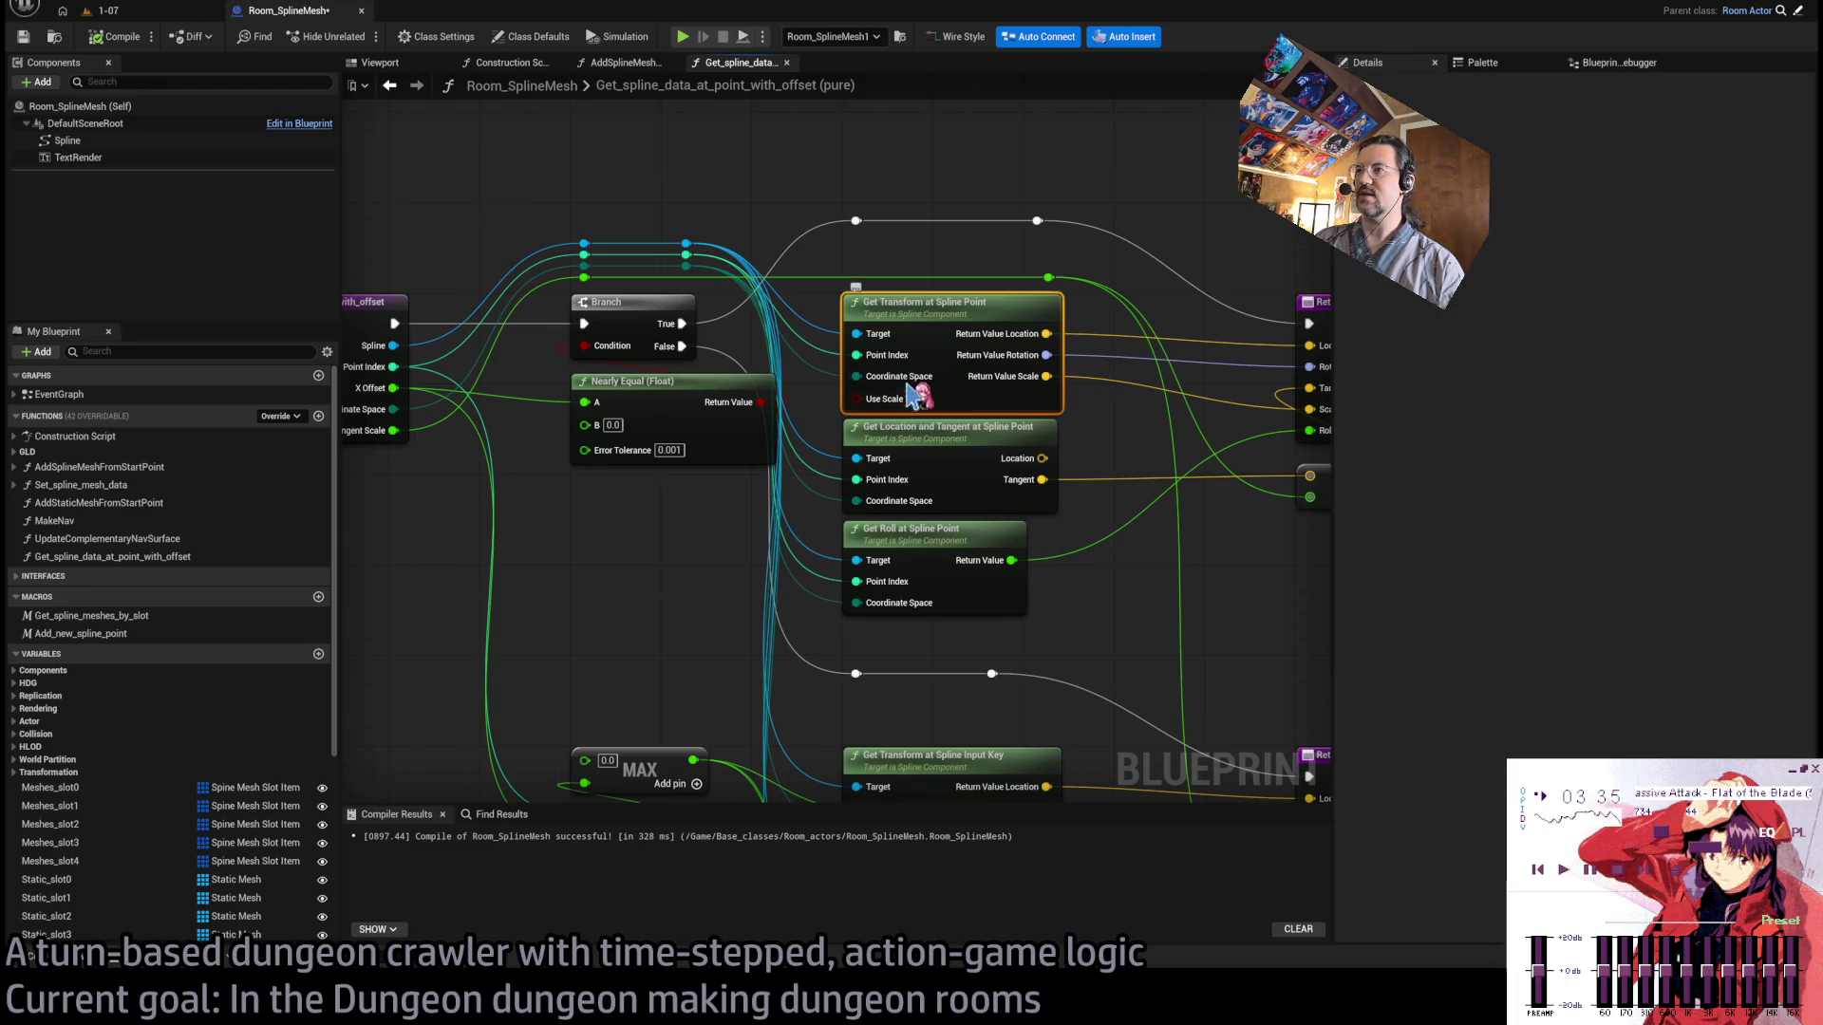
pyautogui.click(622, 62)
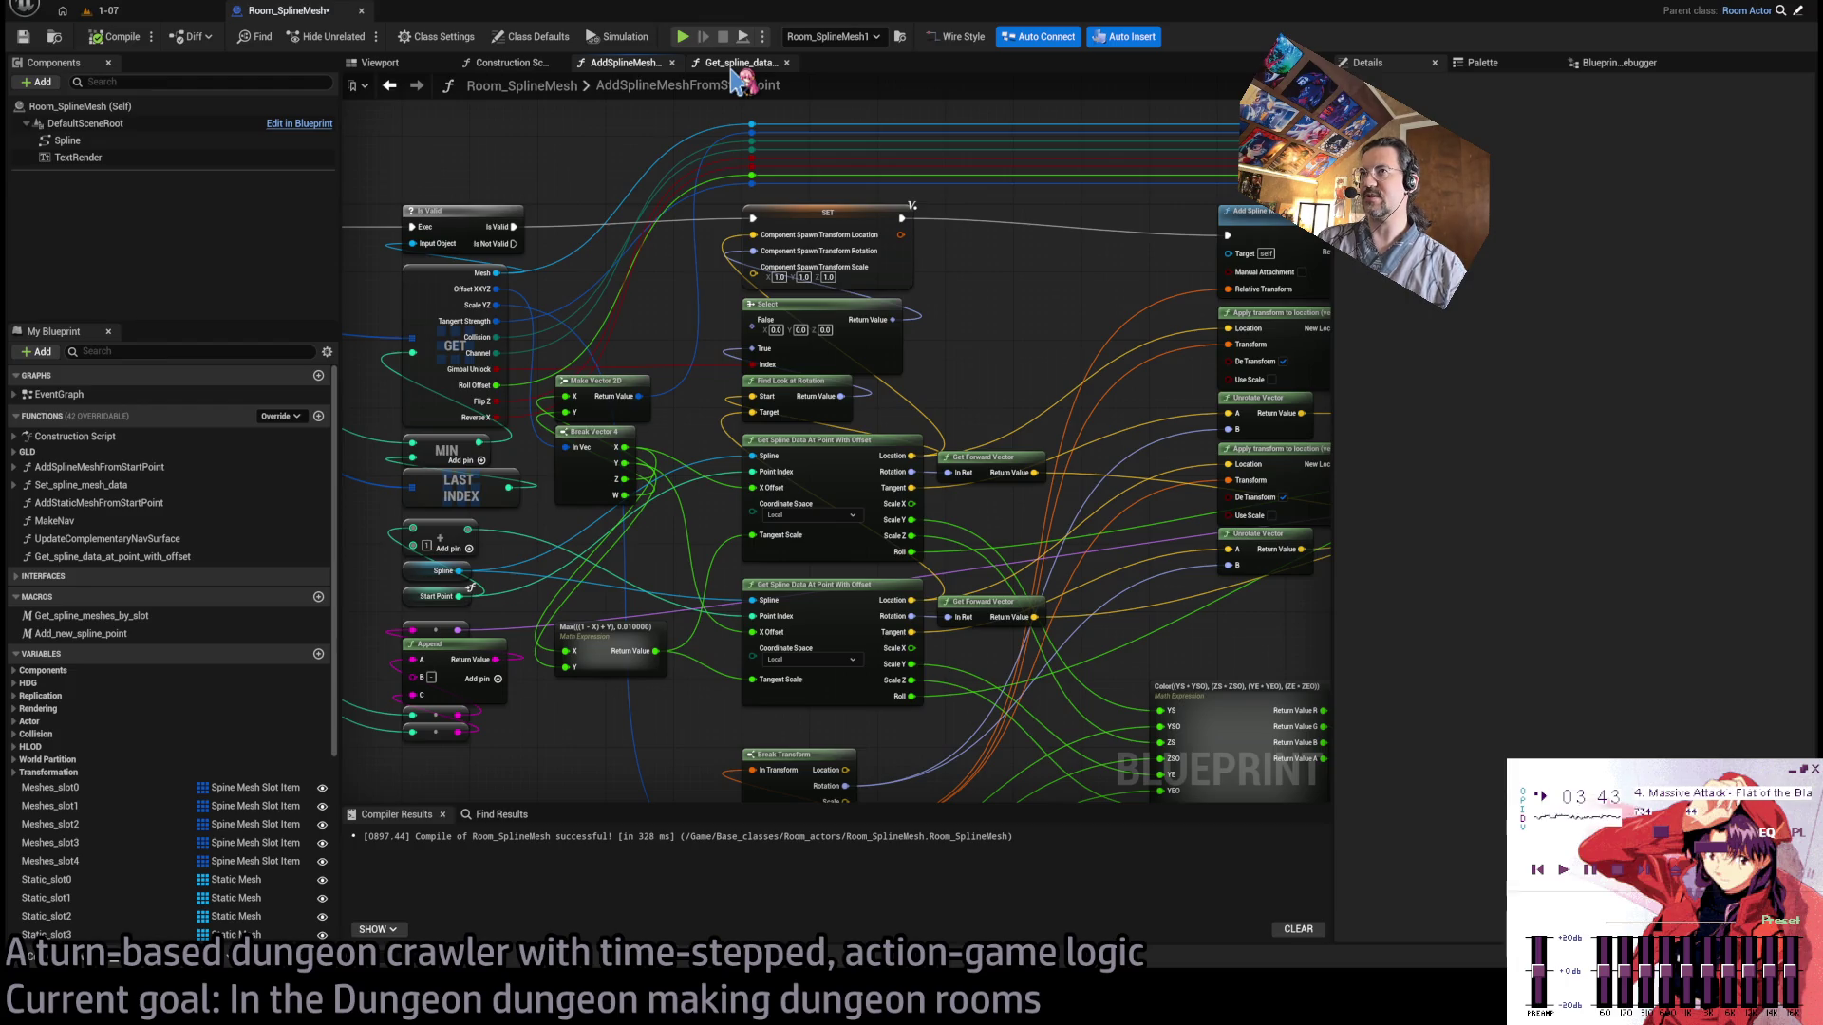
pyautogui.click(521, 64)
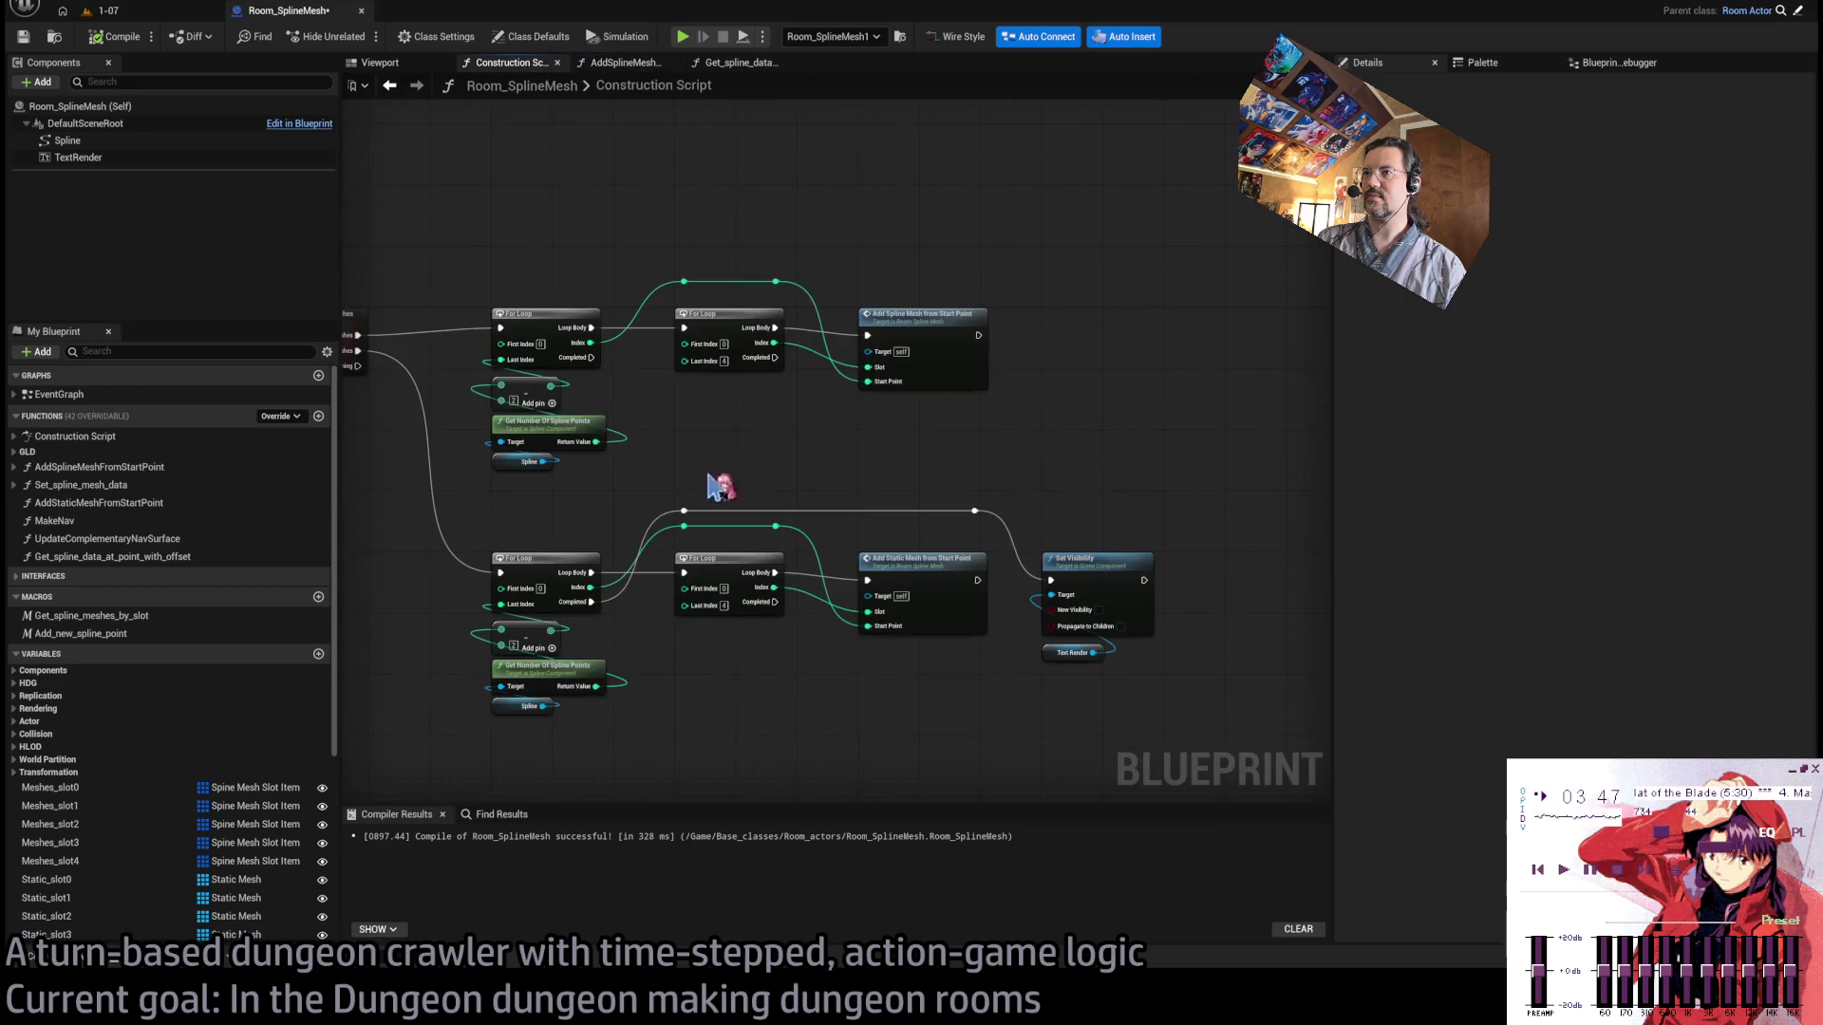
# Reopen AddSplineMeshFromStartPoint and pan over its Add Spline Mesh Component, Is Valid and SET nodes.
pyautogui.click(627, 63)
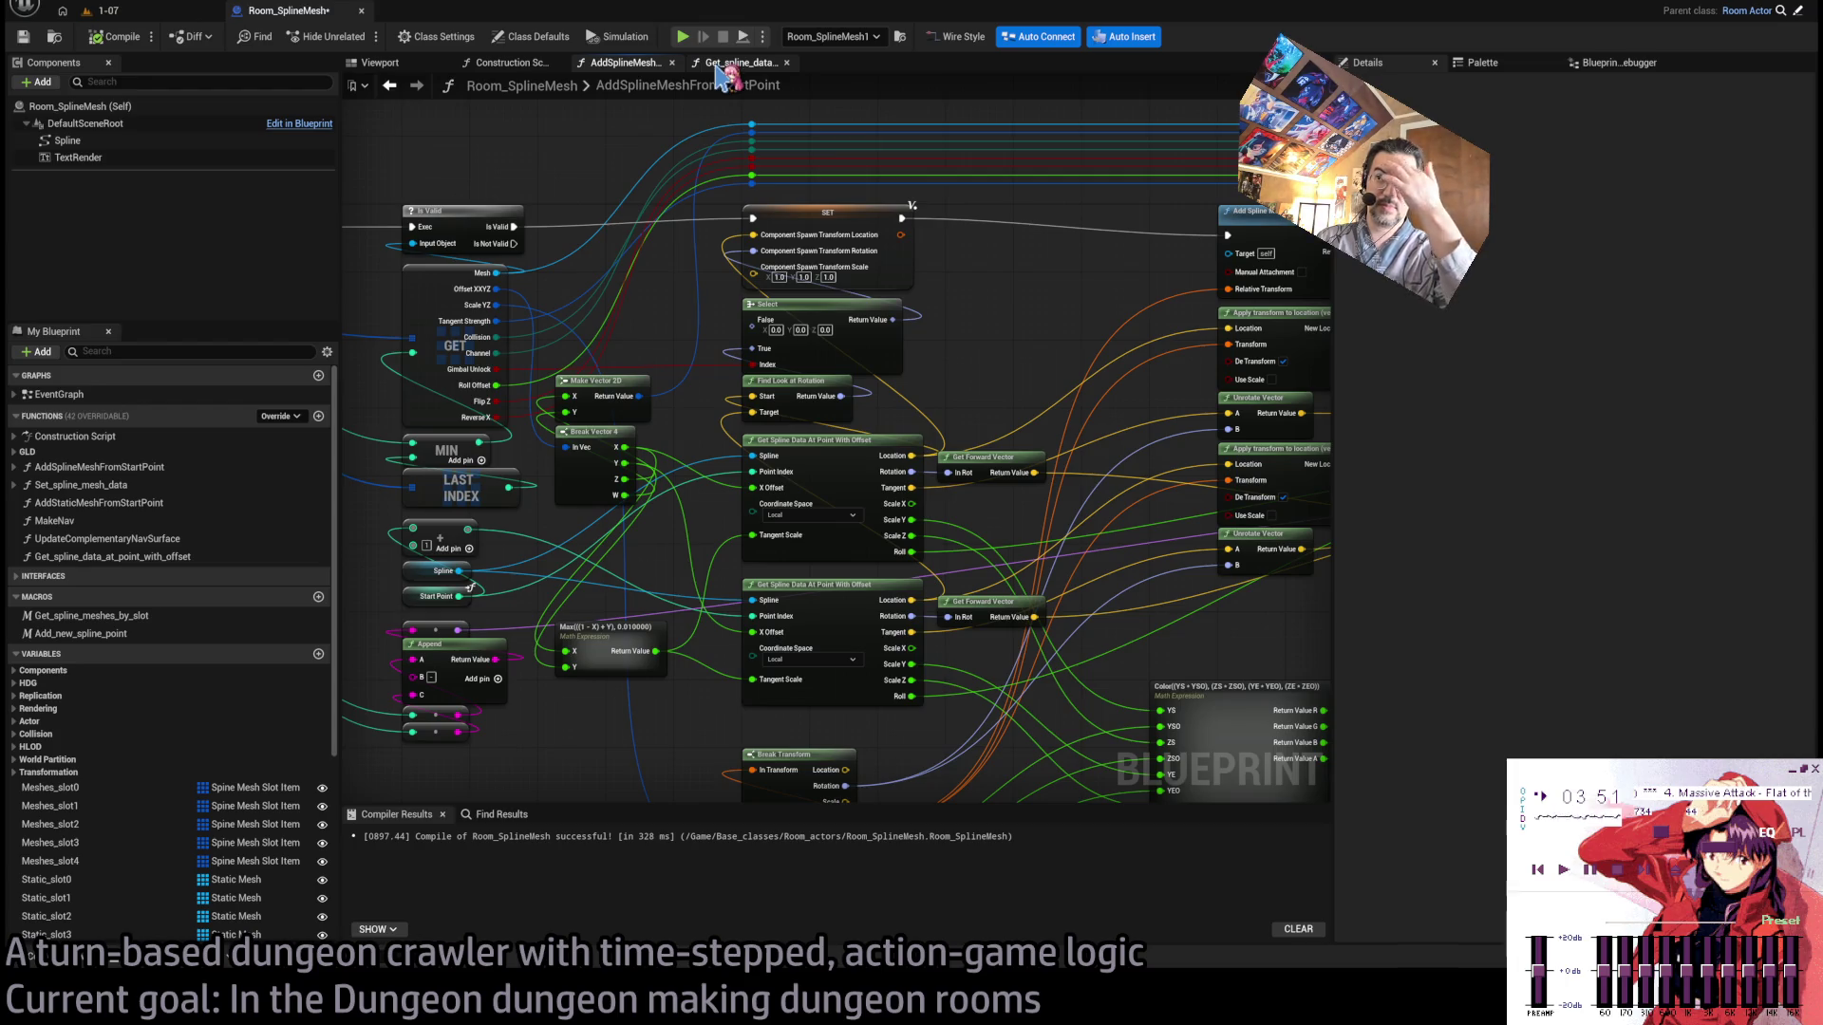
pyautogui.moveTo(1002, 417)
pyautogui.mouseDown()
pyautogui.moveTo(878, 441)
pyautogui.moveTo(842, 391)
pyautogui.moveTo(944, 370)
pyautogui.moveTo(1242, 388)
pyautogui.moveTo(1050, 386)
pyautogui.mouseUp()
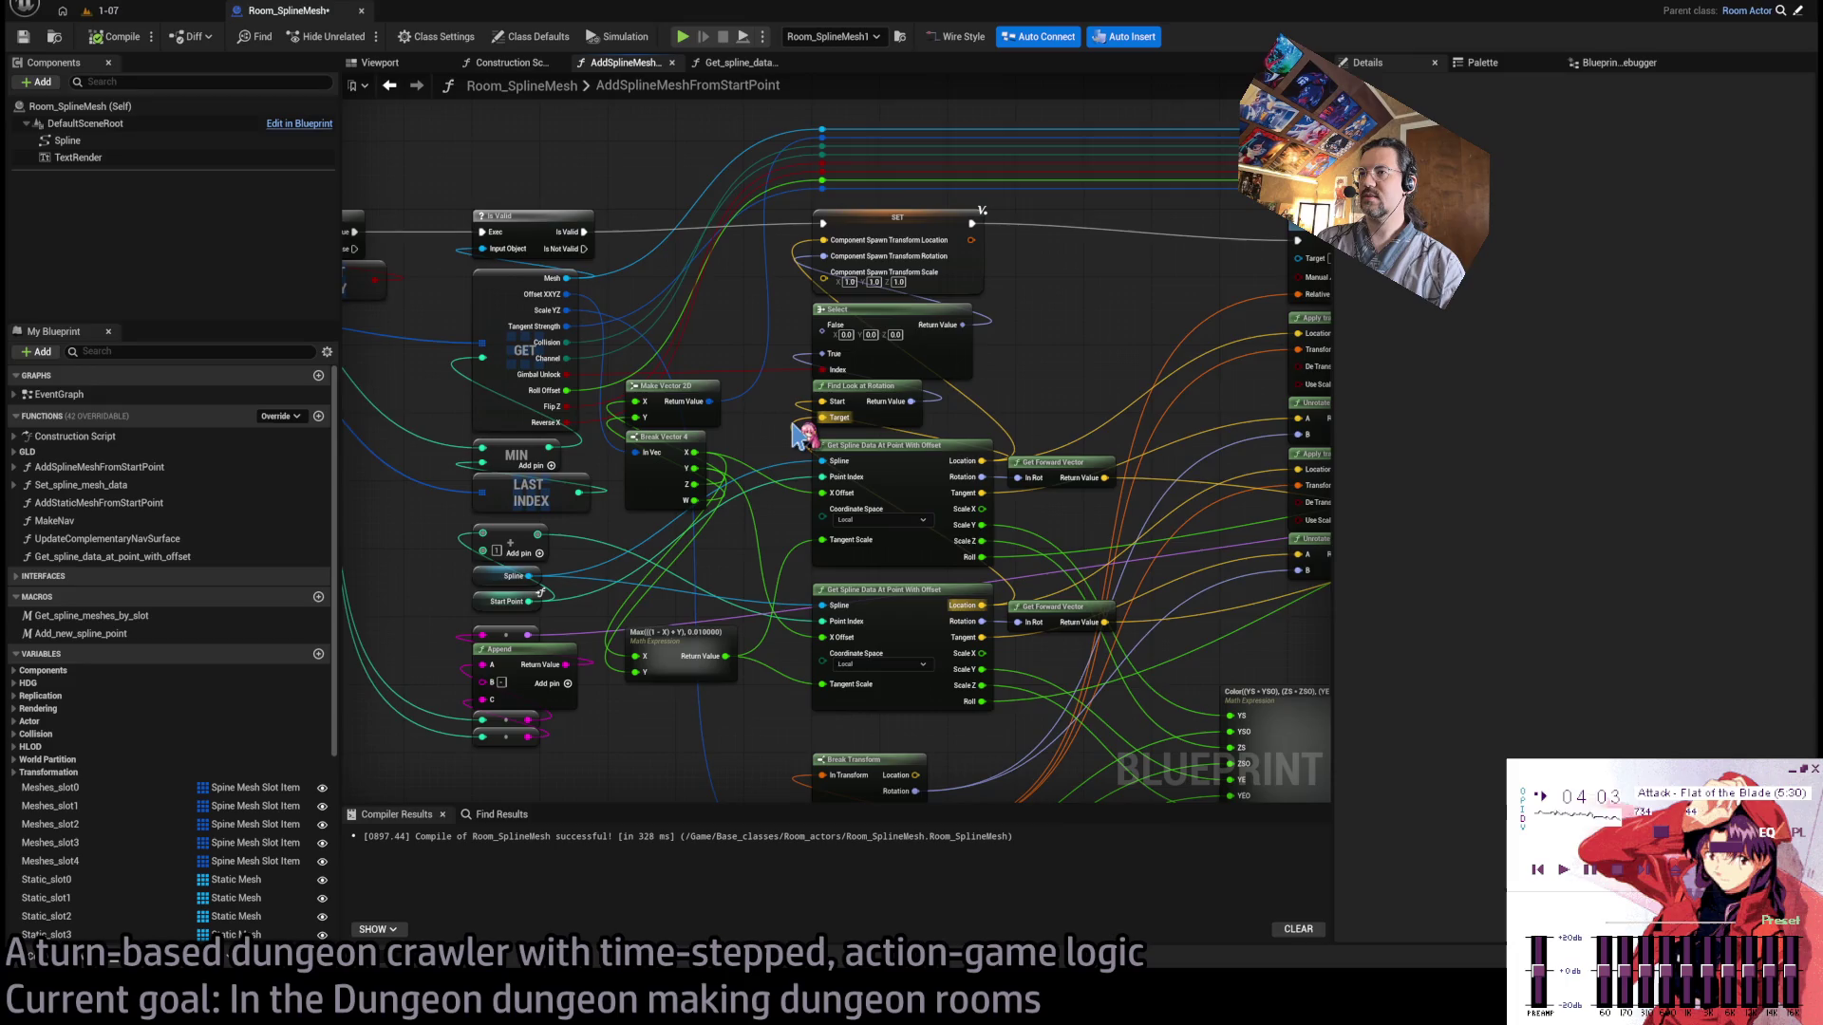
pyautogui.moveTo(785, 493)
pyautogui.mouseDown()
pyautogui.moveTo(931, 582)
pyautogui.moveTo(871, 513)
pyautogui.mouseUp()
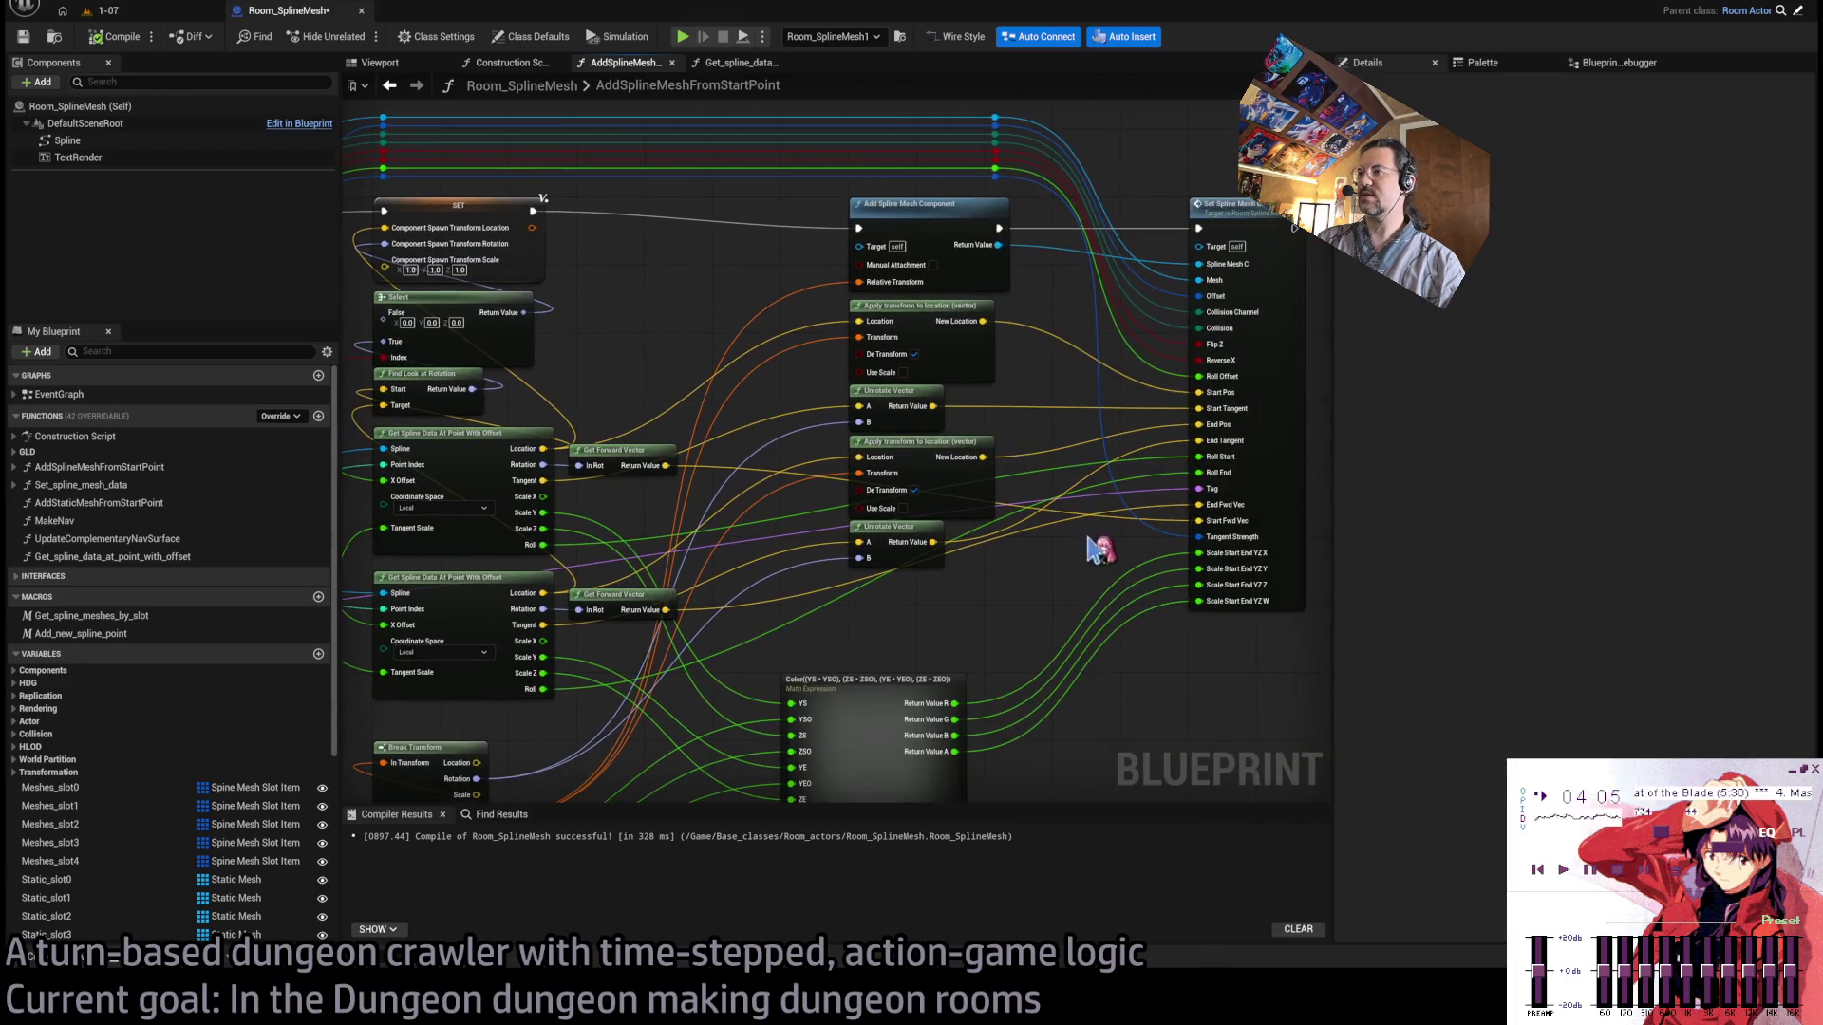
pyautogui.moveTo(903, 582); pyautogui.dragTo(828, 583)
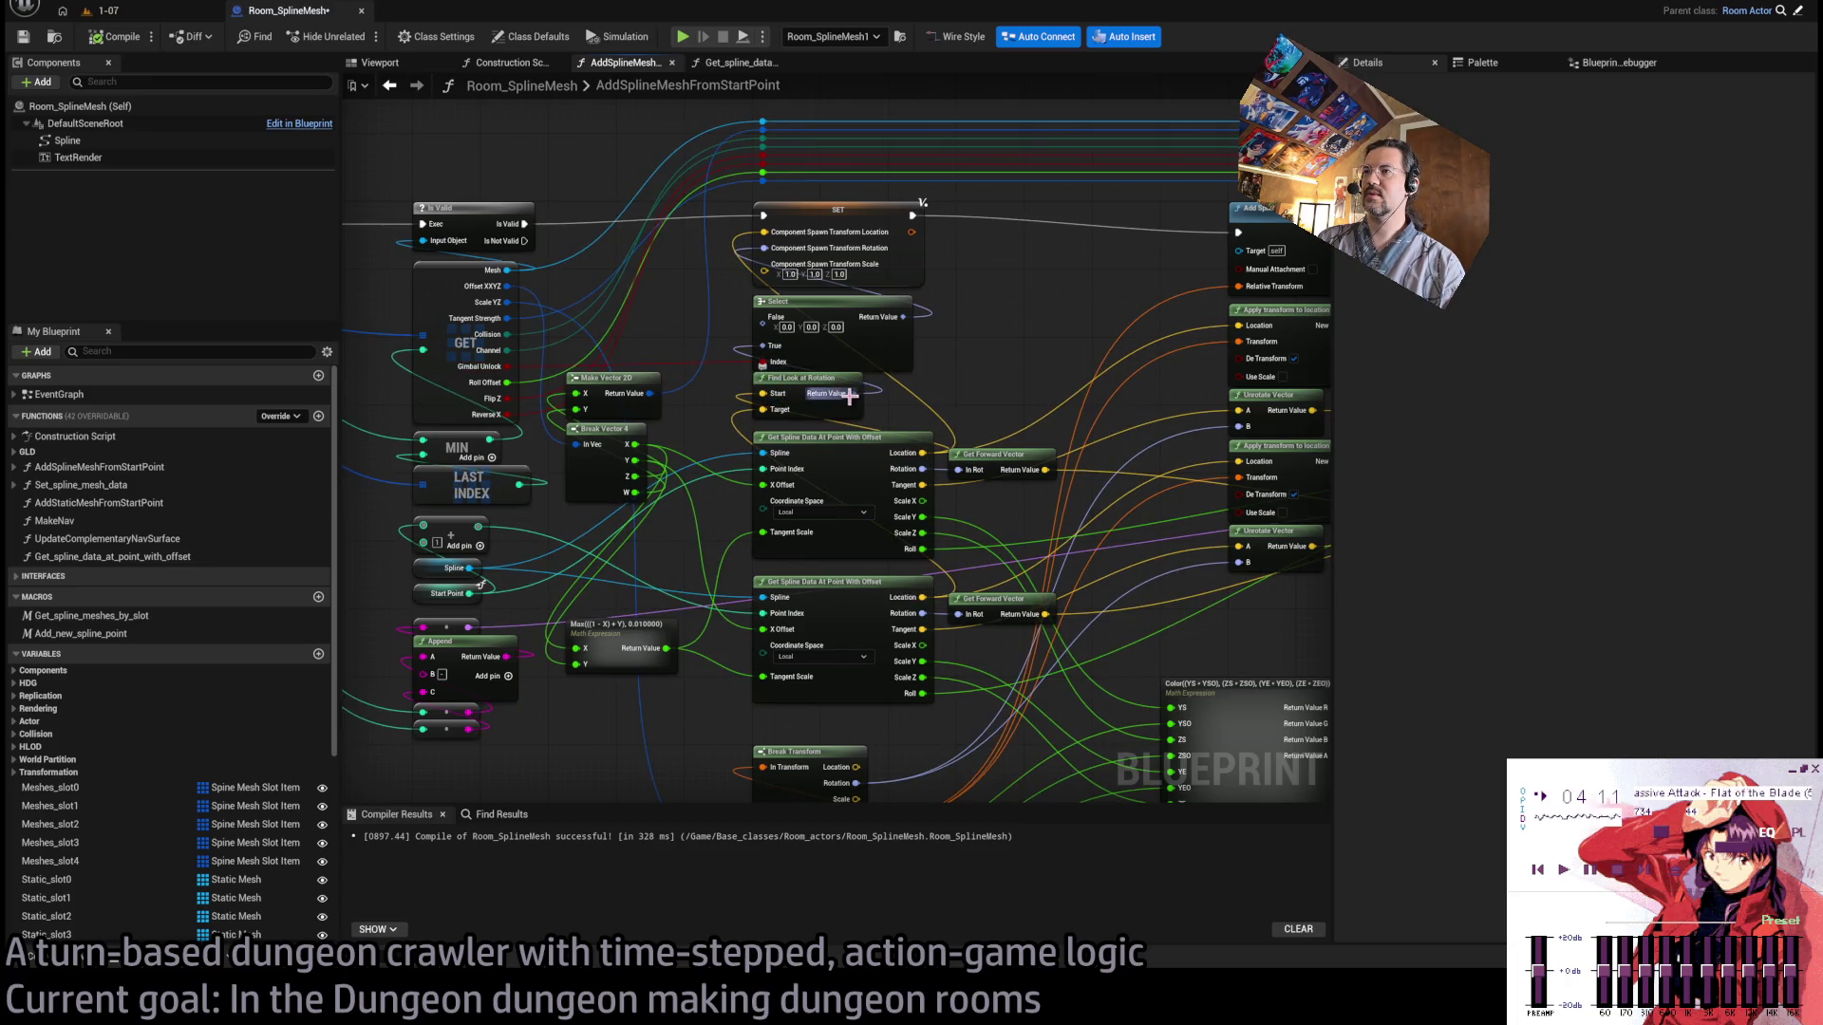
pyautogui.moveTo(1018, 311); pyautogui.dragTo(1009, 371)
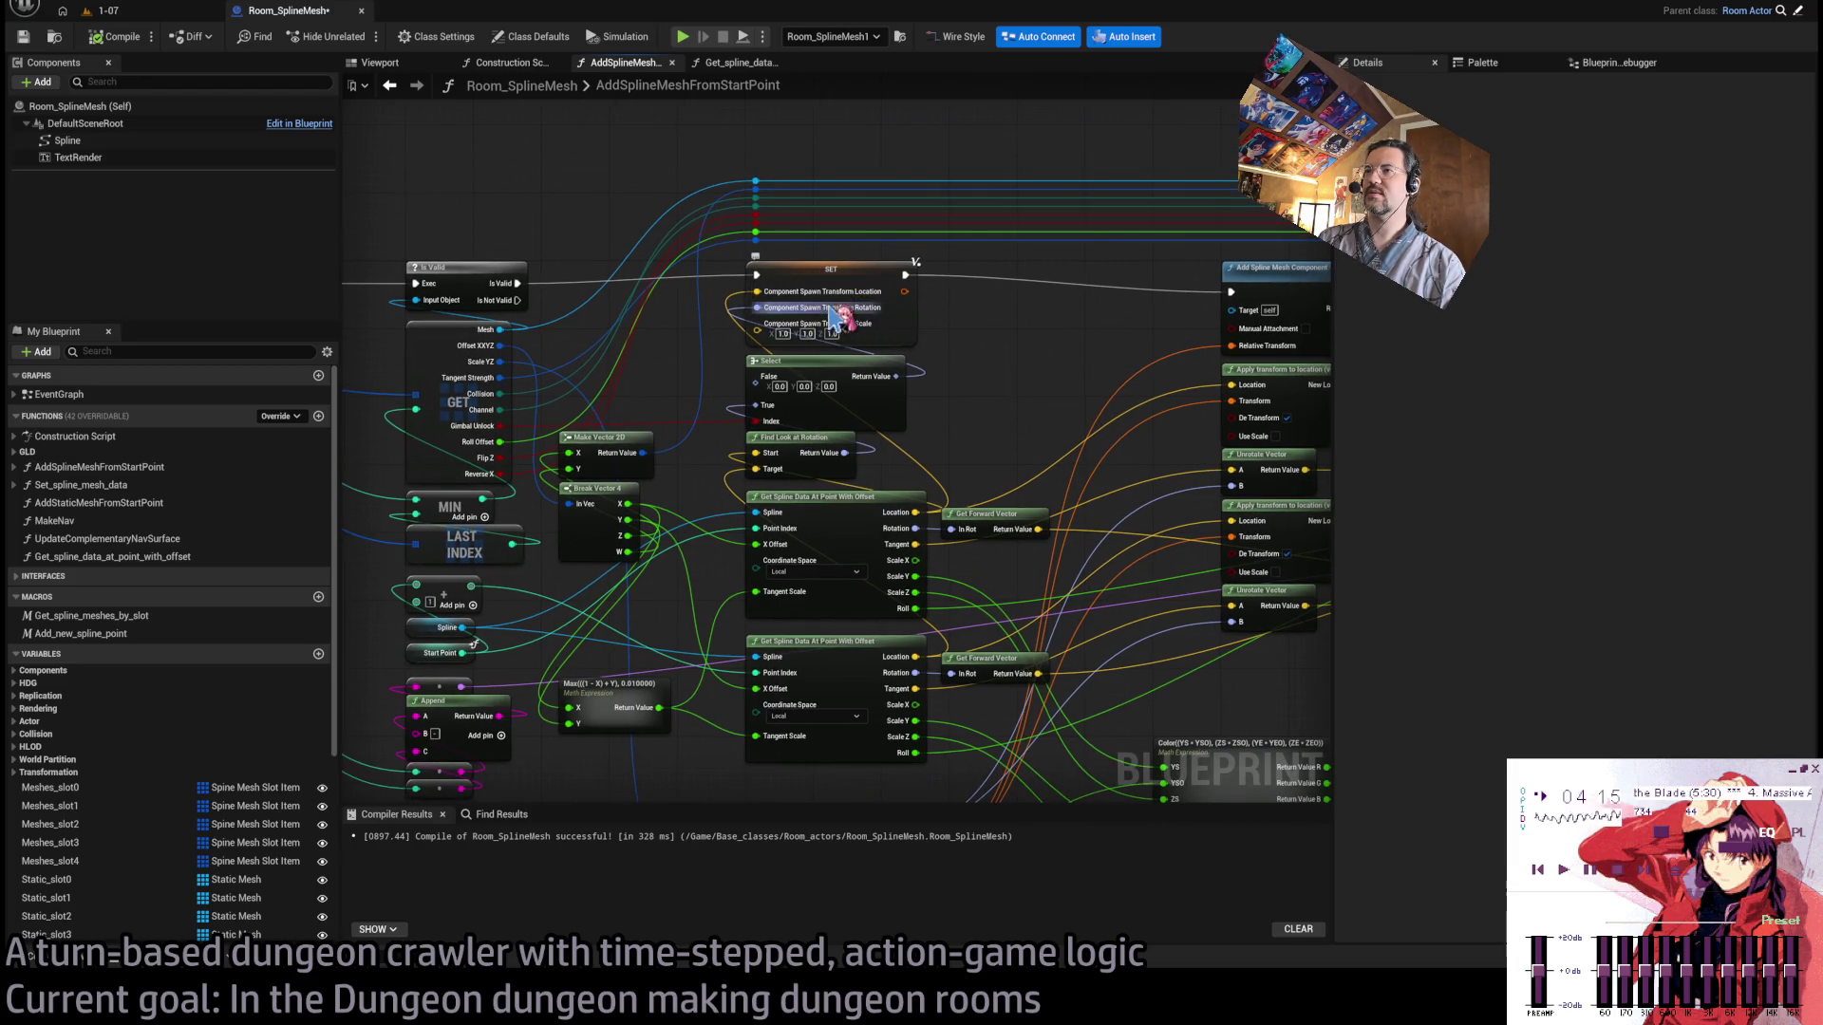
# Select the SET ComponentSpawnTransform node to inspect its variable in Details.
pyautogui.click(834, 265)
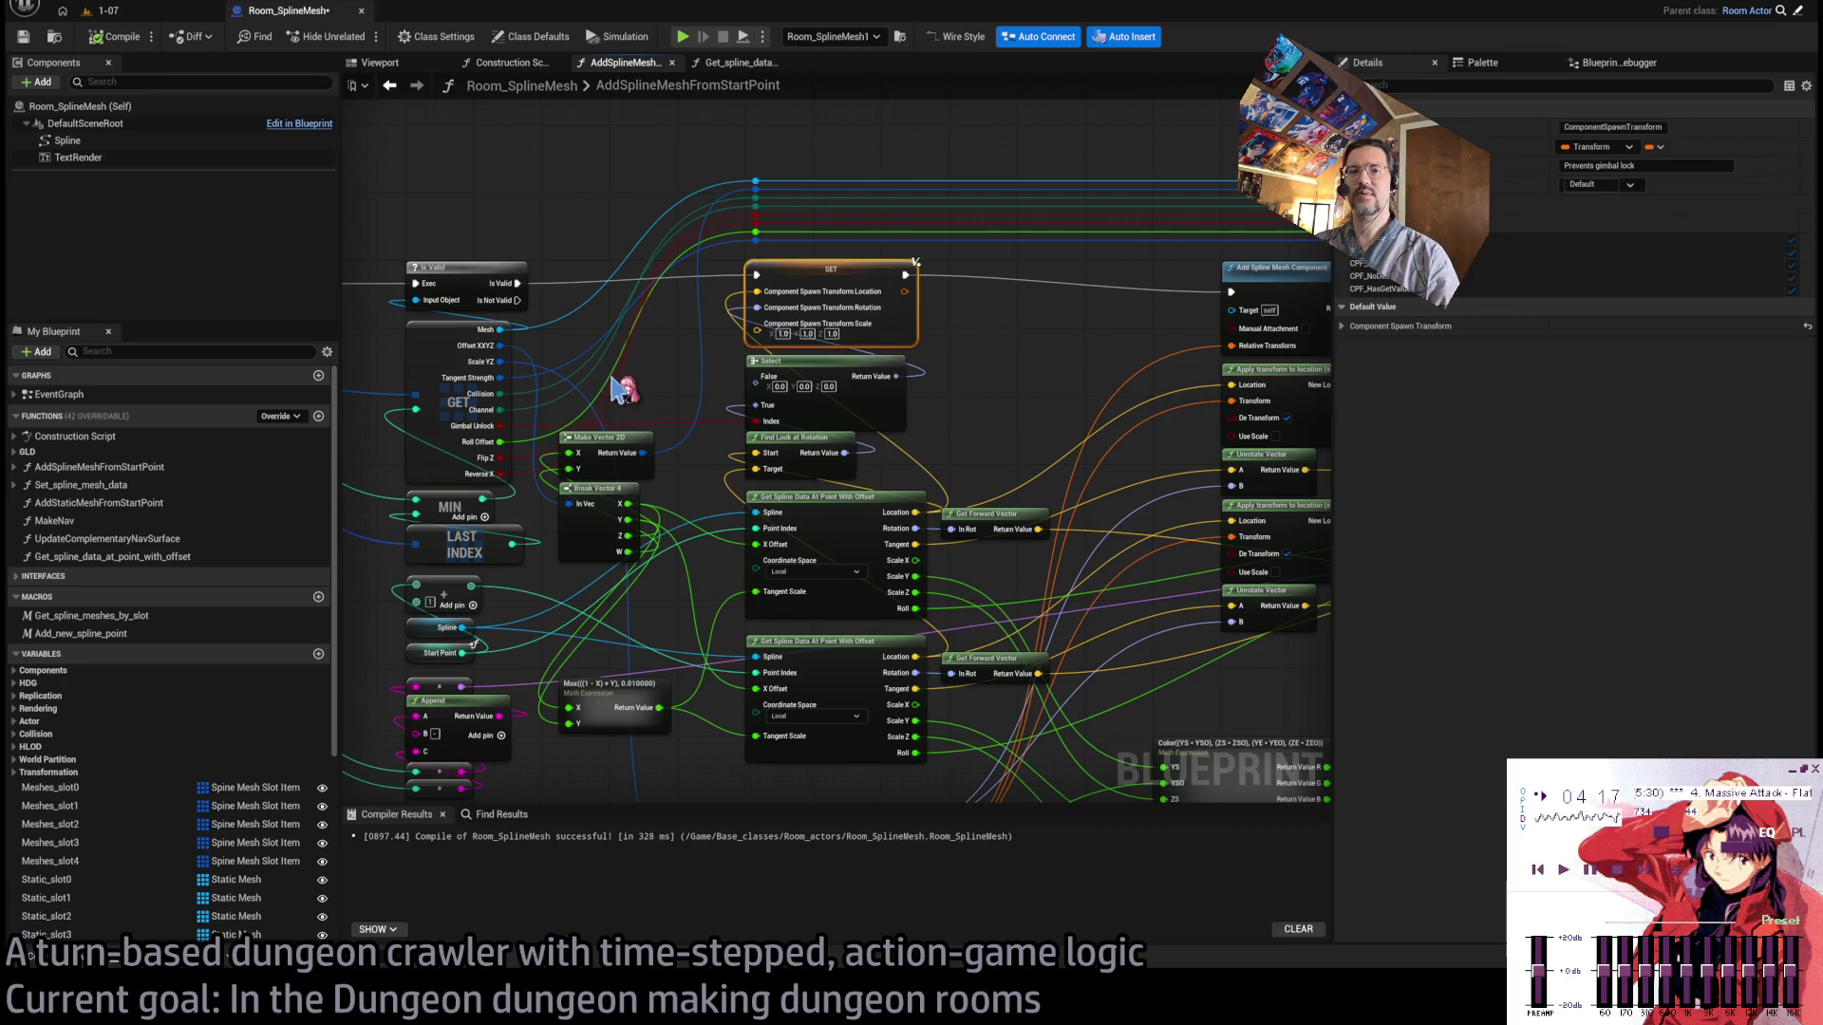
pyautogui.scroll(-5, 133, 816)
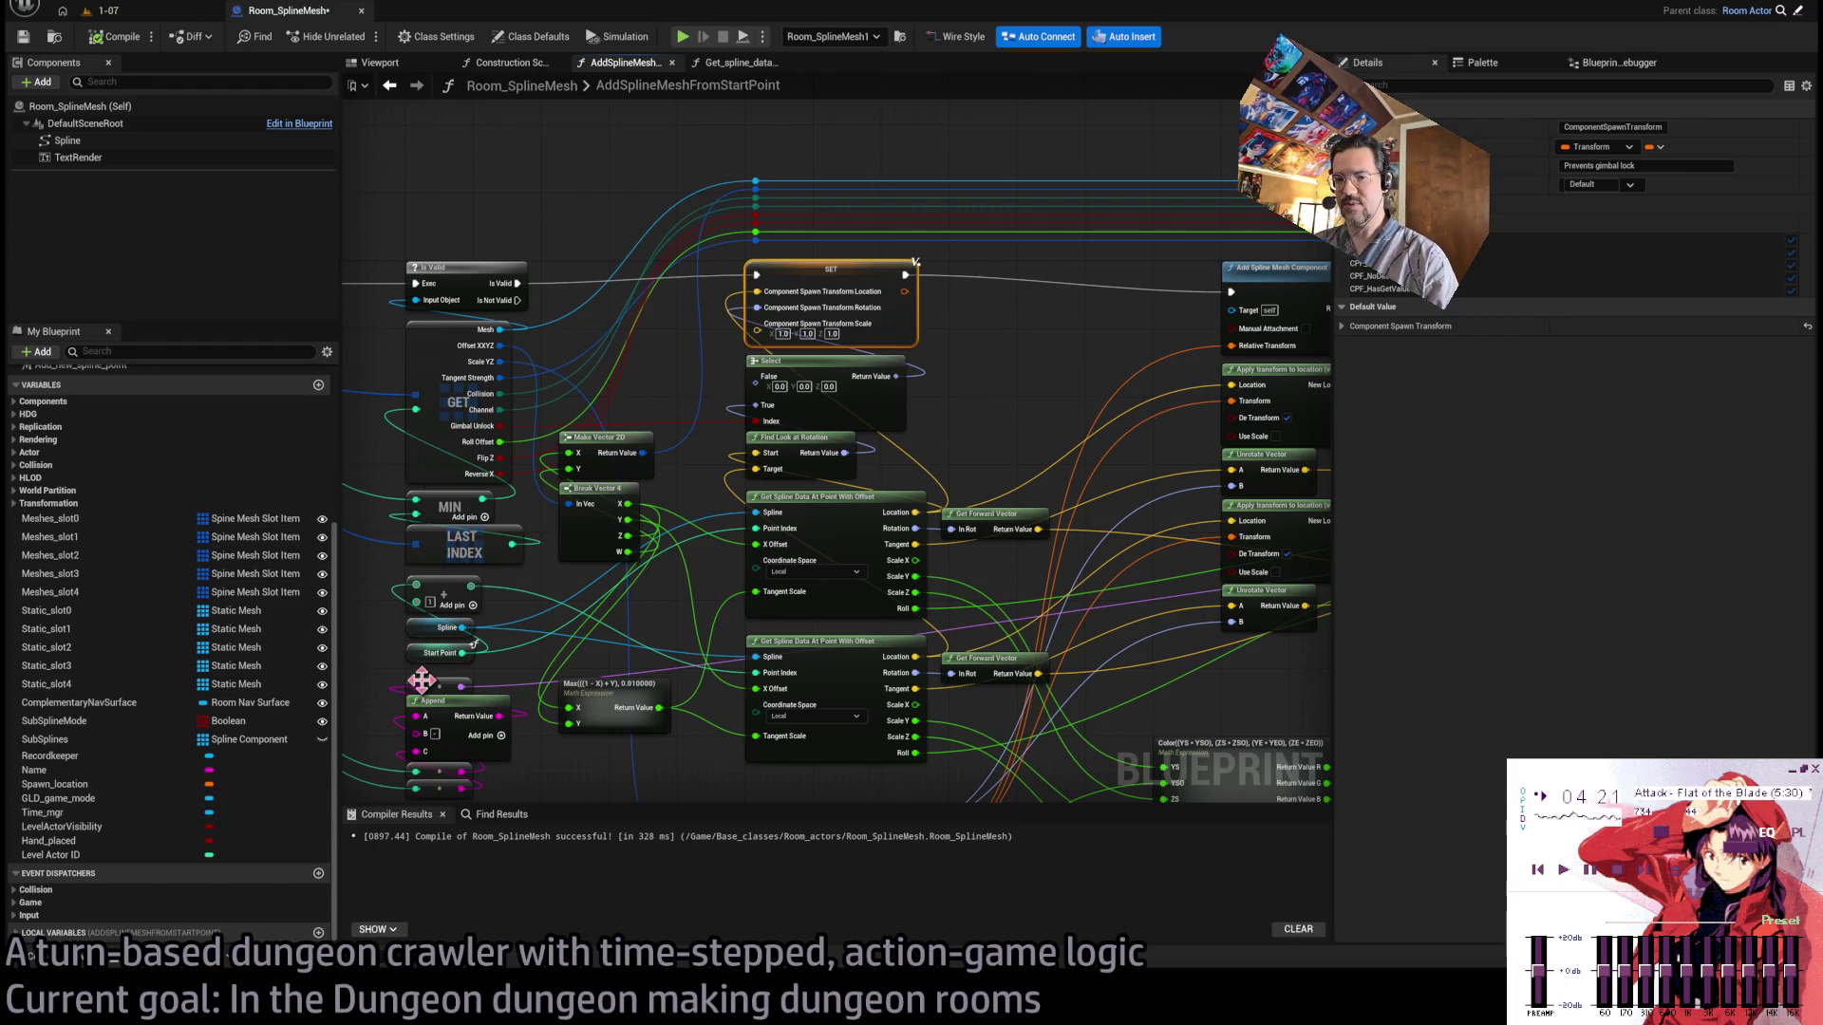
pyautogui.scroll(-1, 29, 940)
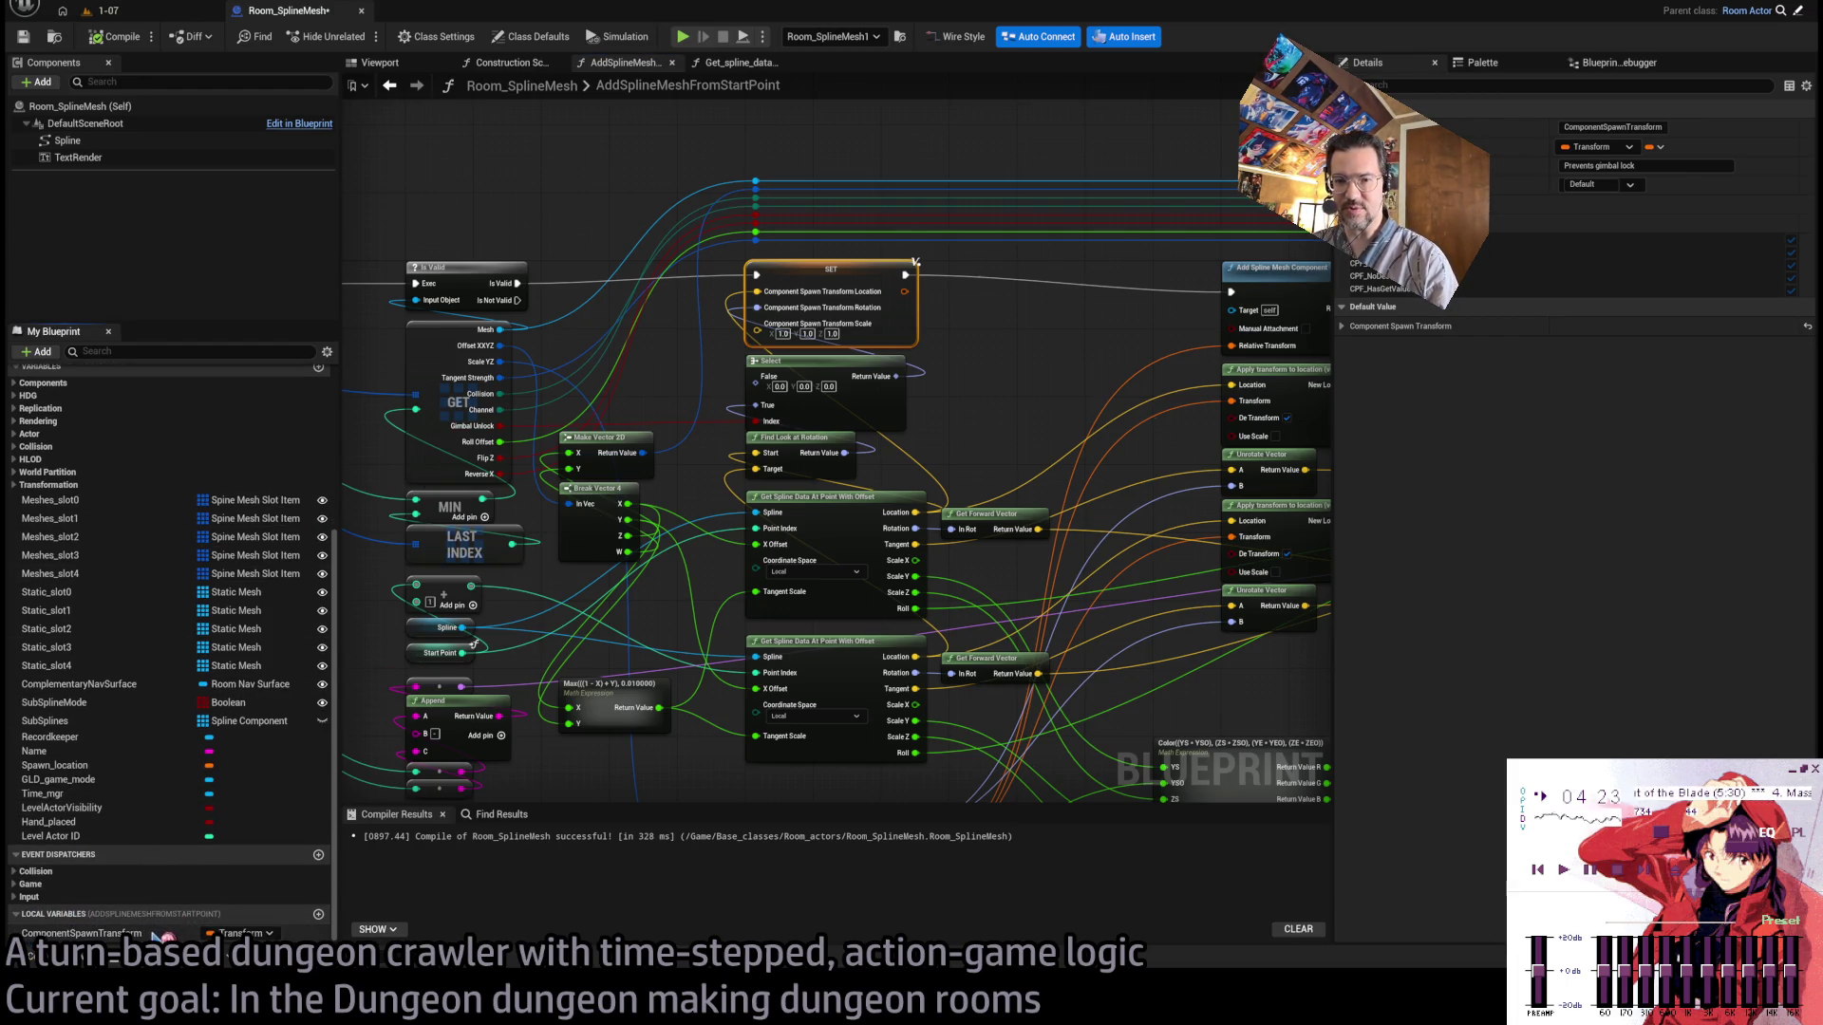
pyautogui.moveTo(992, 463); pyautogui.dragTo(764, 483)
pyautogui.scroll(-2, 798, 437)
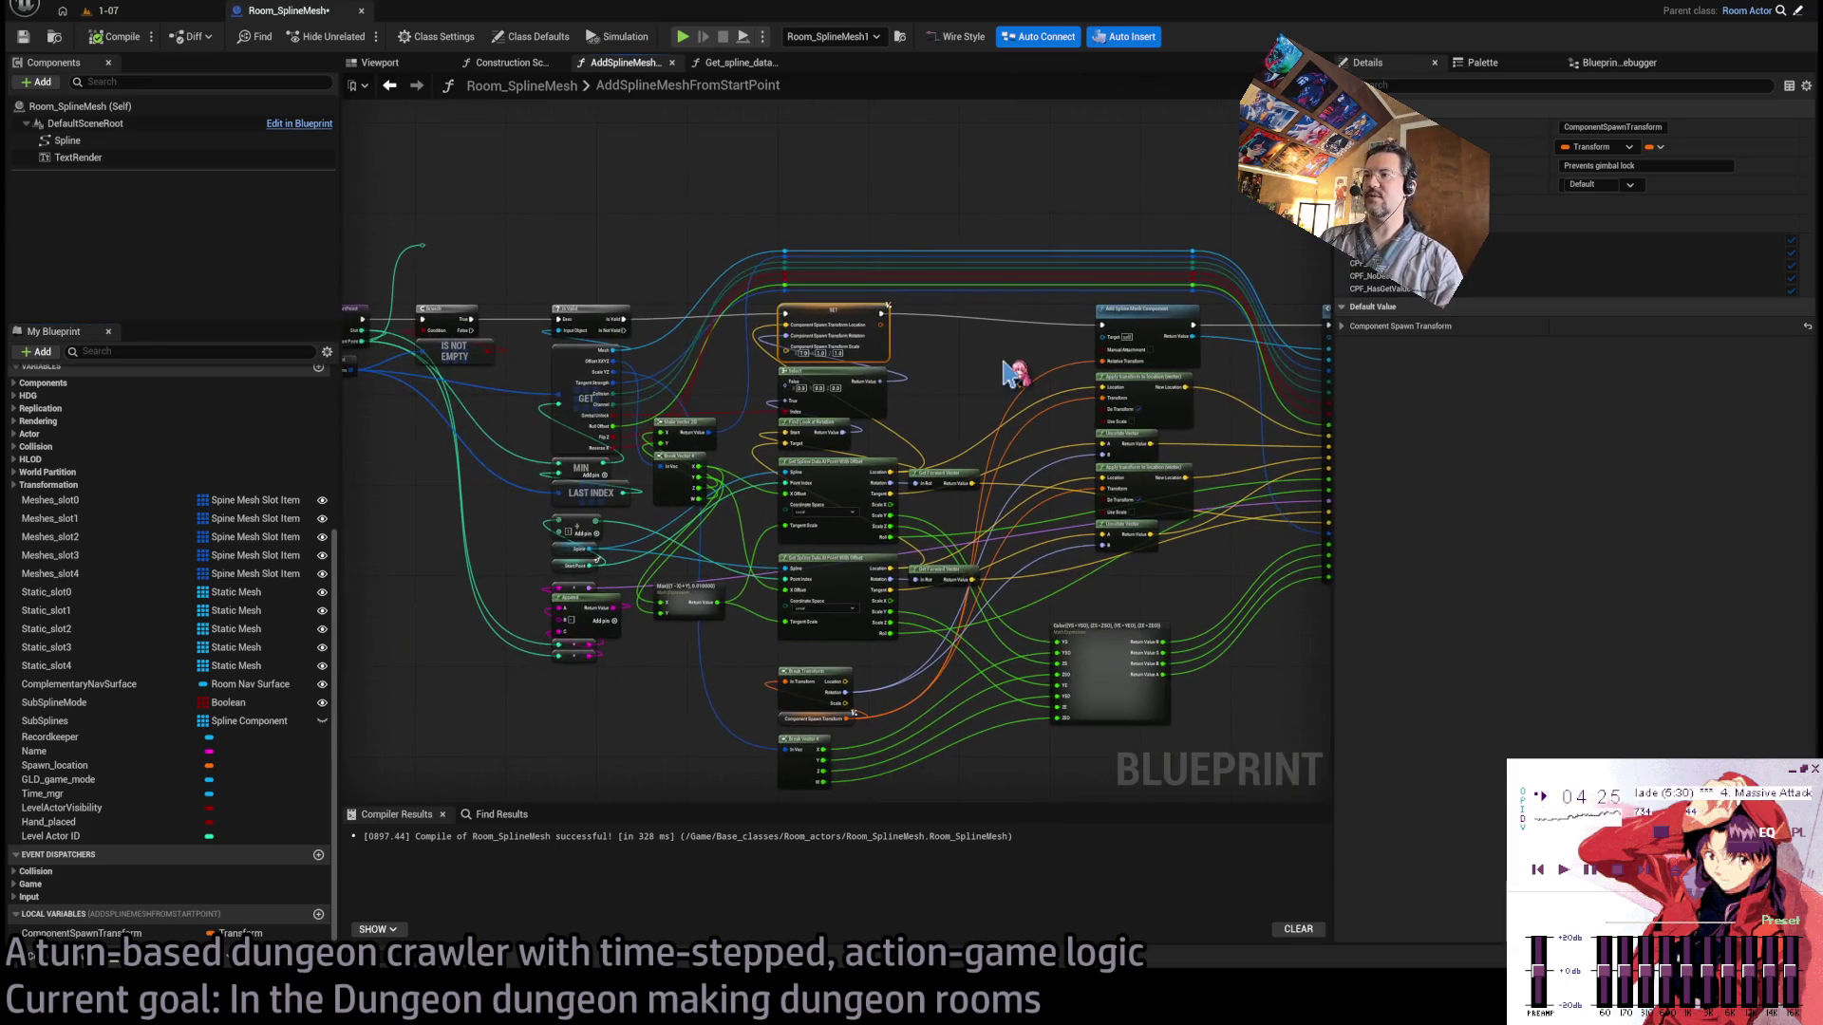
pyautogui.scroll(4, 859, 726)
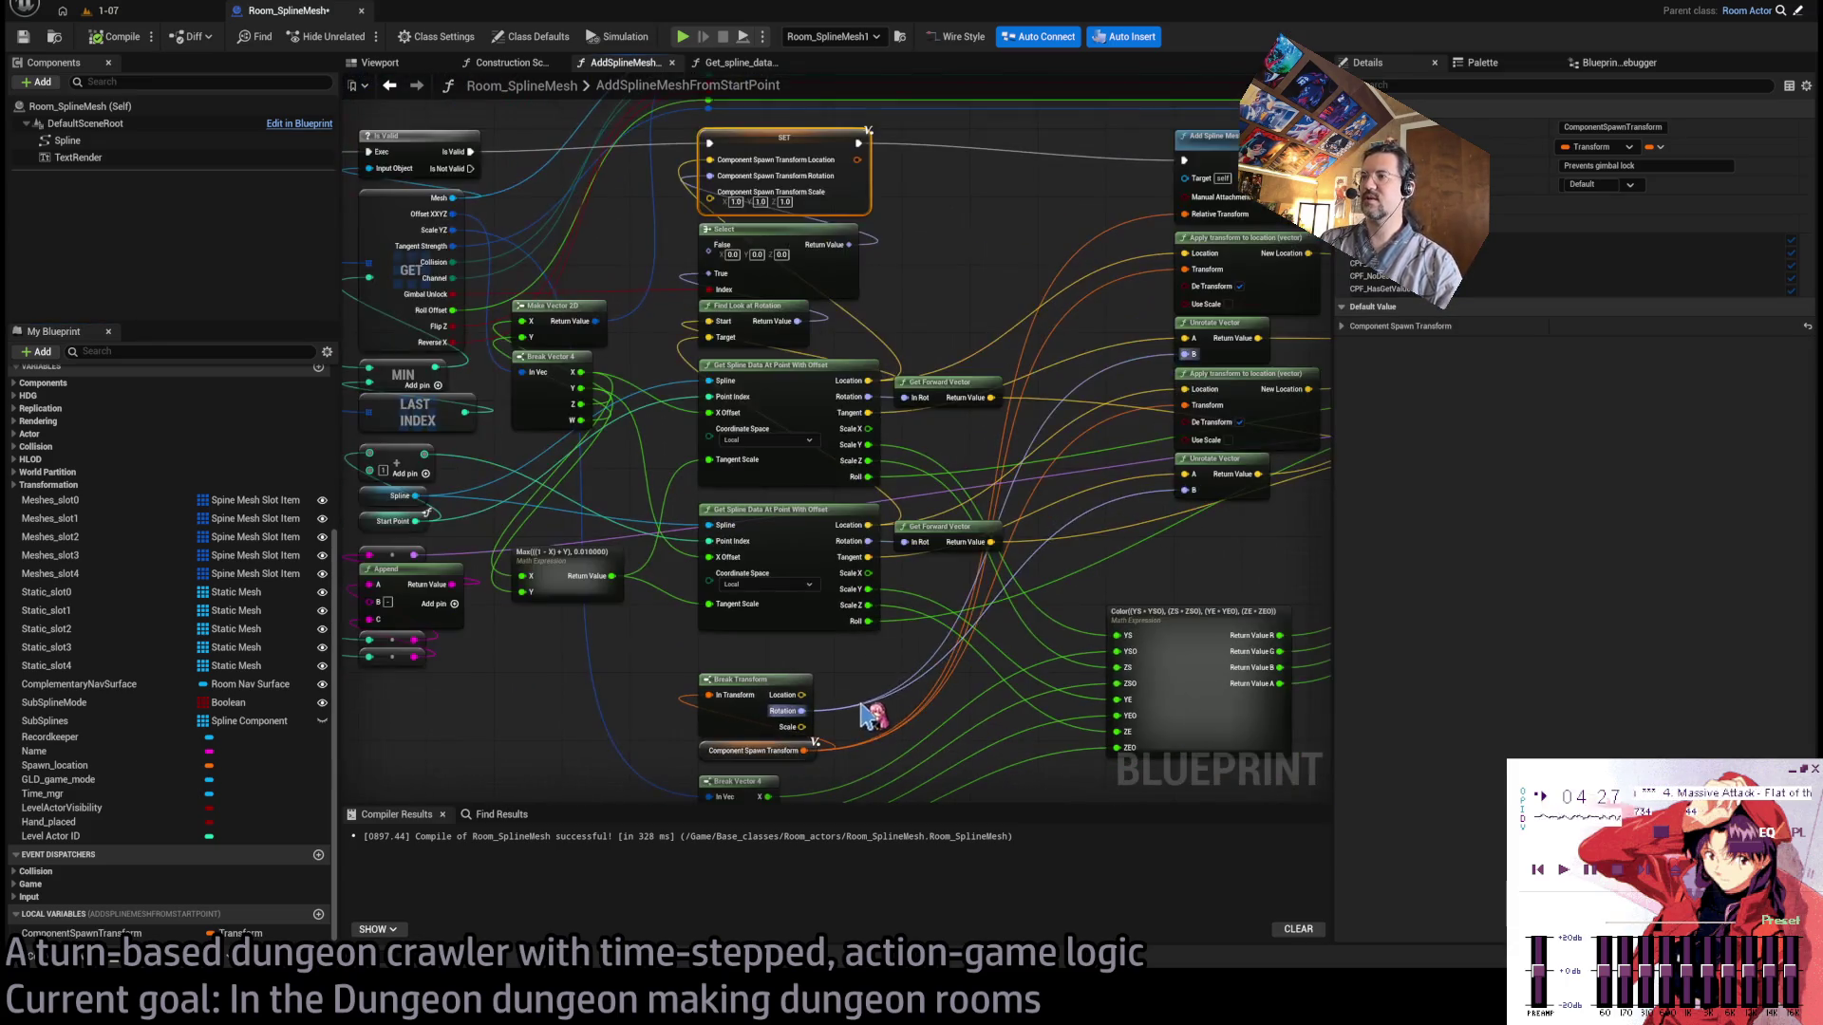
# Pan around the transform, Math Expression and Add Spline Mesh Component nodes, ending centred on SET.
pyautogui.moveTo(1109, 539); pyautogui.dragTo(927, 647)
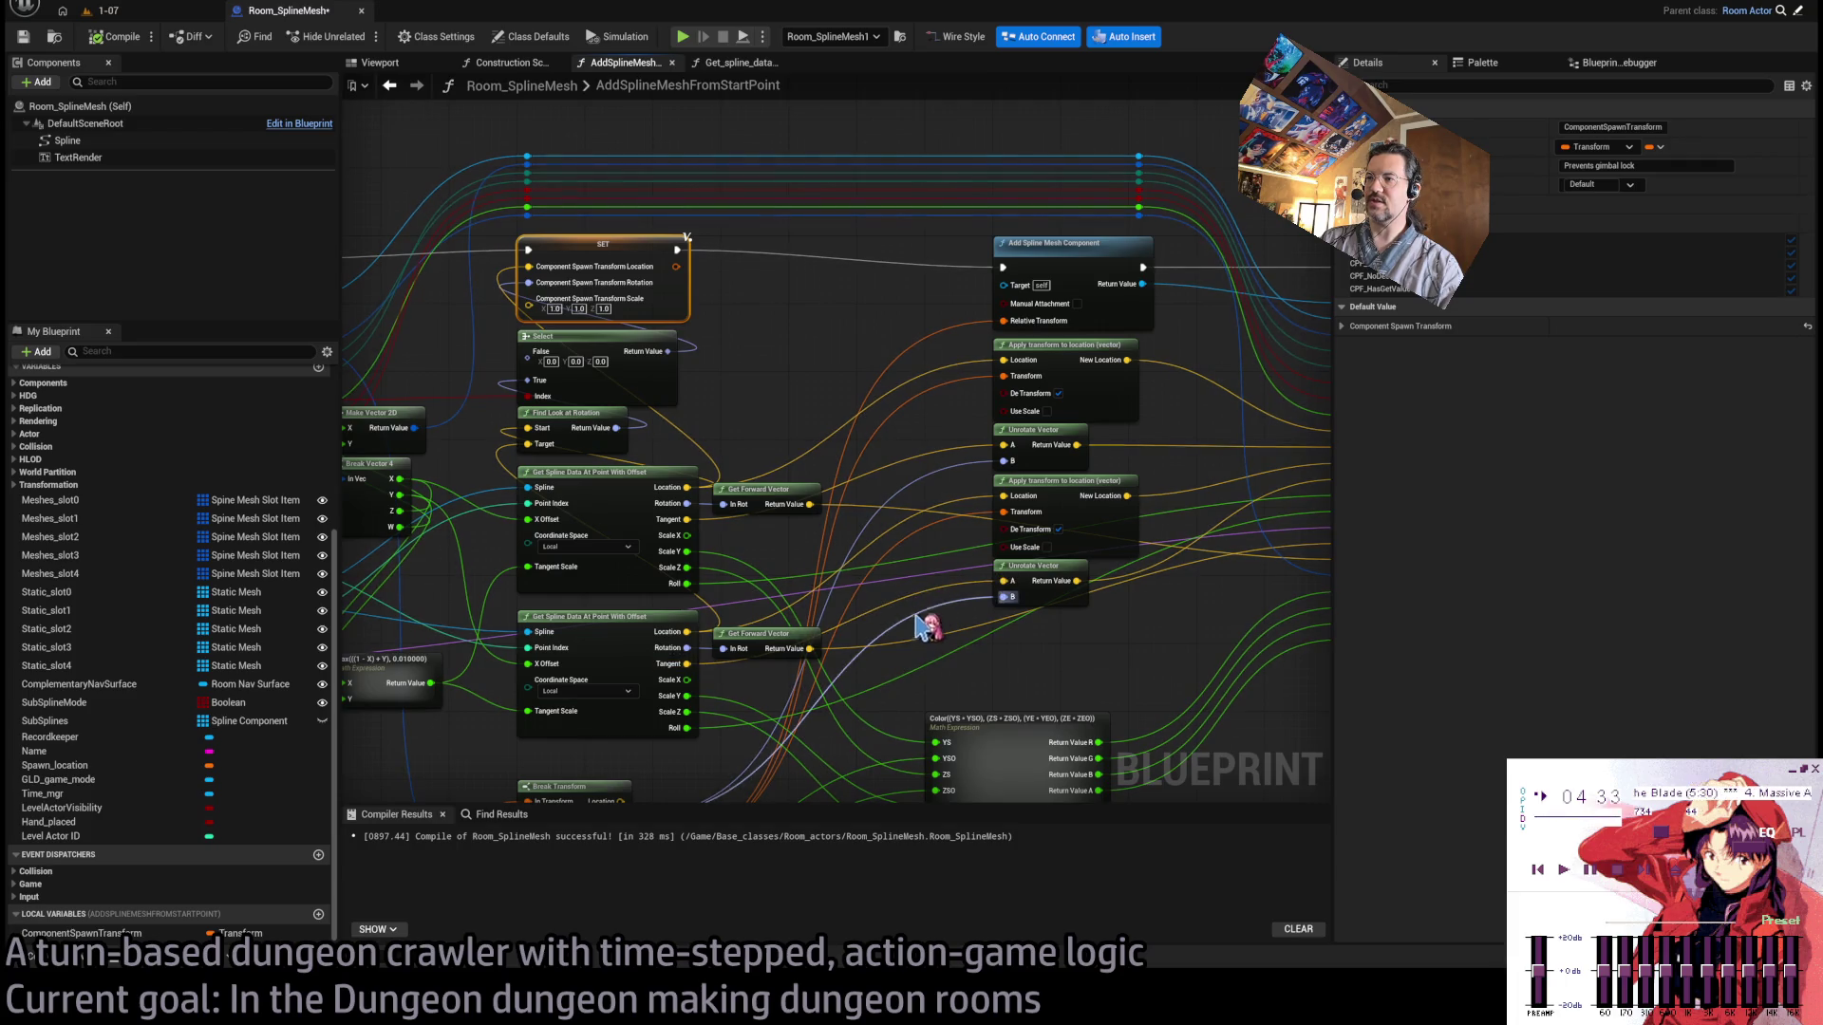
pyautogui.moveTo(949, 479); pyautogui.dragTo(1008, 271)
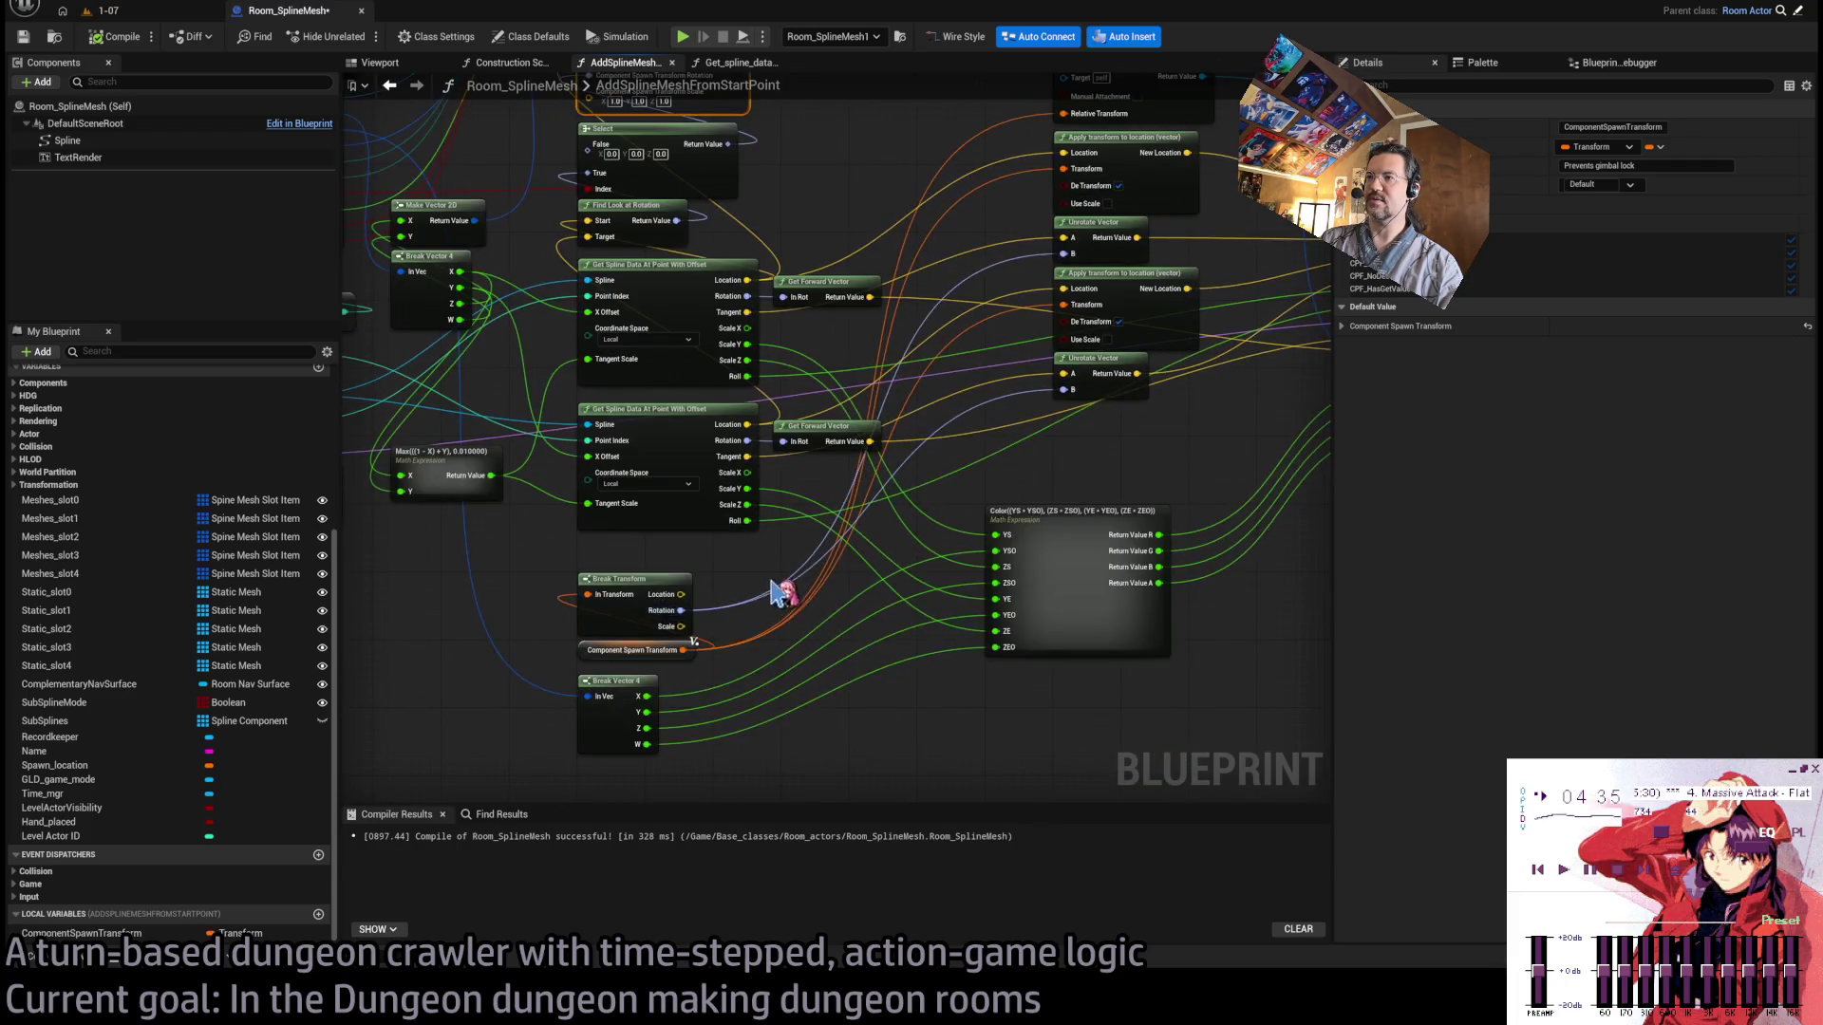
pyautogui.moveTo(992, 494); pyautogui.dragTo(847, 671)
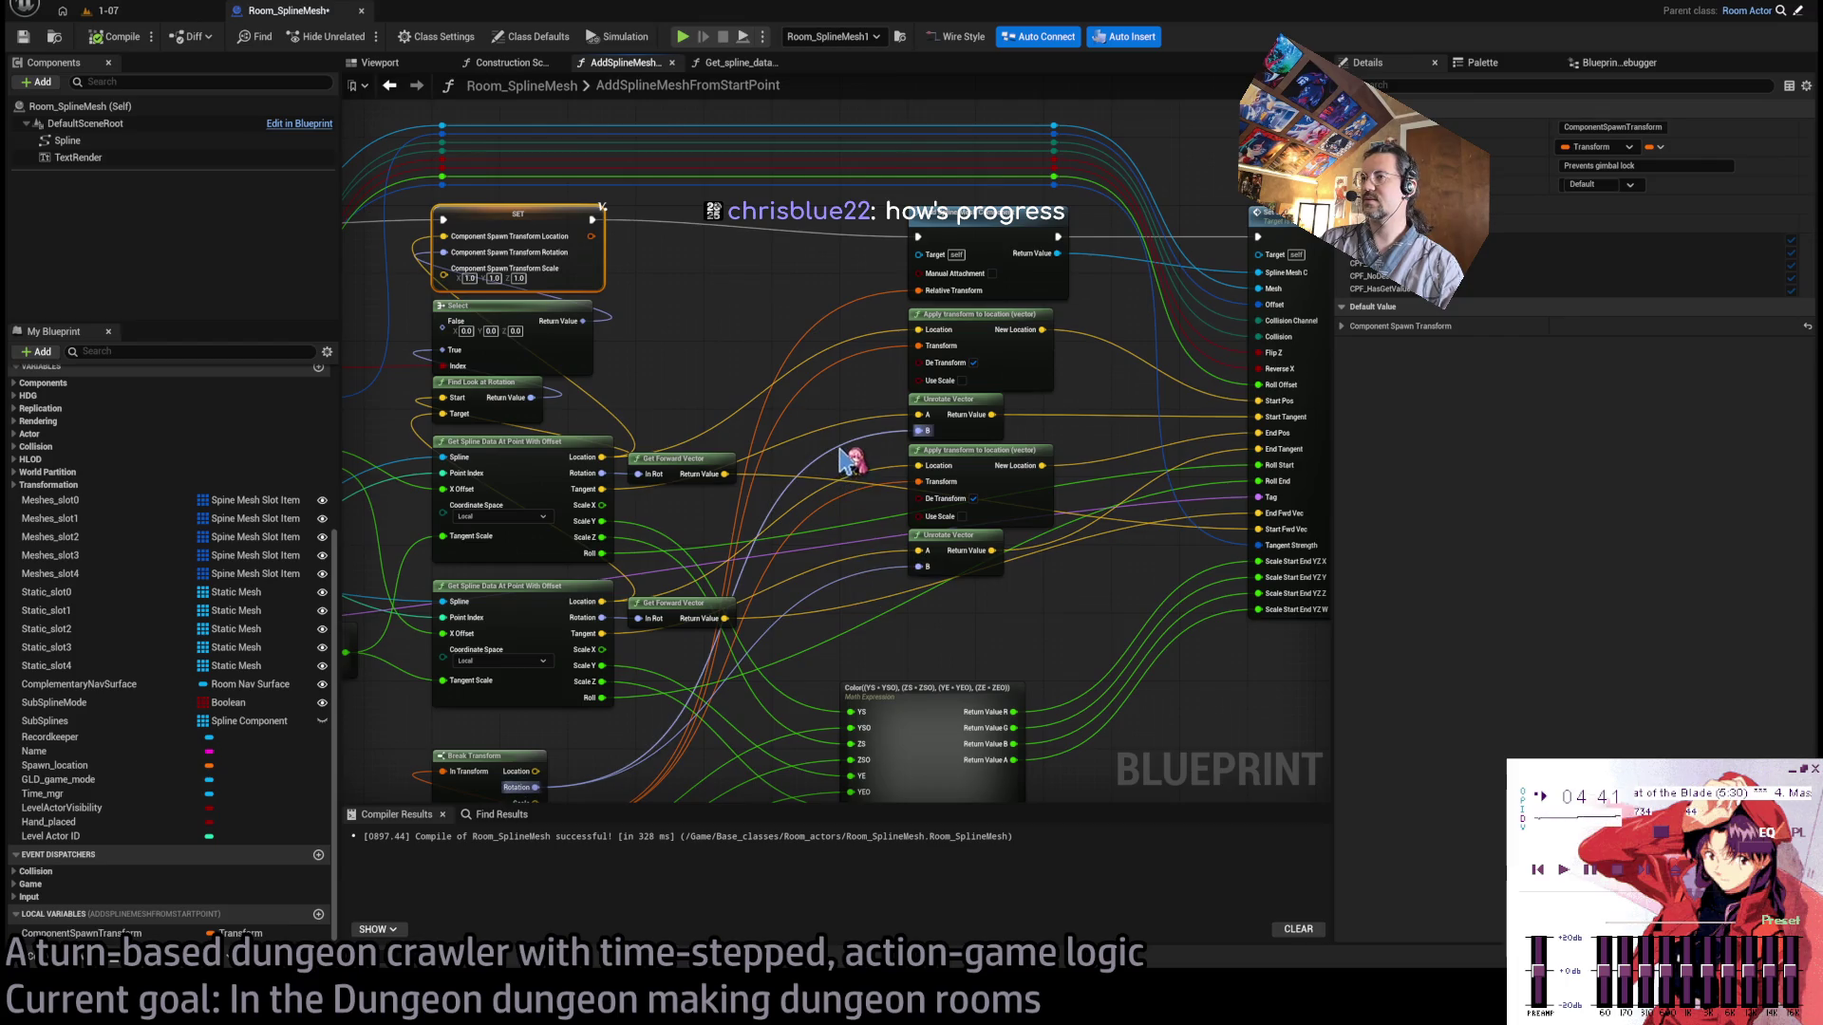
pyautogui.moveTo(665, 313); pyautogui.dragTo(793, 313)
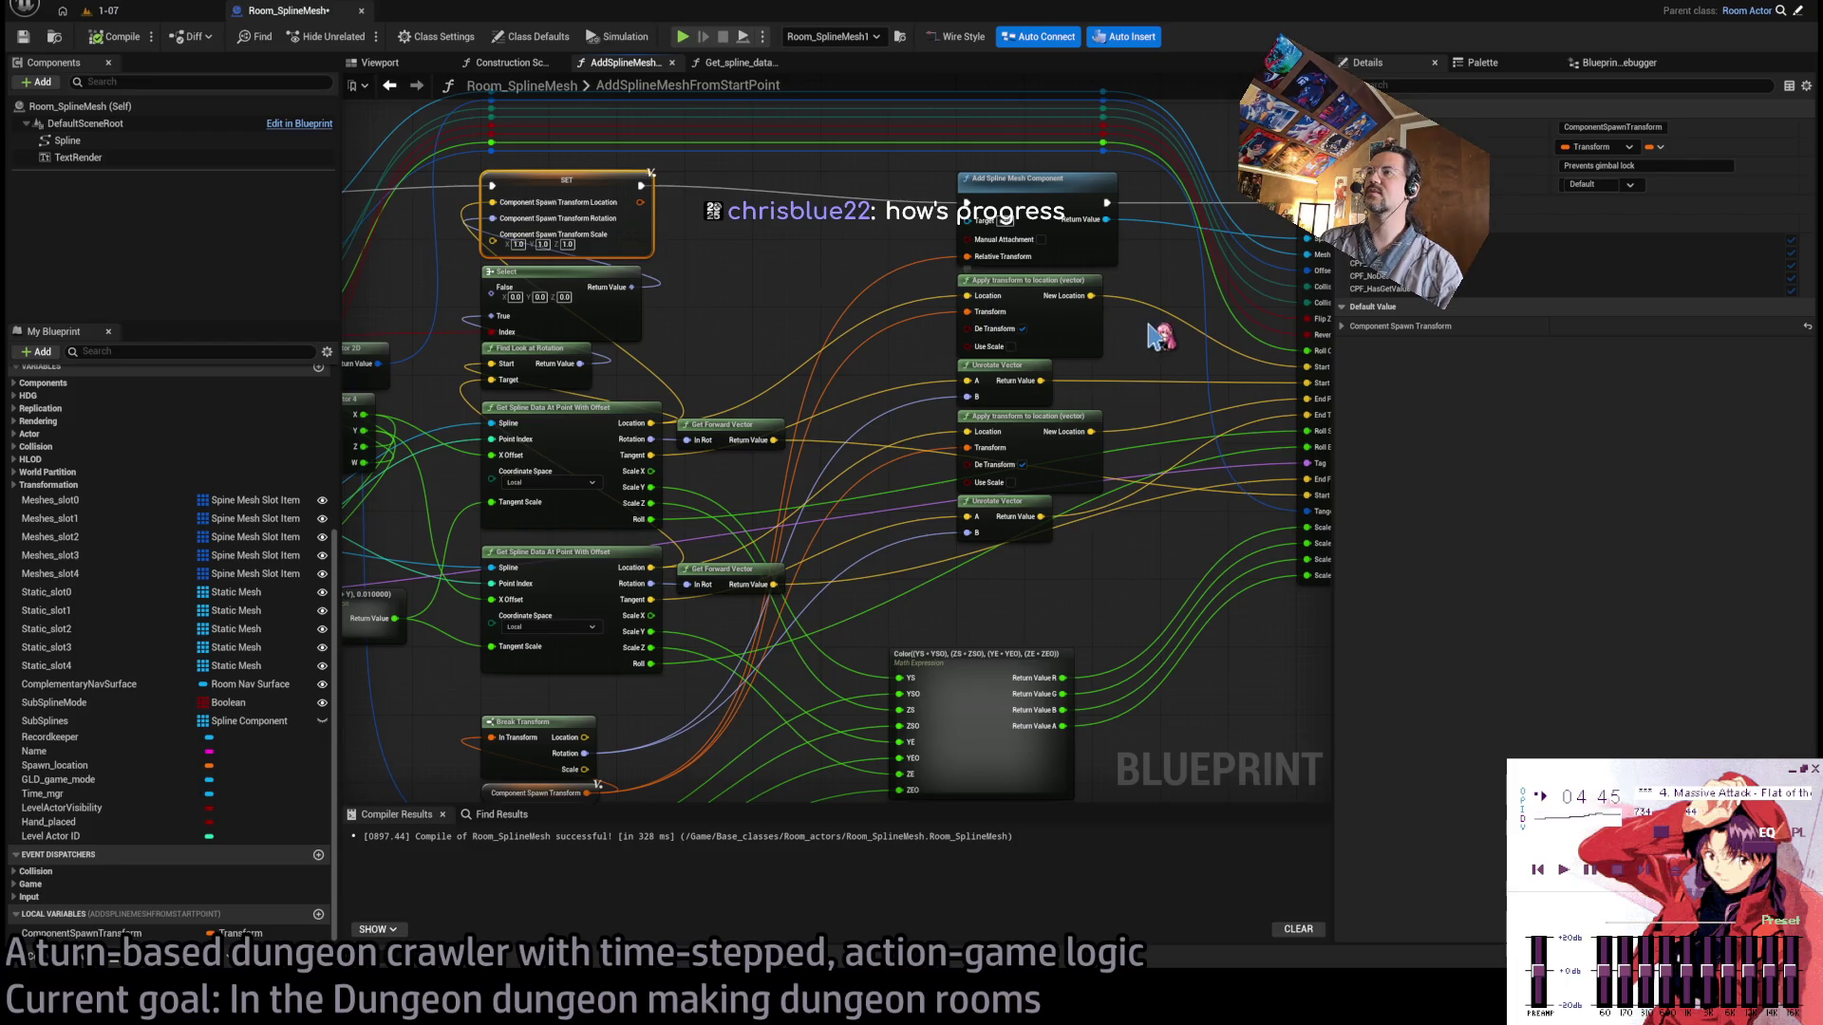
pyautogui.scroll(2, 977, 325)
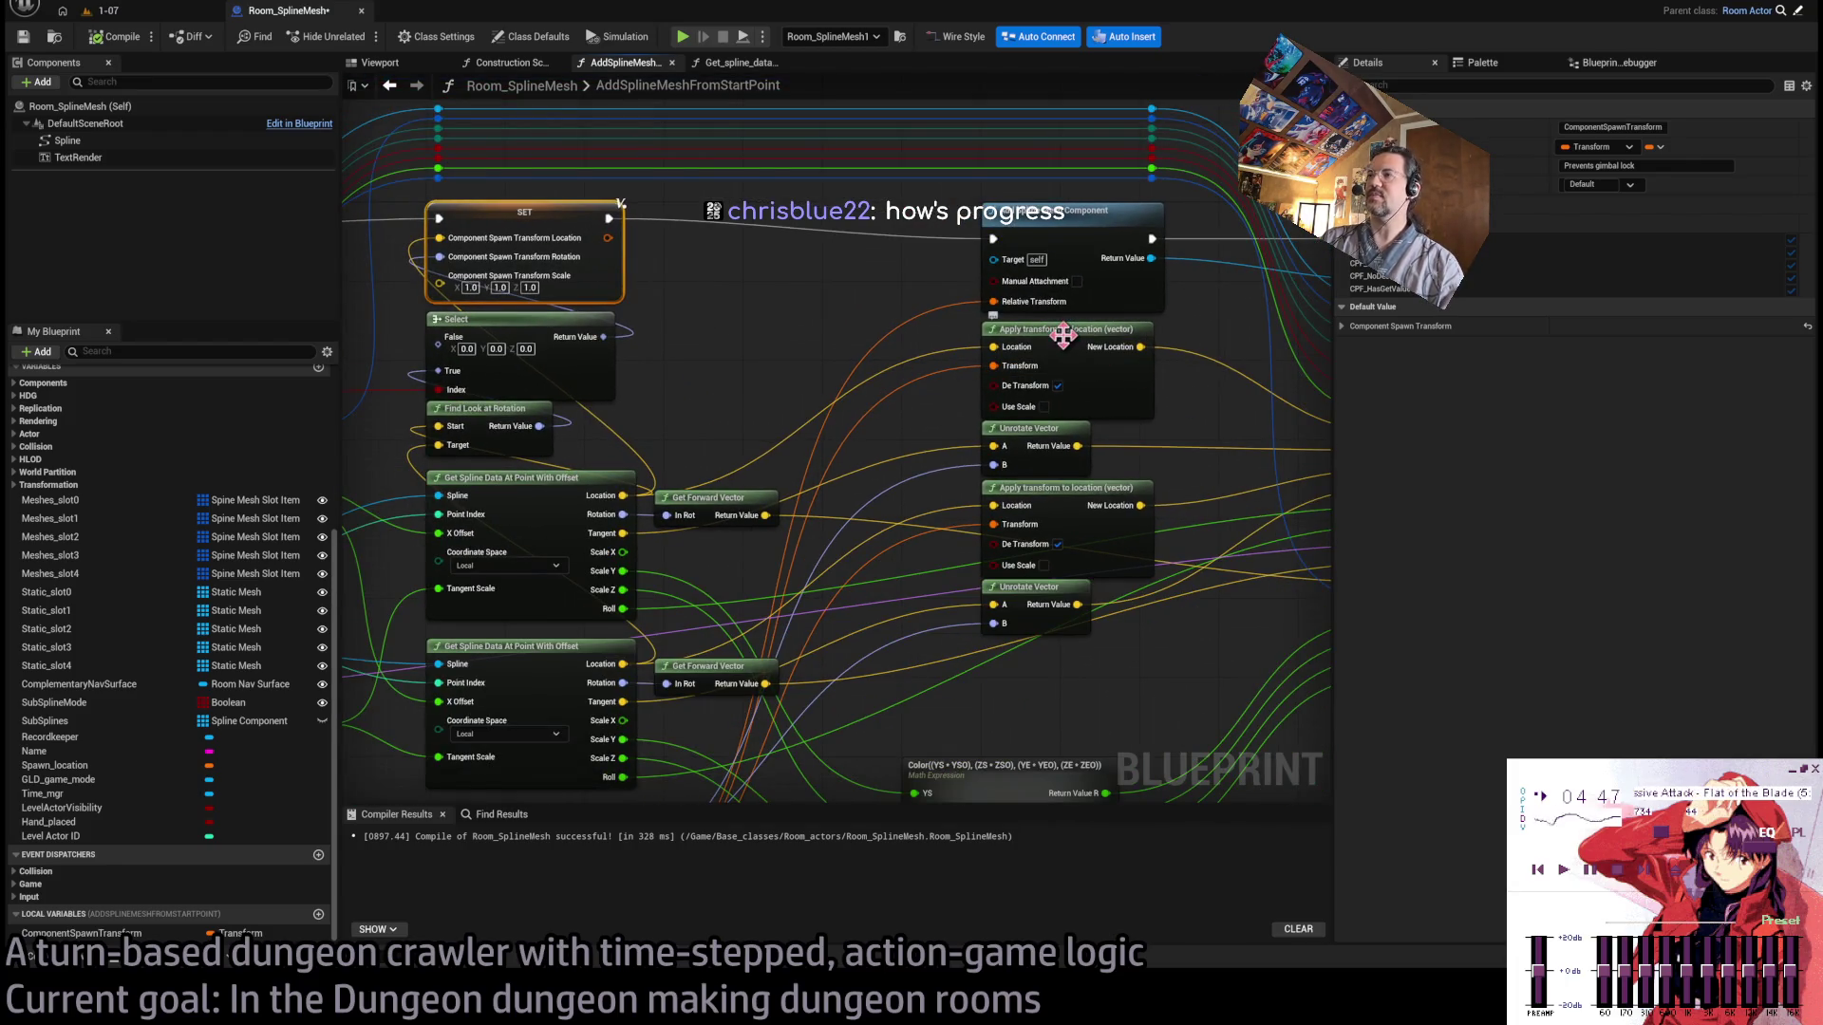
pyautogui.scroll(-1, 879, 436)
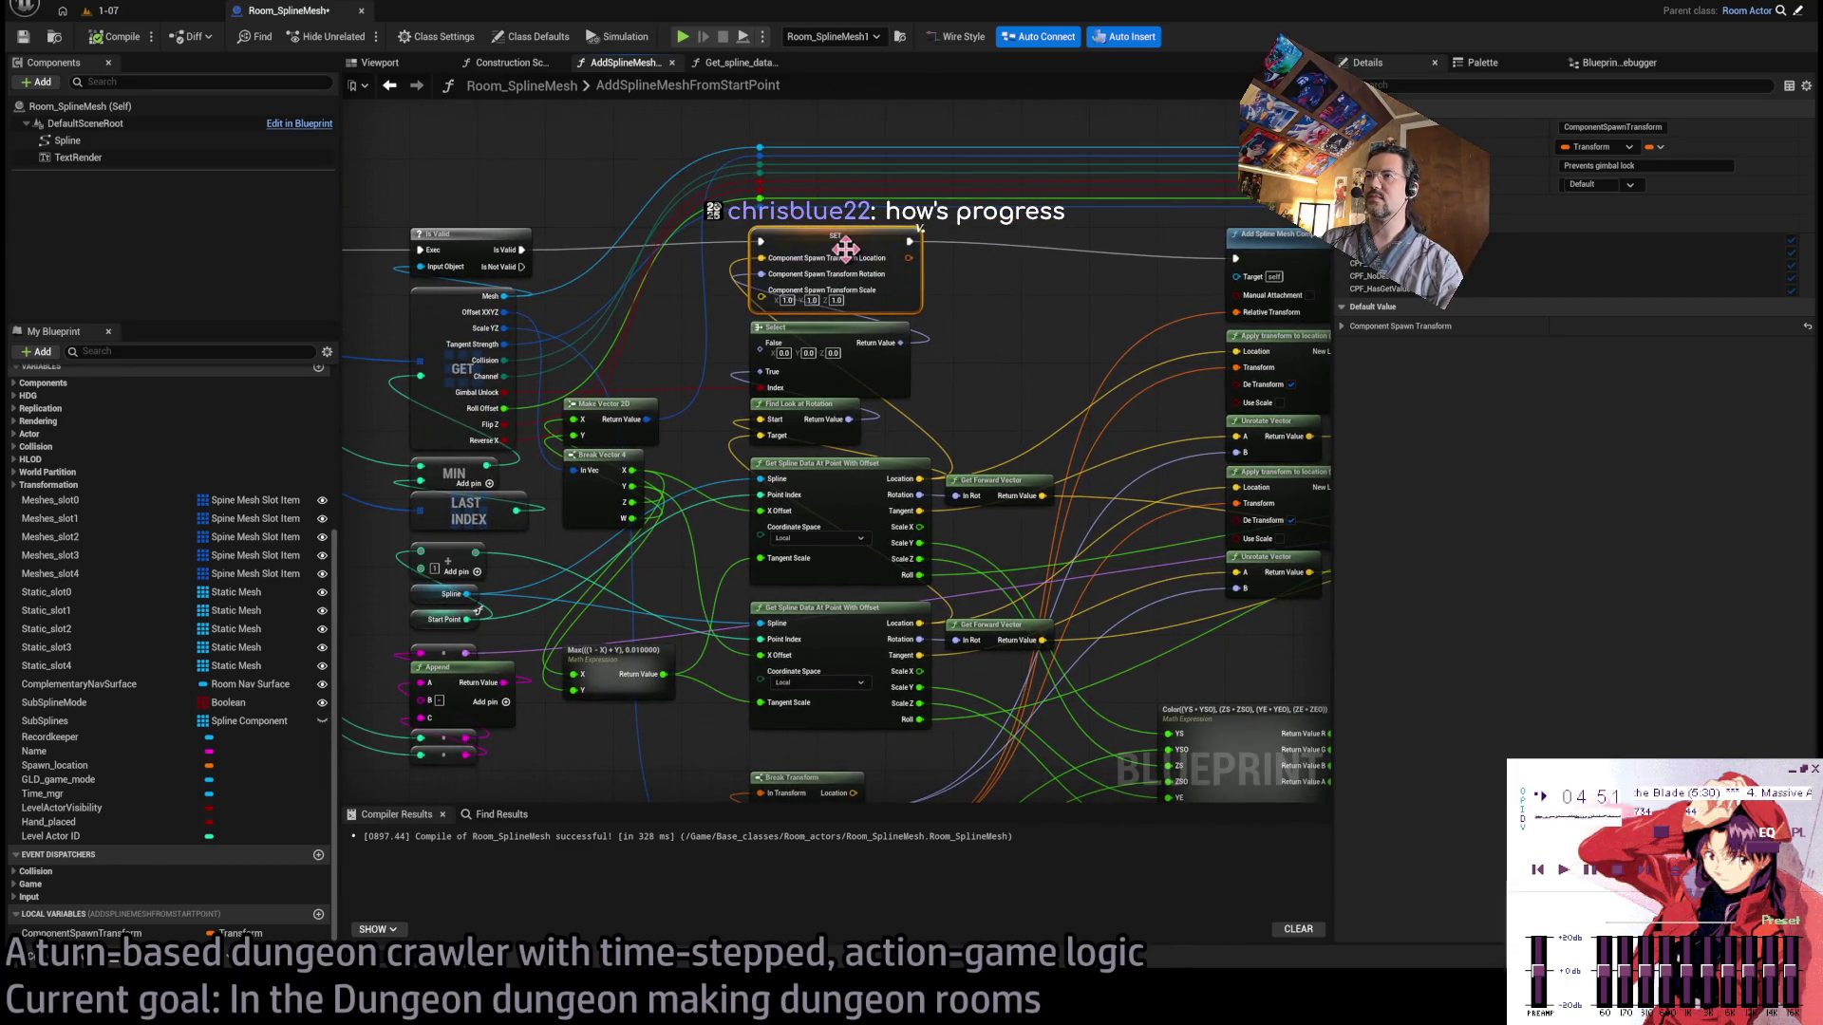
pyautogui.moveTo(1025, 391); pyautogui.dragTo(992, 356)
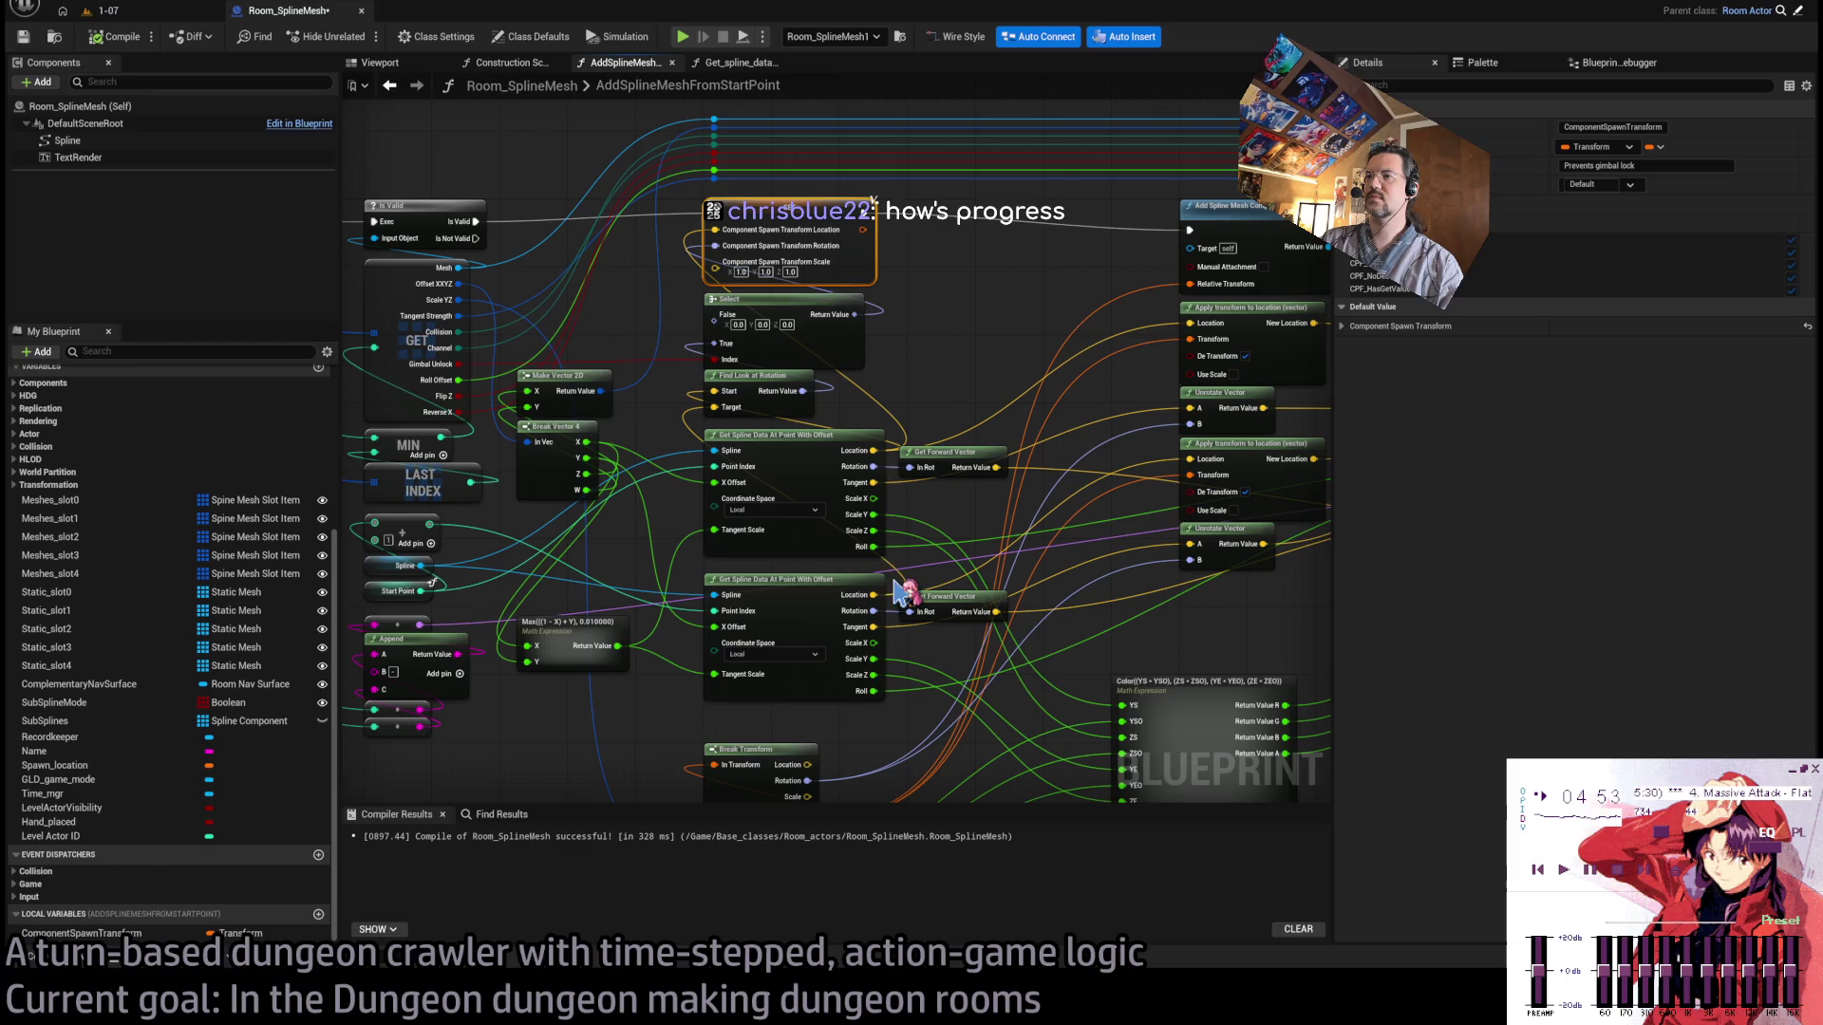
pyautogui.moveTo(903, 418); pyautogui.dragTo(978, 450)
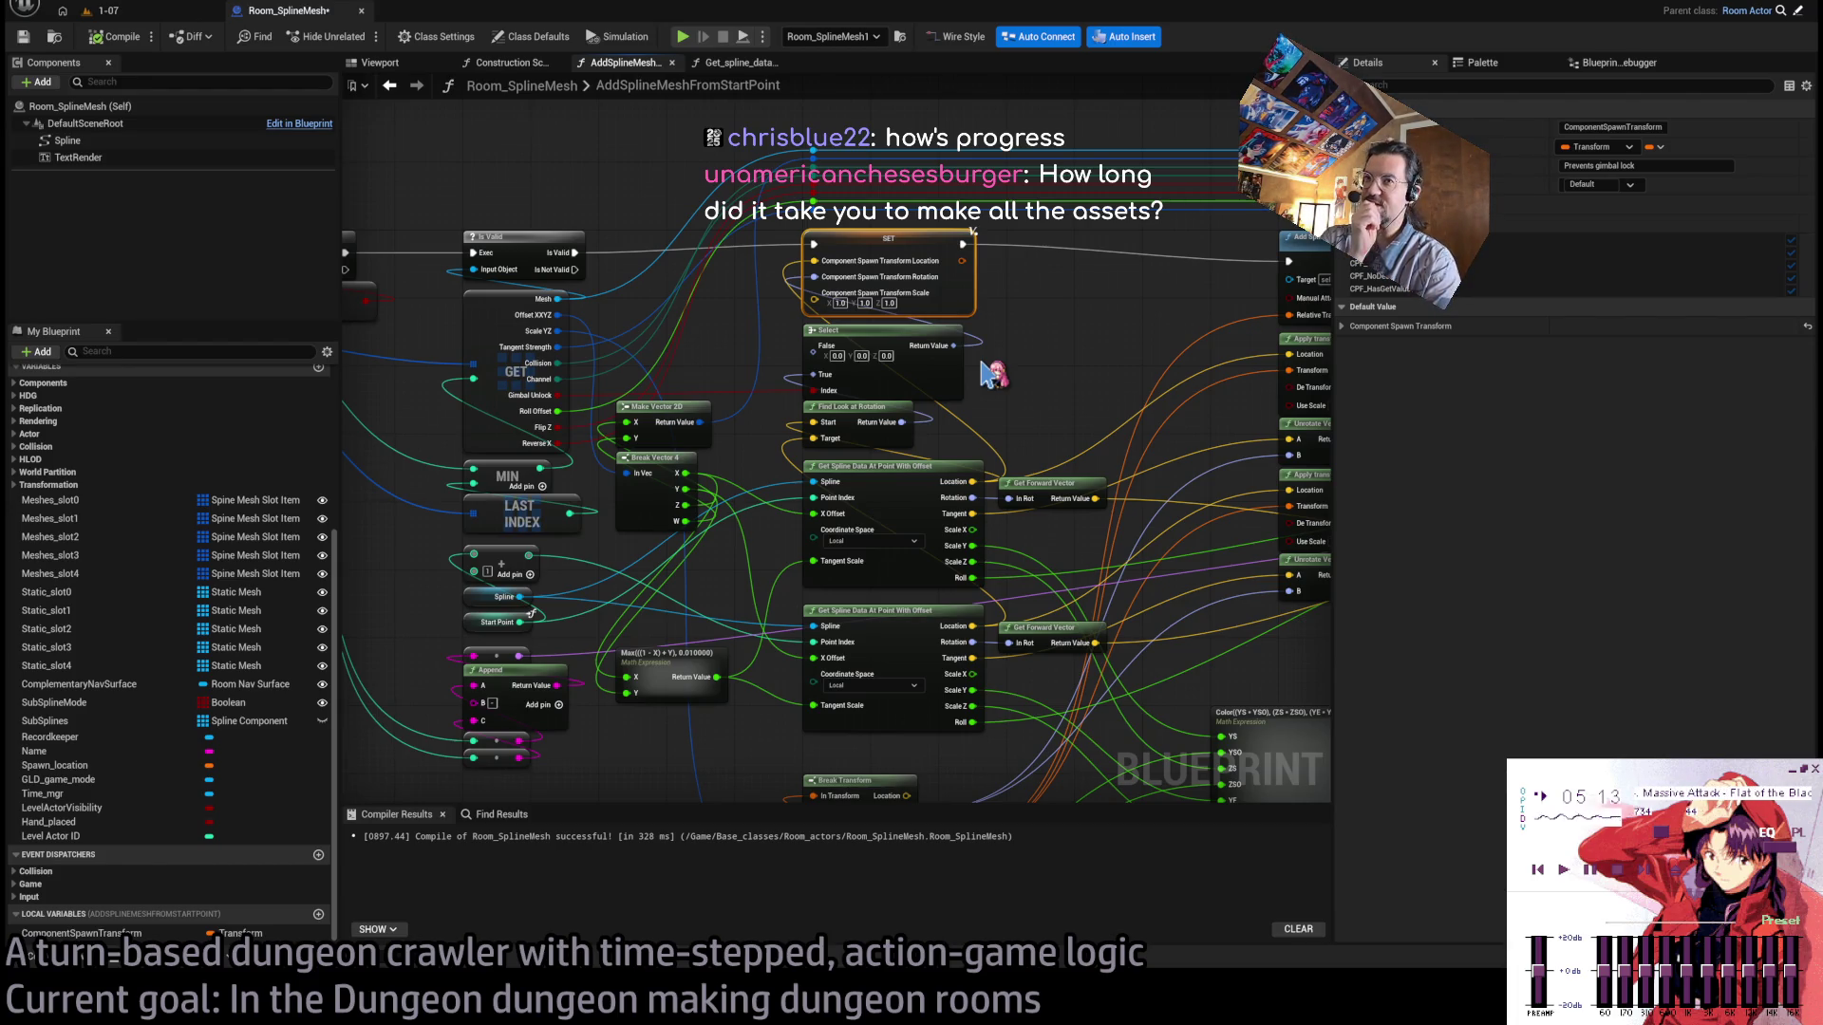
# Play-test level 1-07 with Alt+P, slide the SM_CorridorWall_Corner_7 pillar right, then possess the character.
pyautogui.click(144, 16)
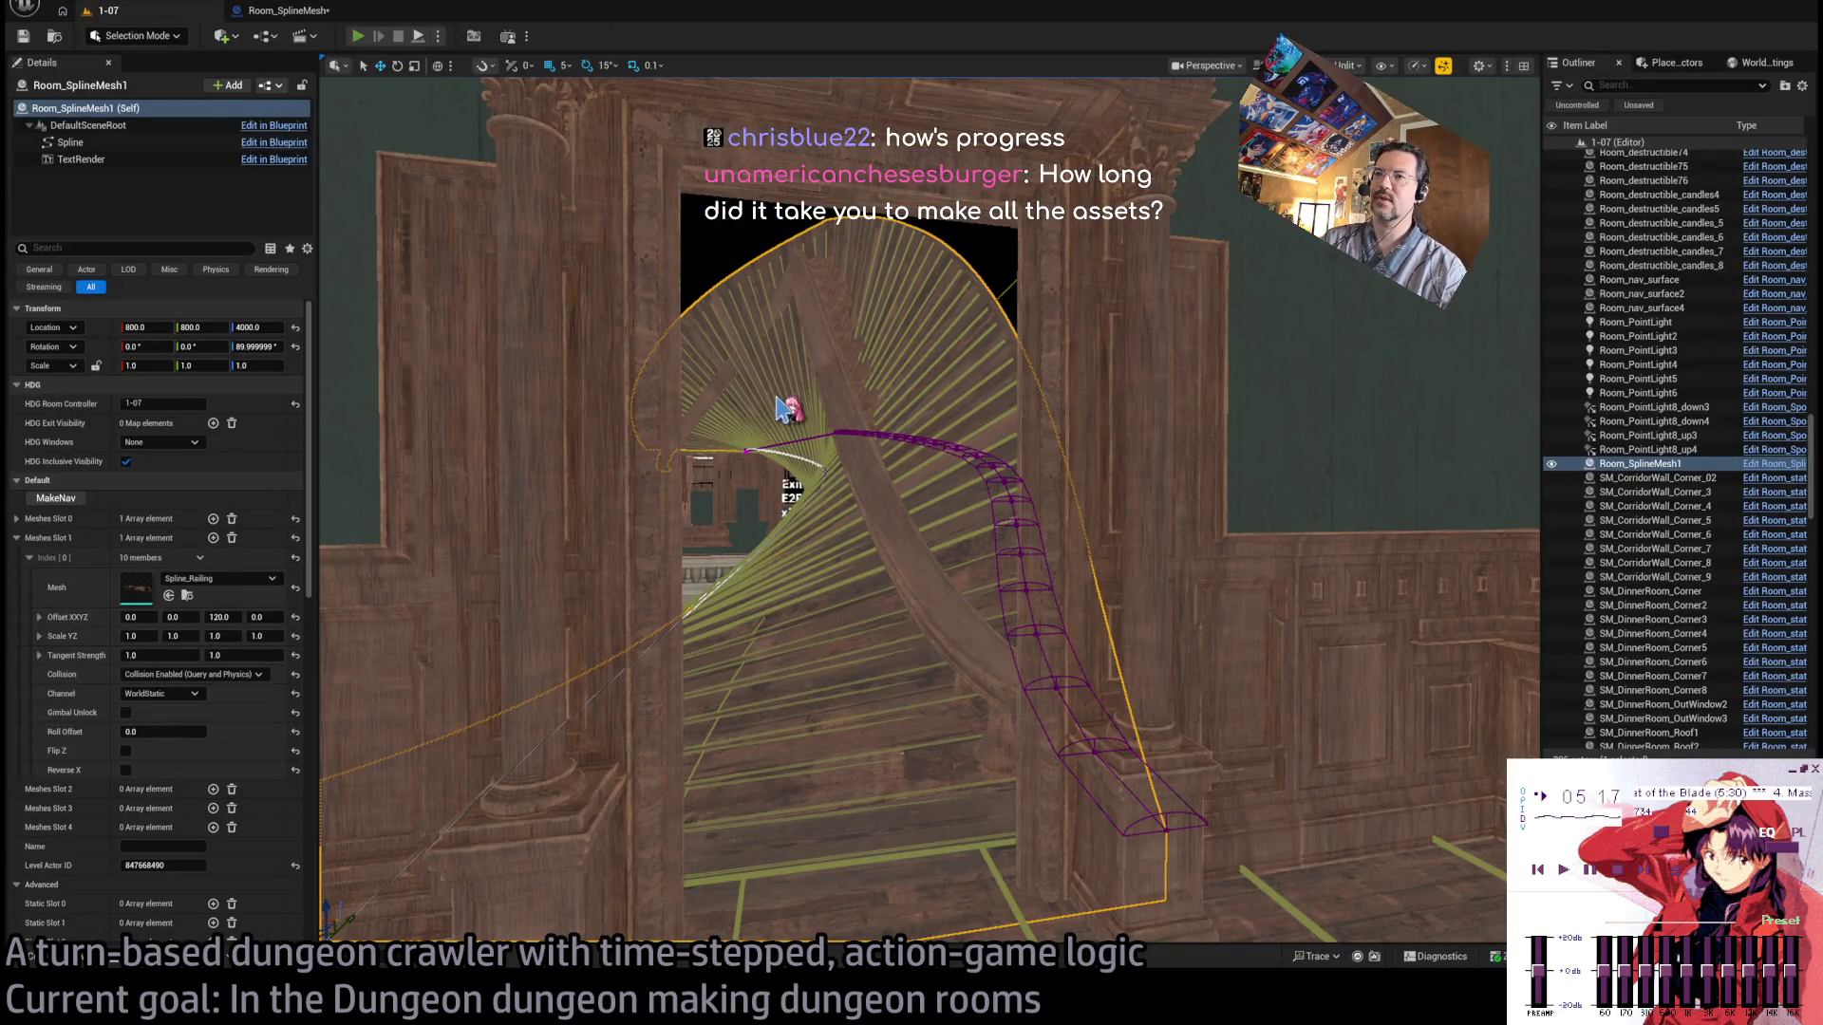
pyautogui.hotkey('alt', 'p')
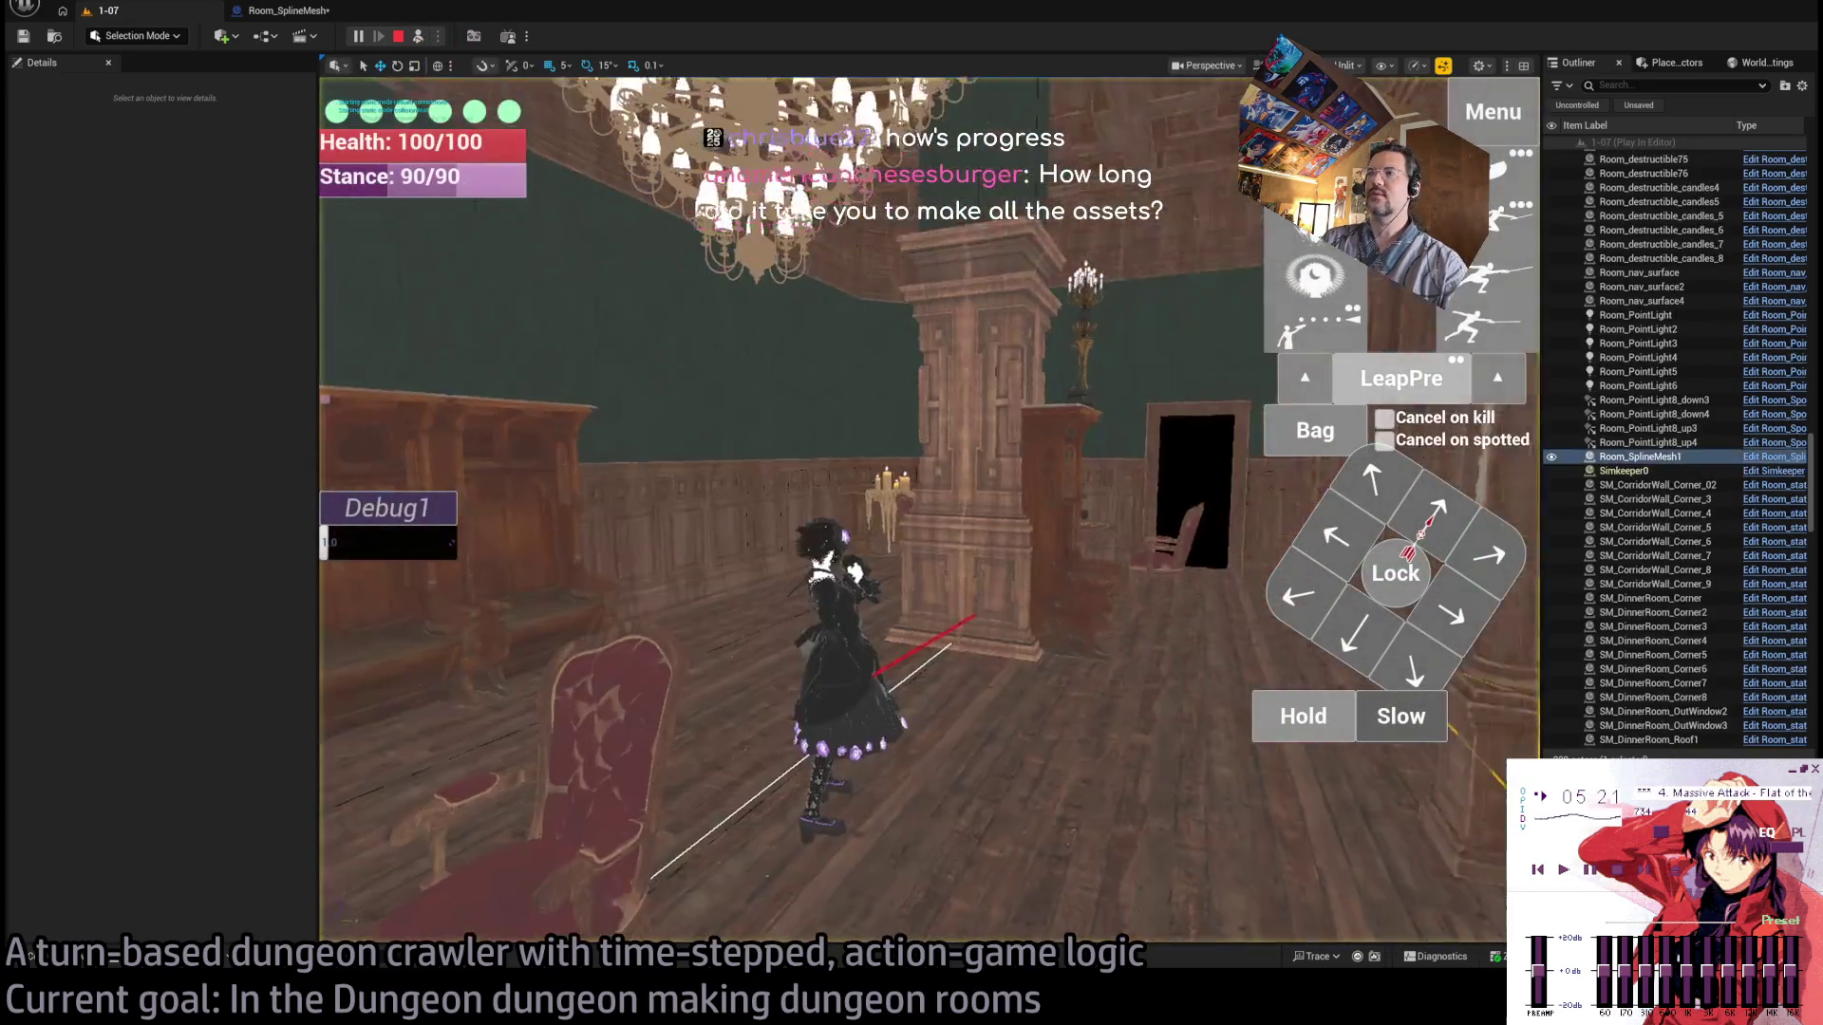
pyautogui.click(1014, 685)
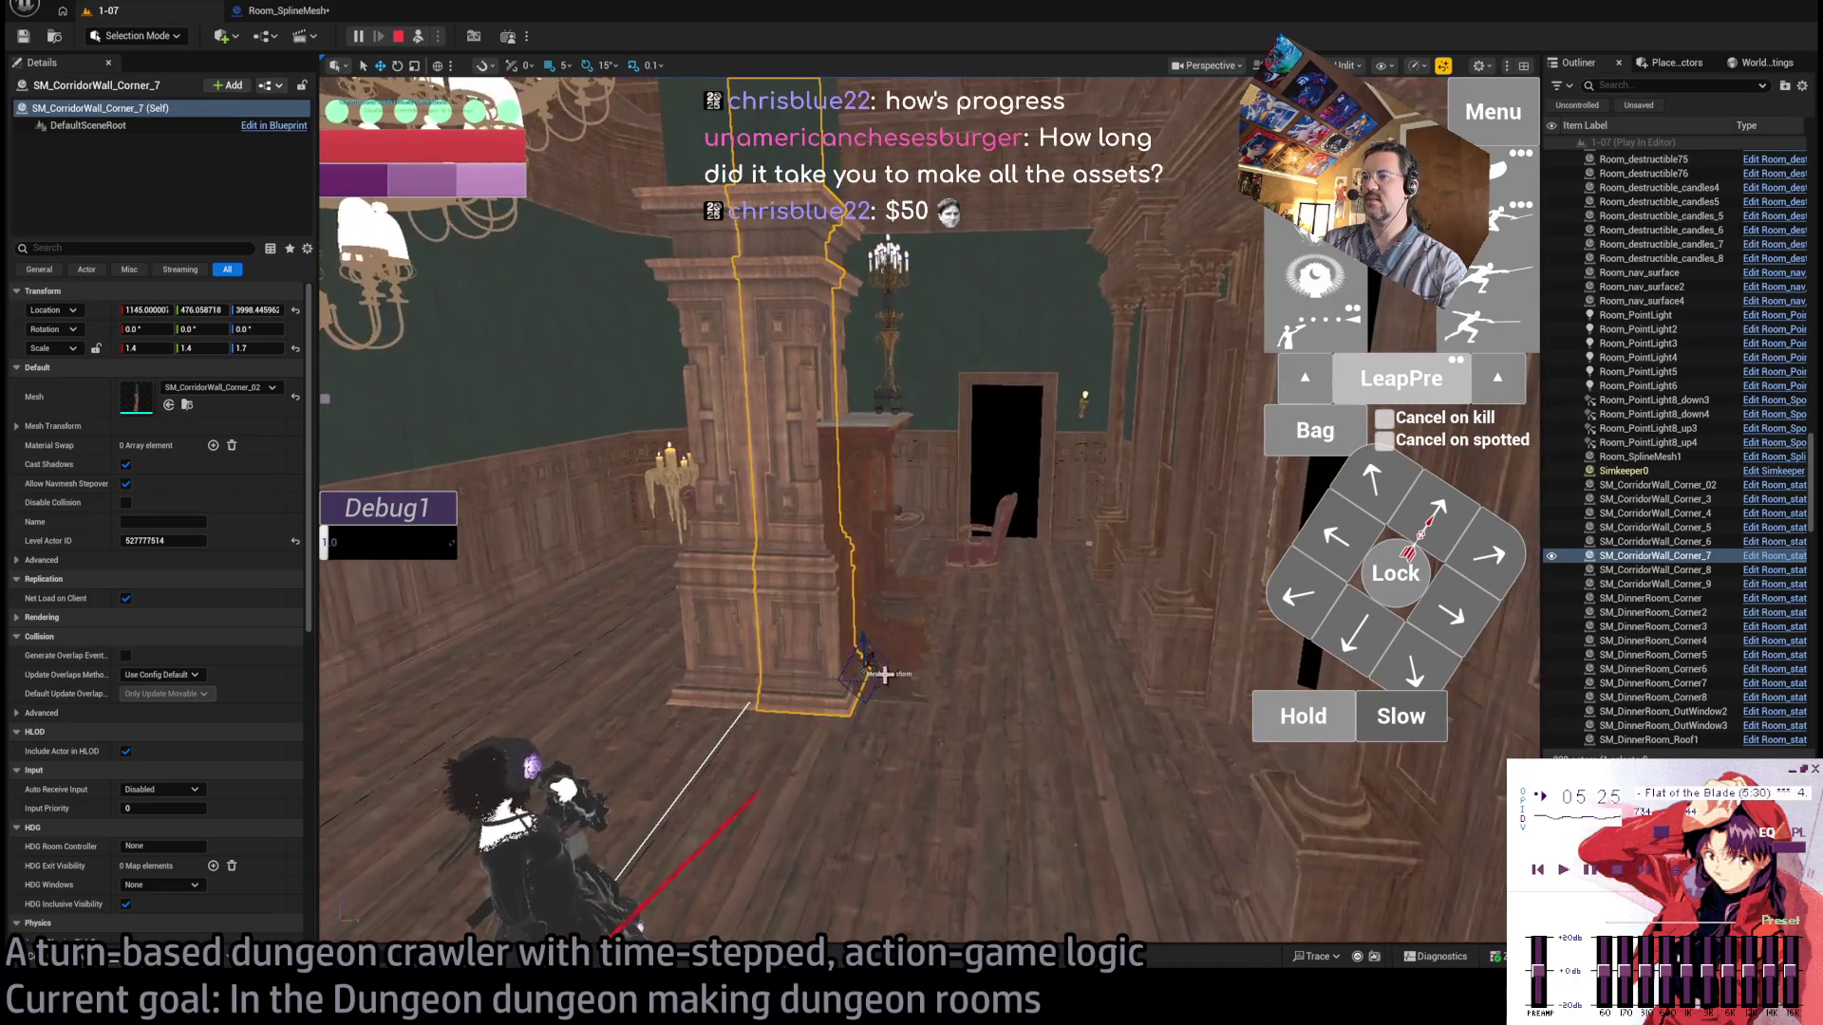
pyautogui.moveTo(884, 675); pyautogui.dragTo(1073, 712)
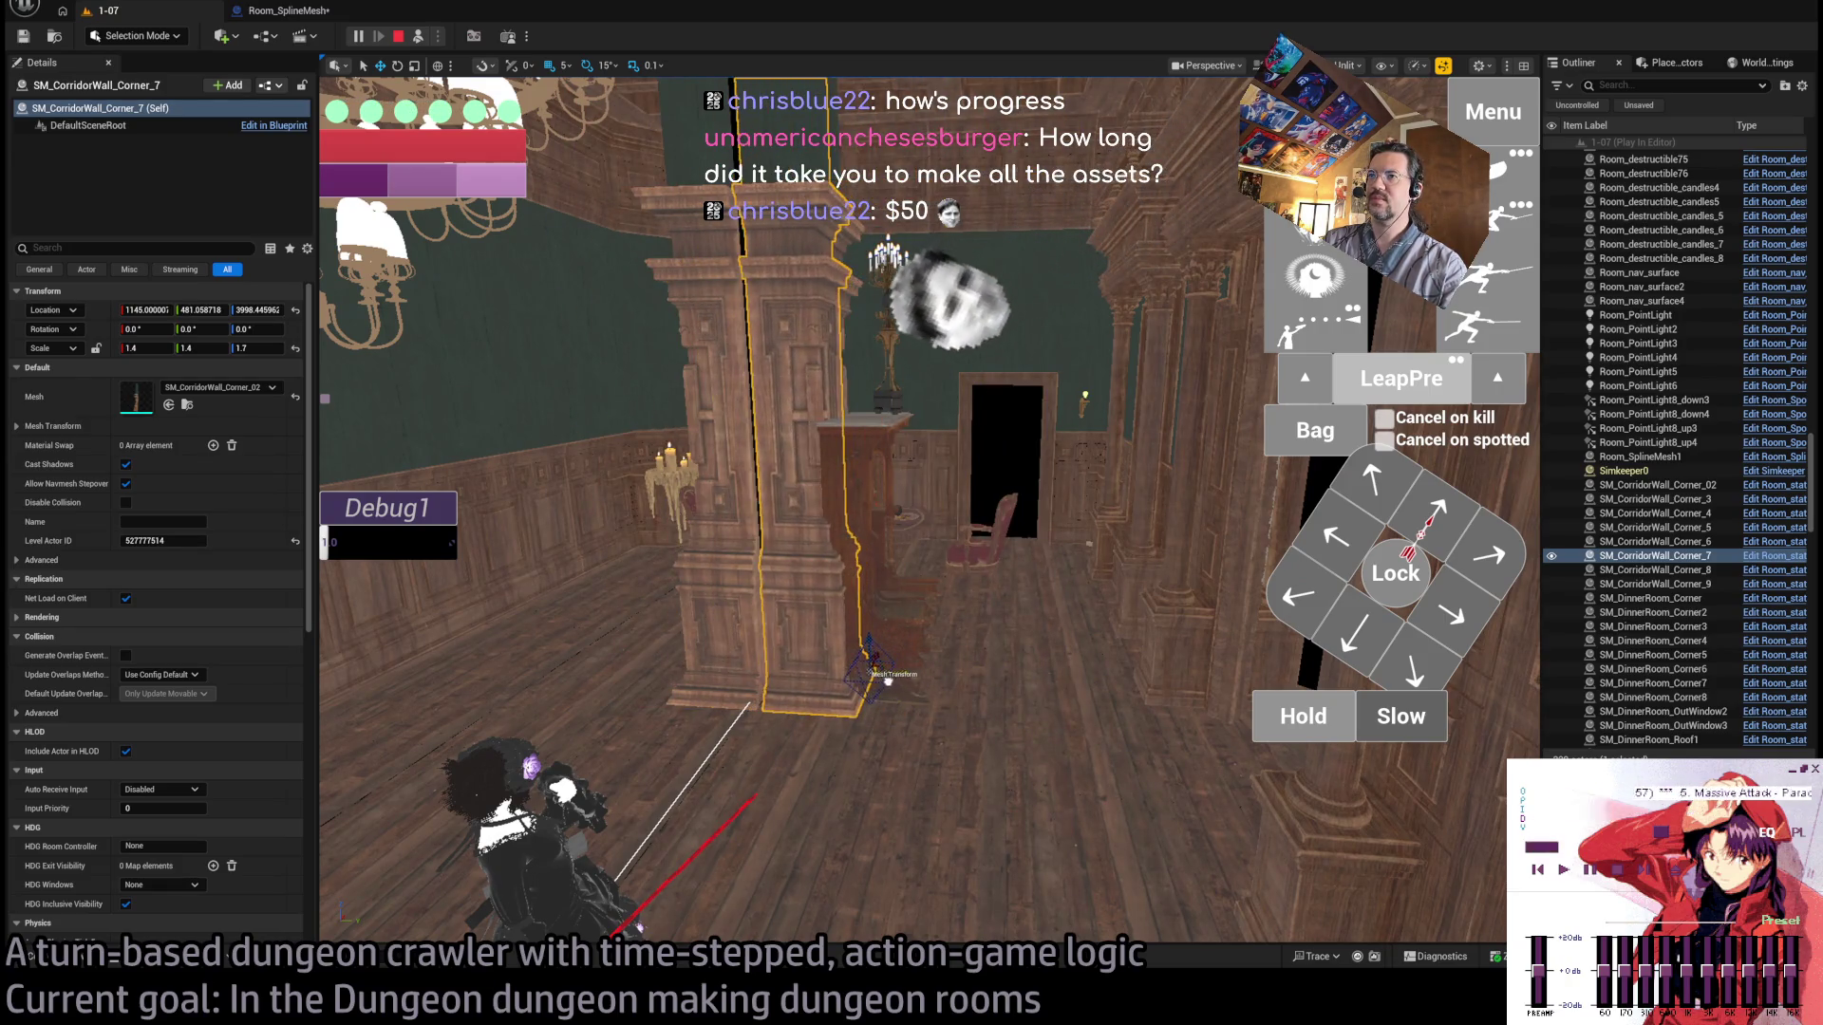
pyautogui.click(957, 618)
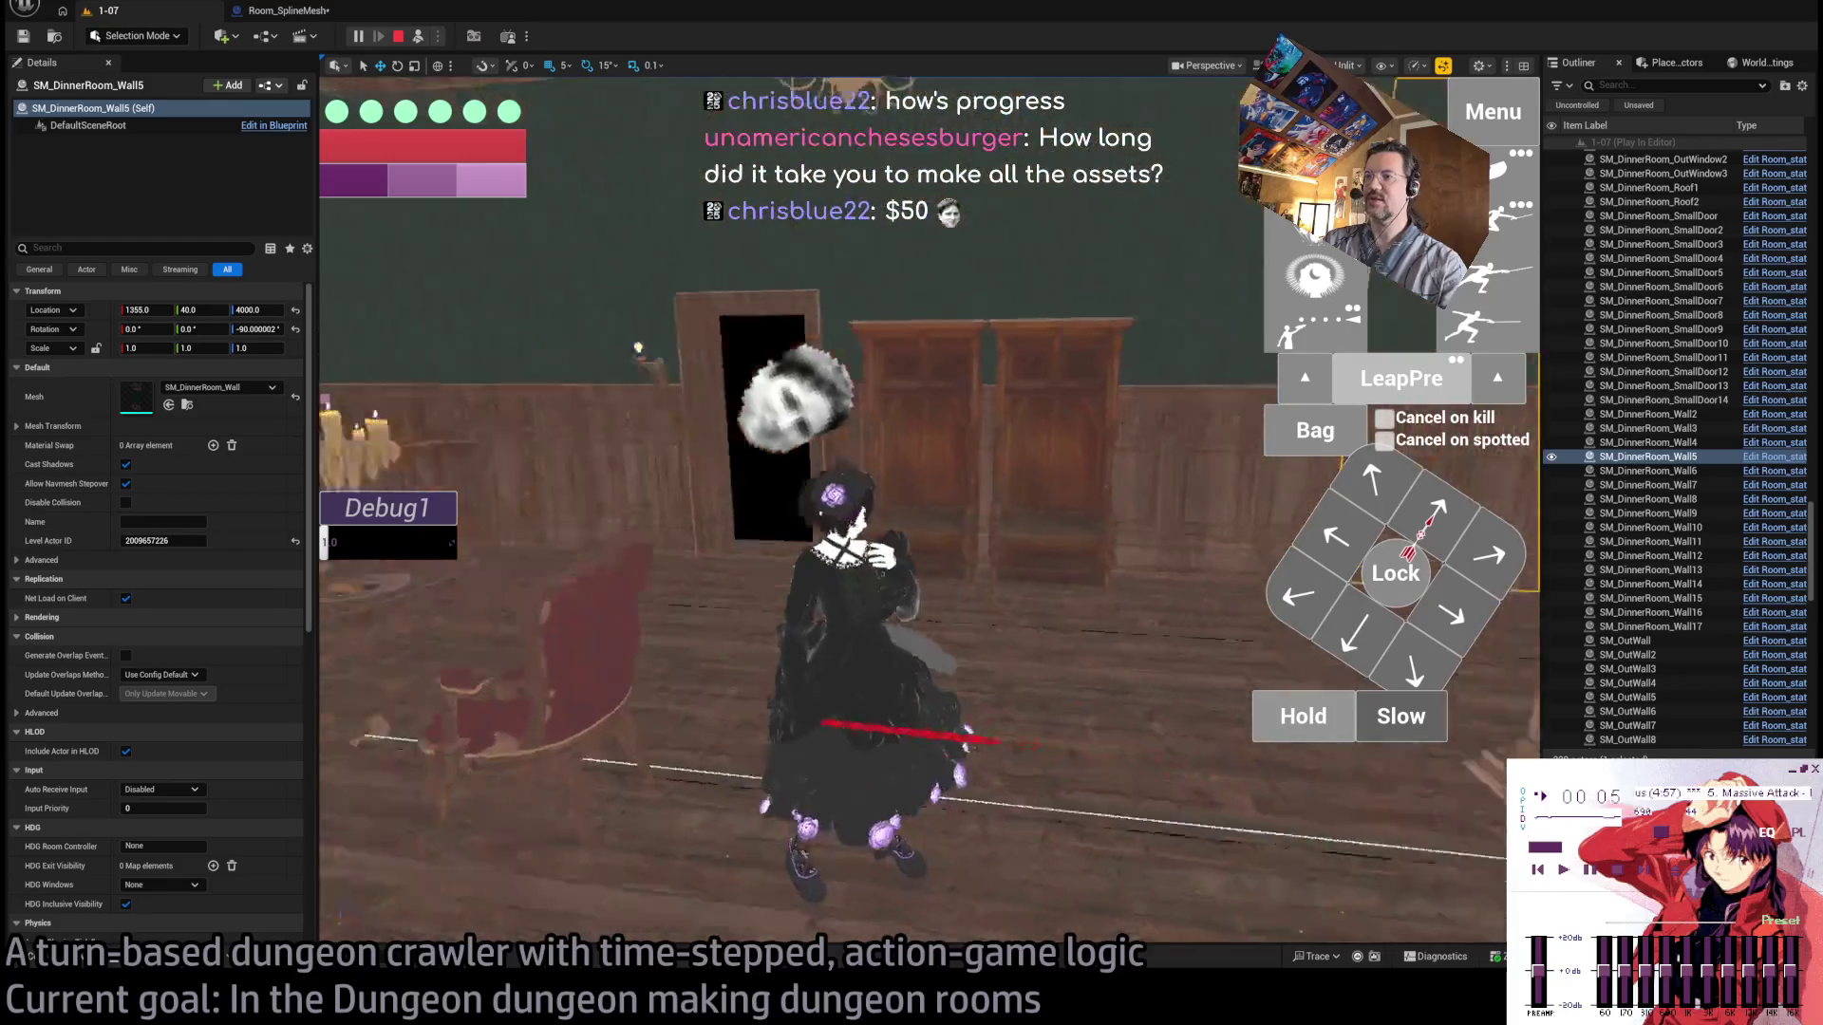
pyautogui.click(419, 40)
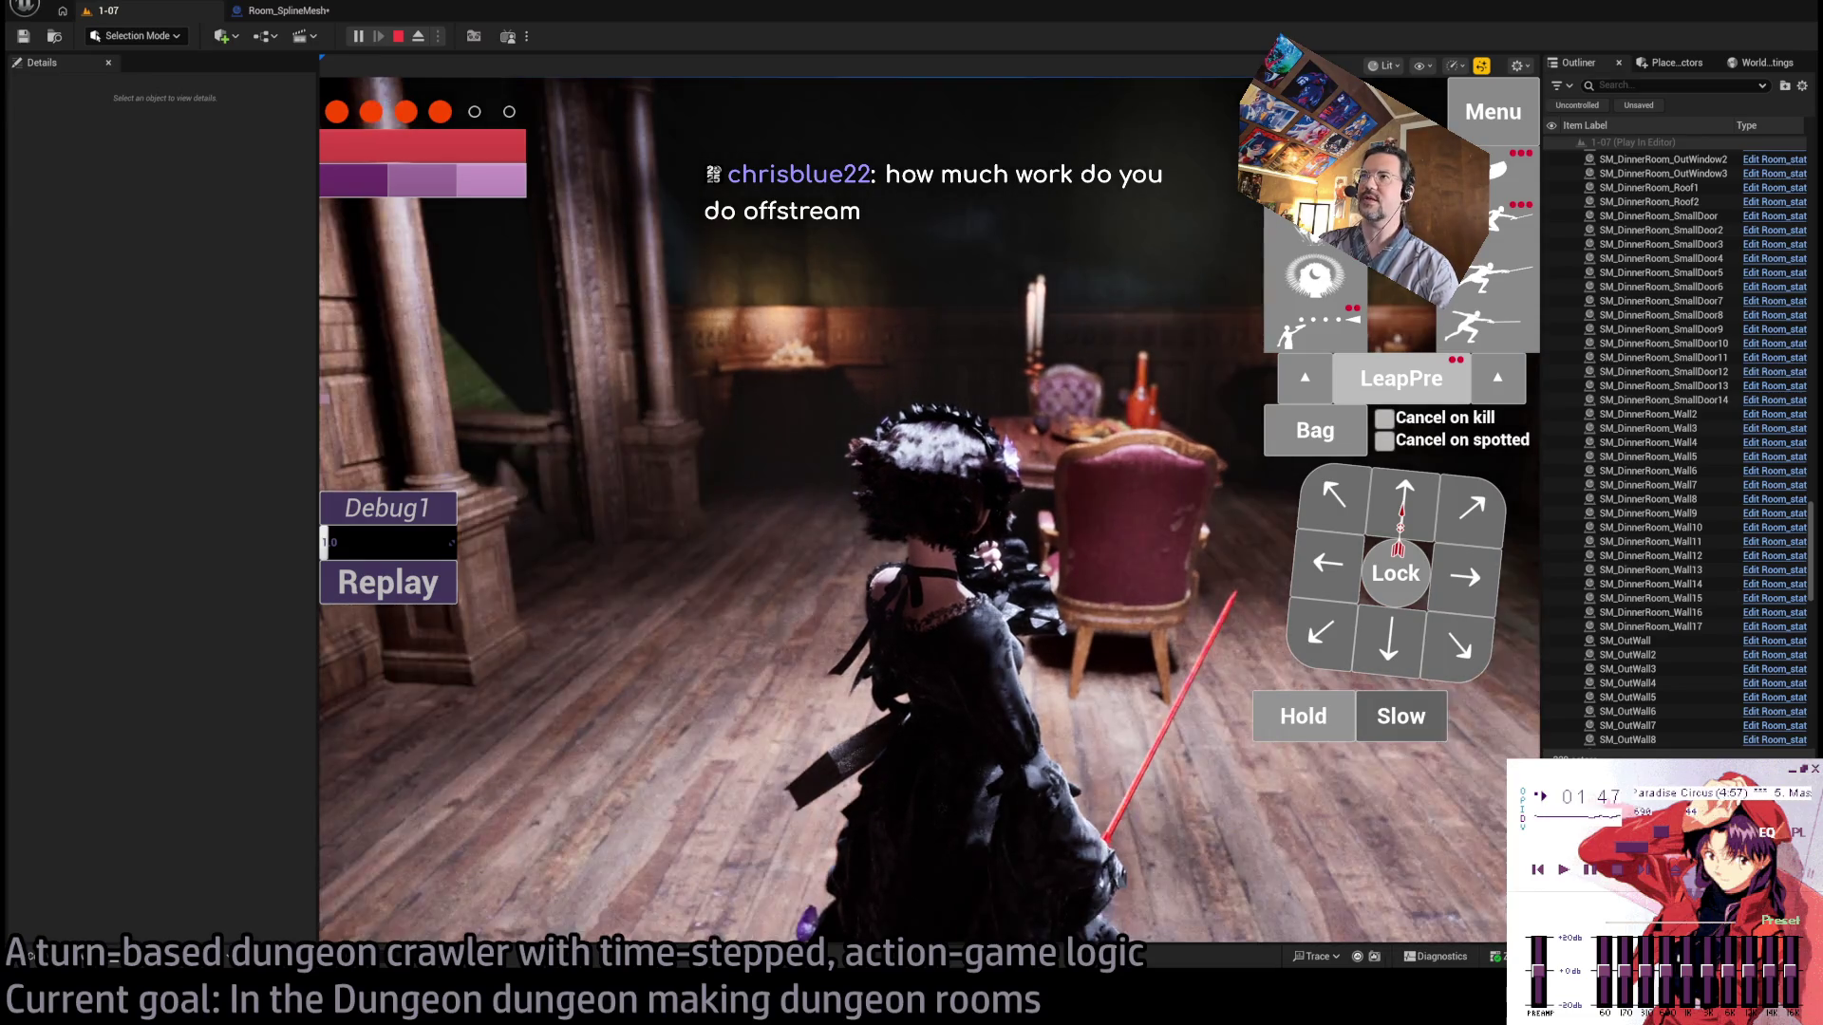
pyautogui.click(719, 600)
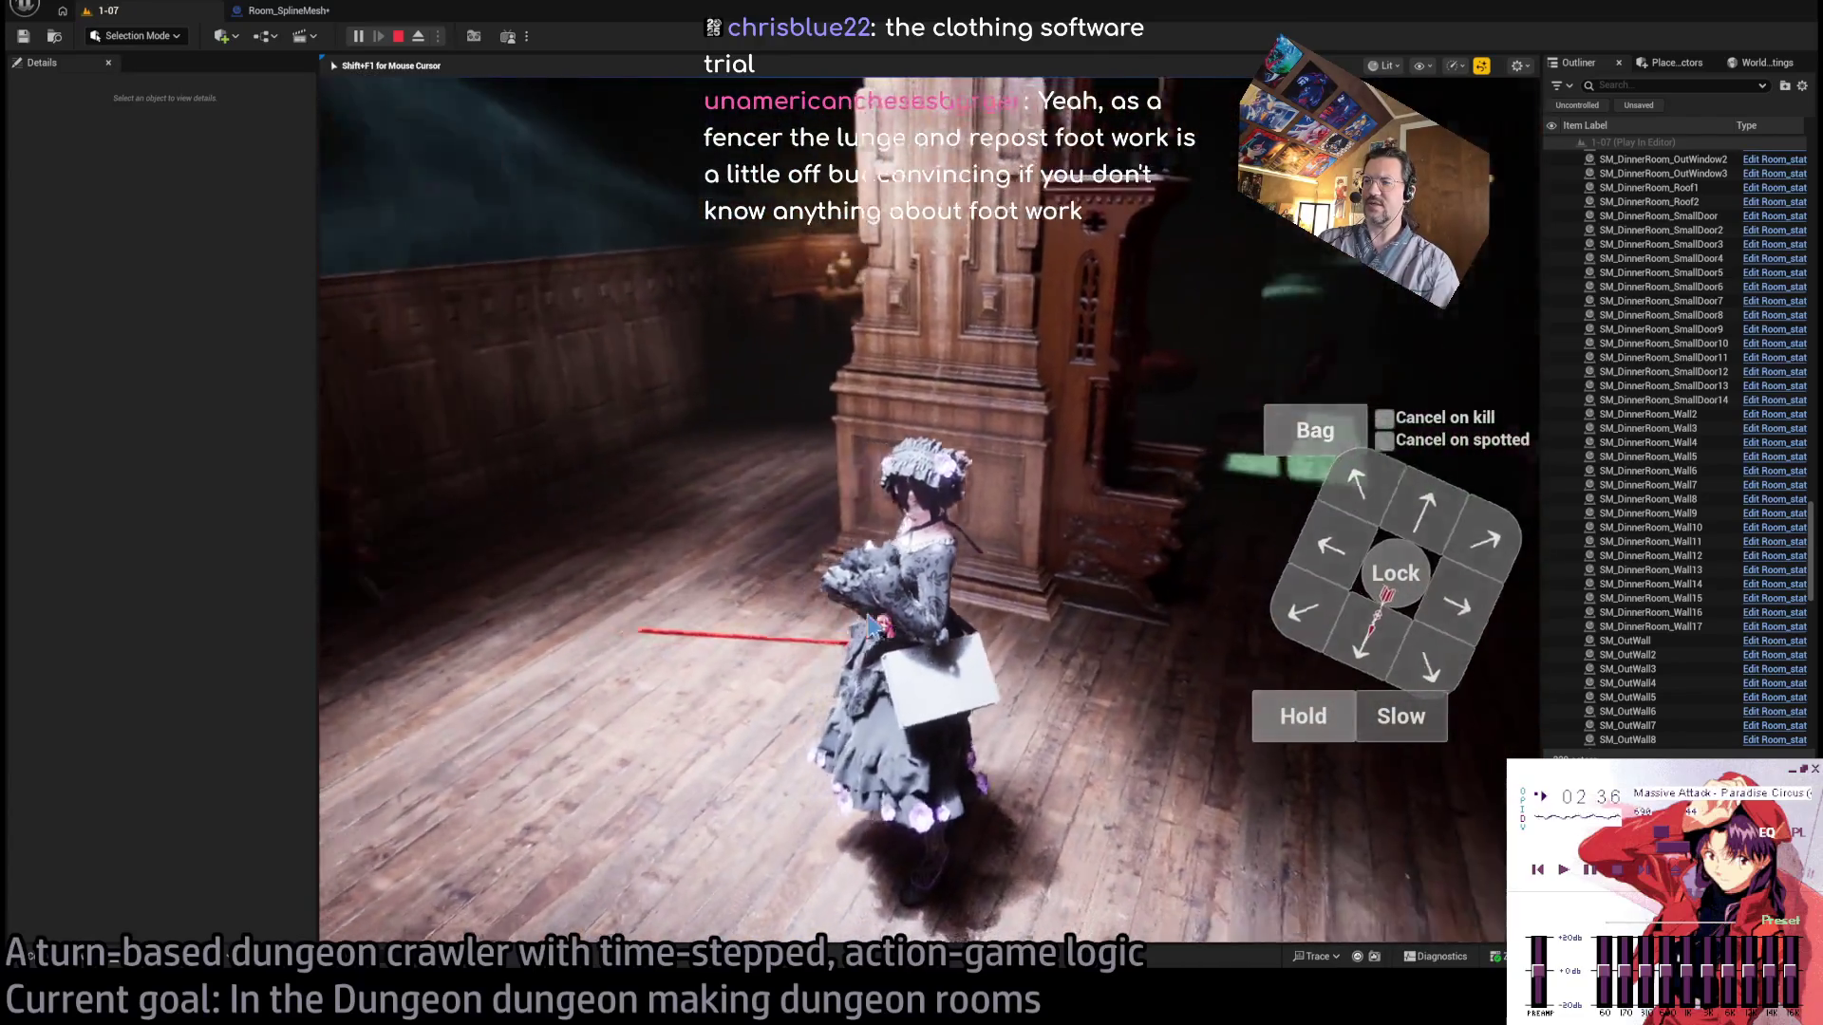
pyautogui.click(859, 617)
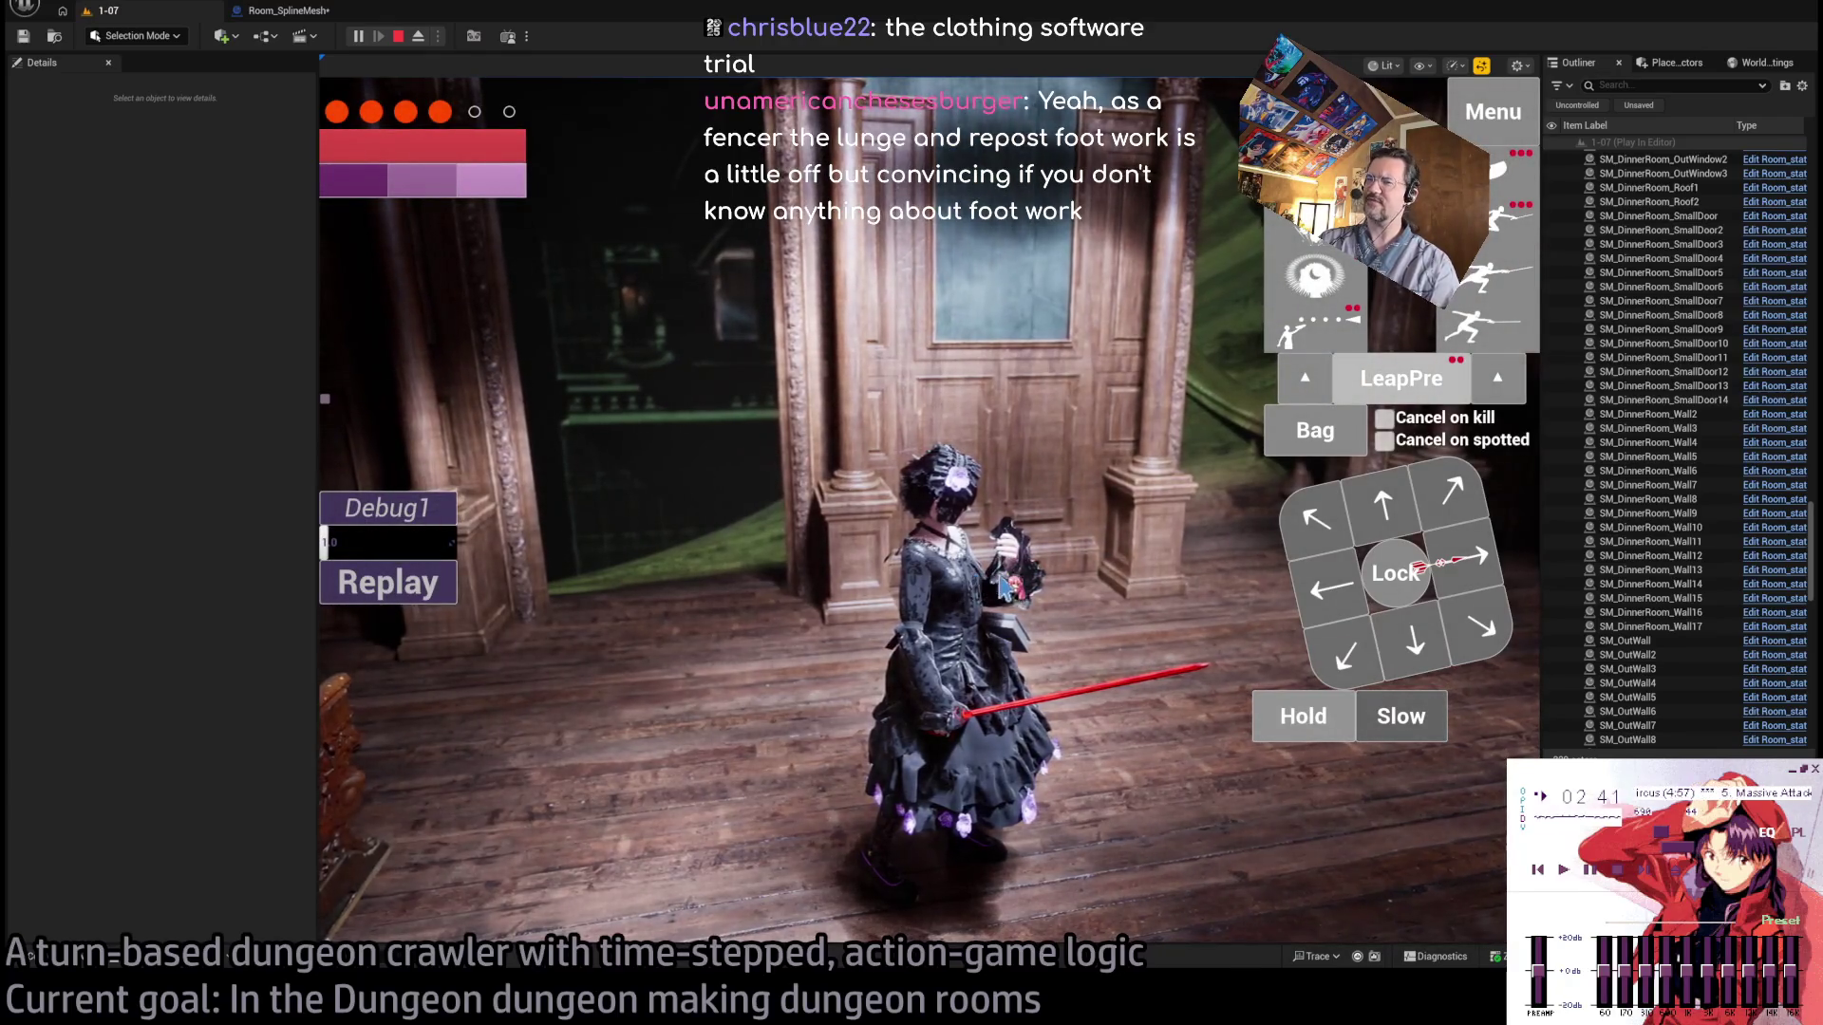
pyautogui.moveTo(880, 653)
pyautogui.mouseDown()
pyautogui.moveTo(1005, 539)
pyautogui.moveTo(1044, 649)
pyautogui.moveTo(992, 543)
pyautogui.moveTo(1316, 818)
pyautogui.mouseUp()
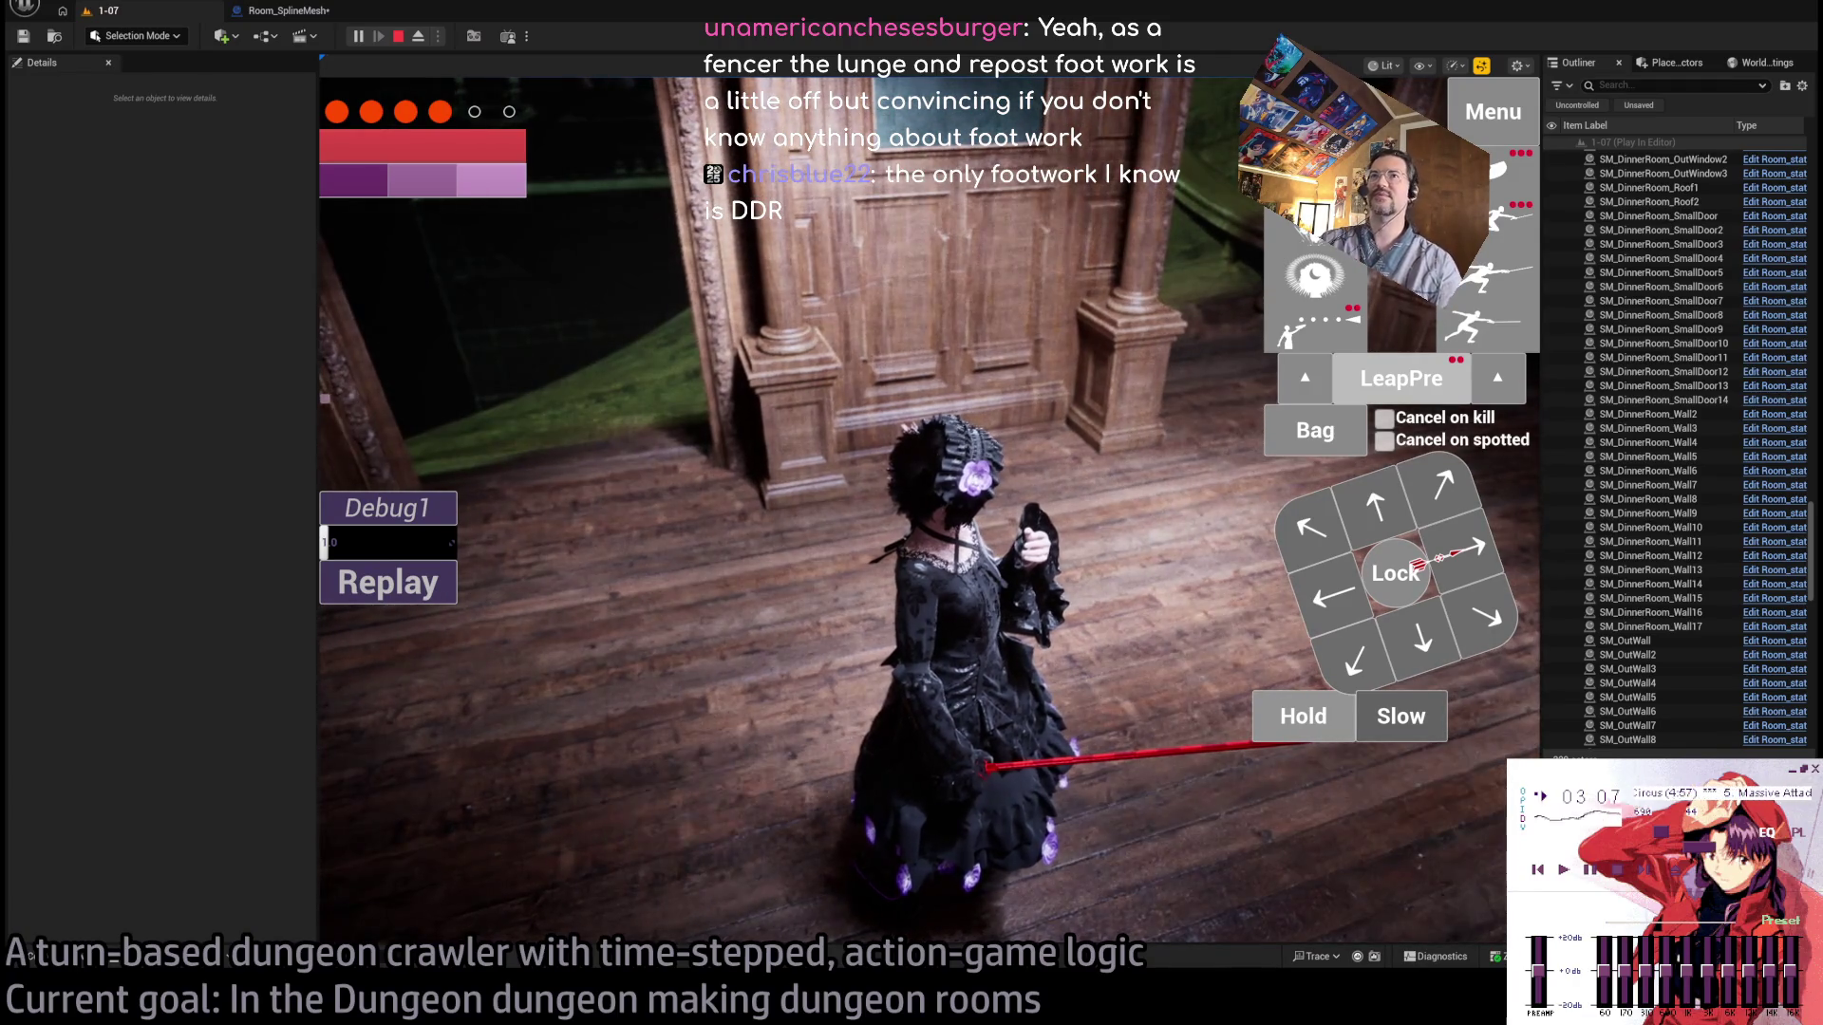
pyautogui.click(622, 235)
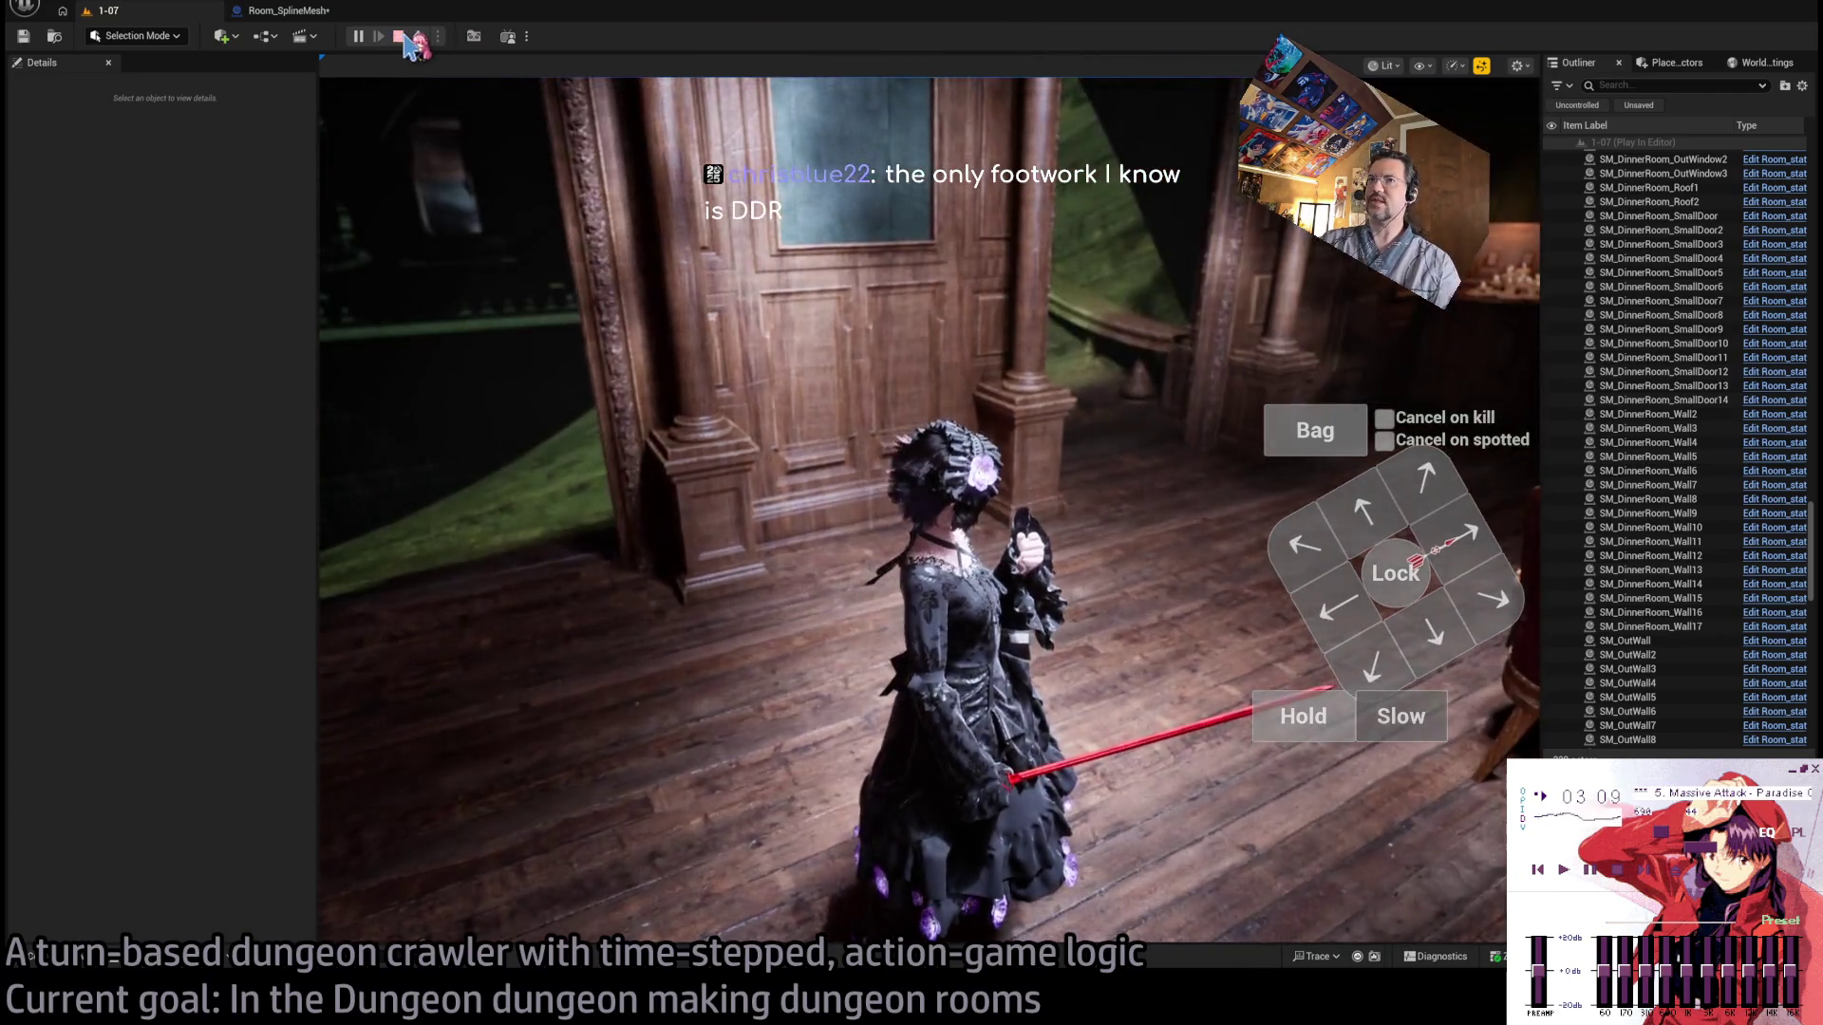
pyautogui.hotkey('shift', 'F1')
# End the previous game test and start a fresh Play-In-Editor session of level 1-07.
pyautogui.click(397, 36)
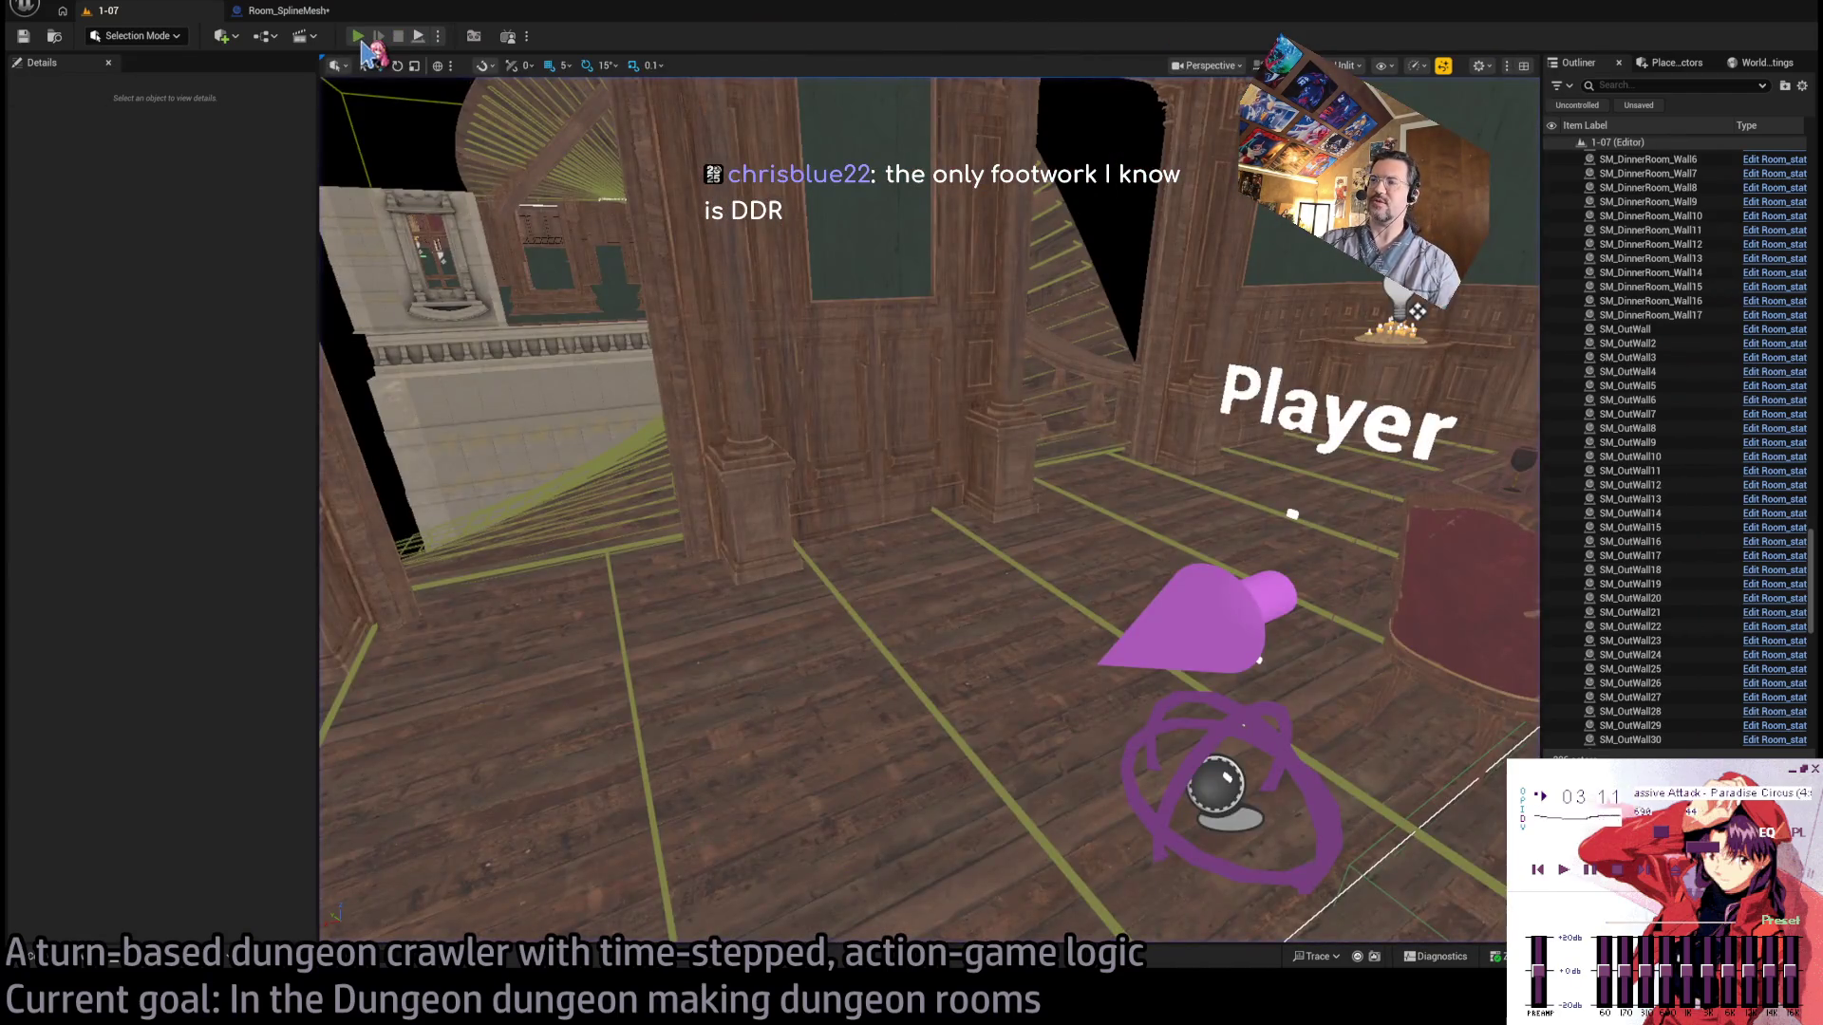
pyautogui.click(360, 38)
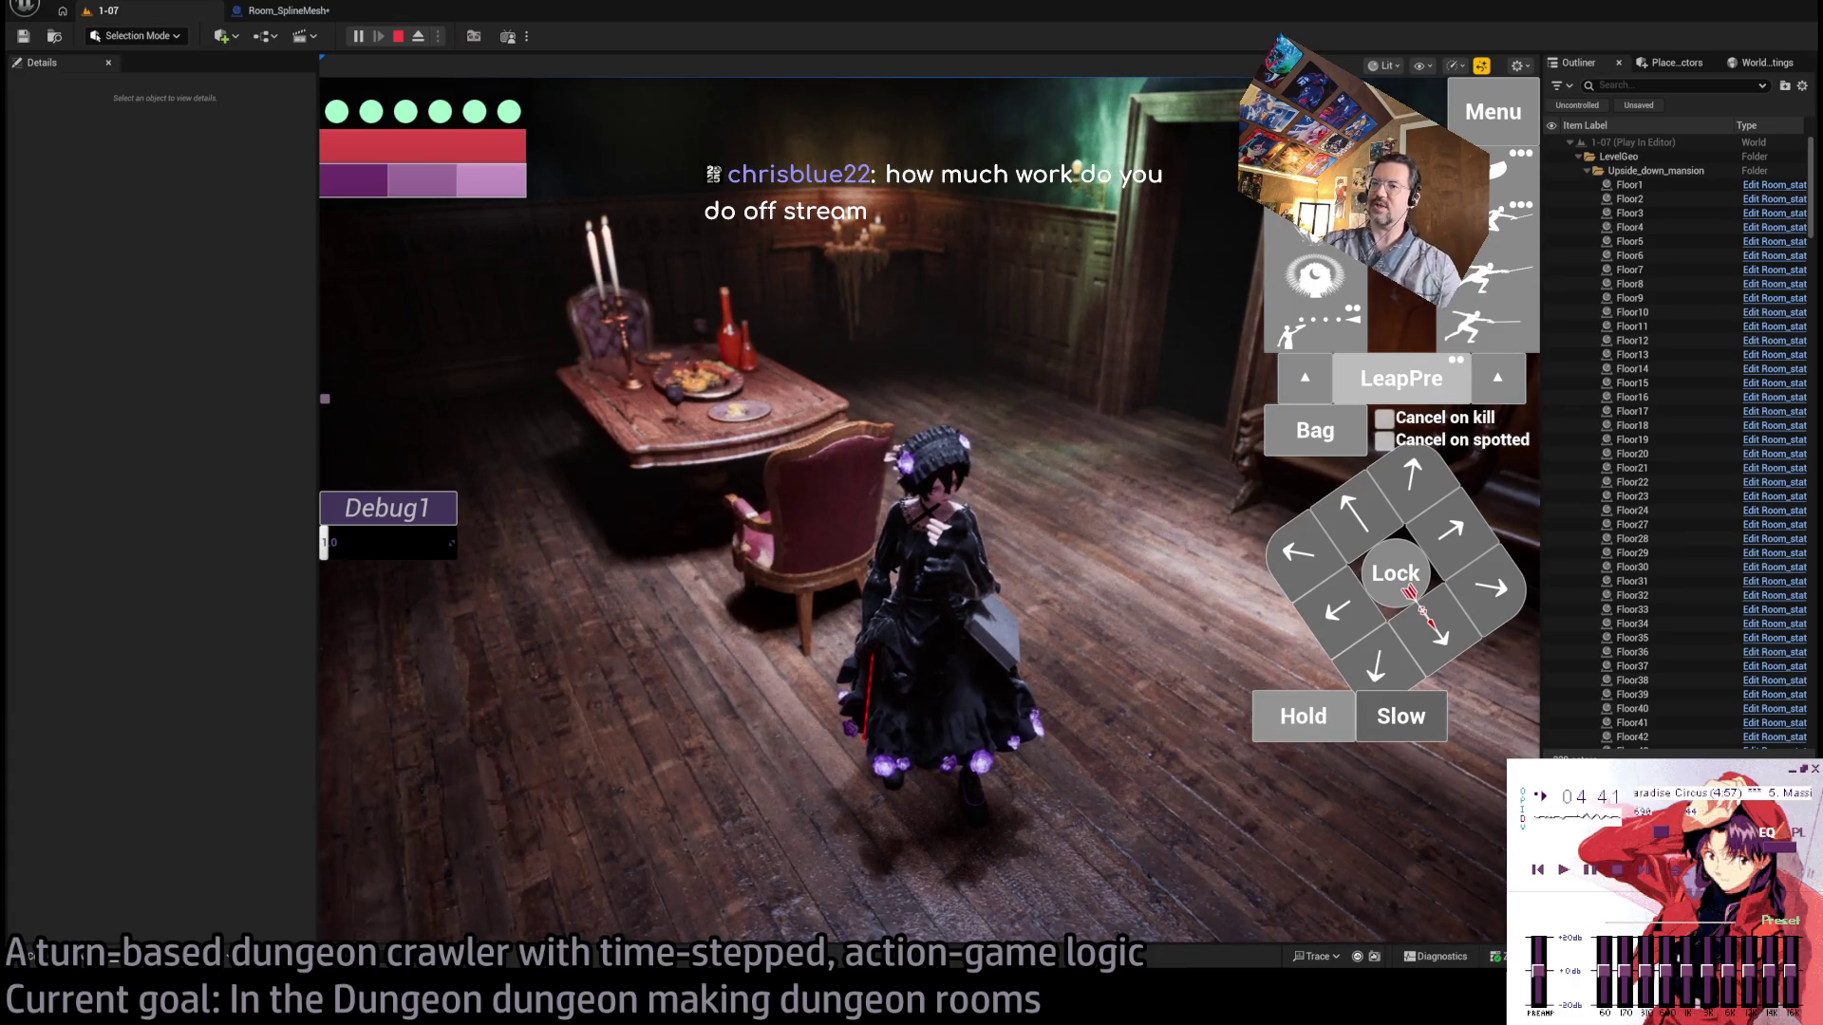
pyautogui.click(888, 676)
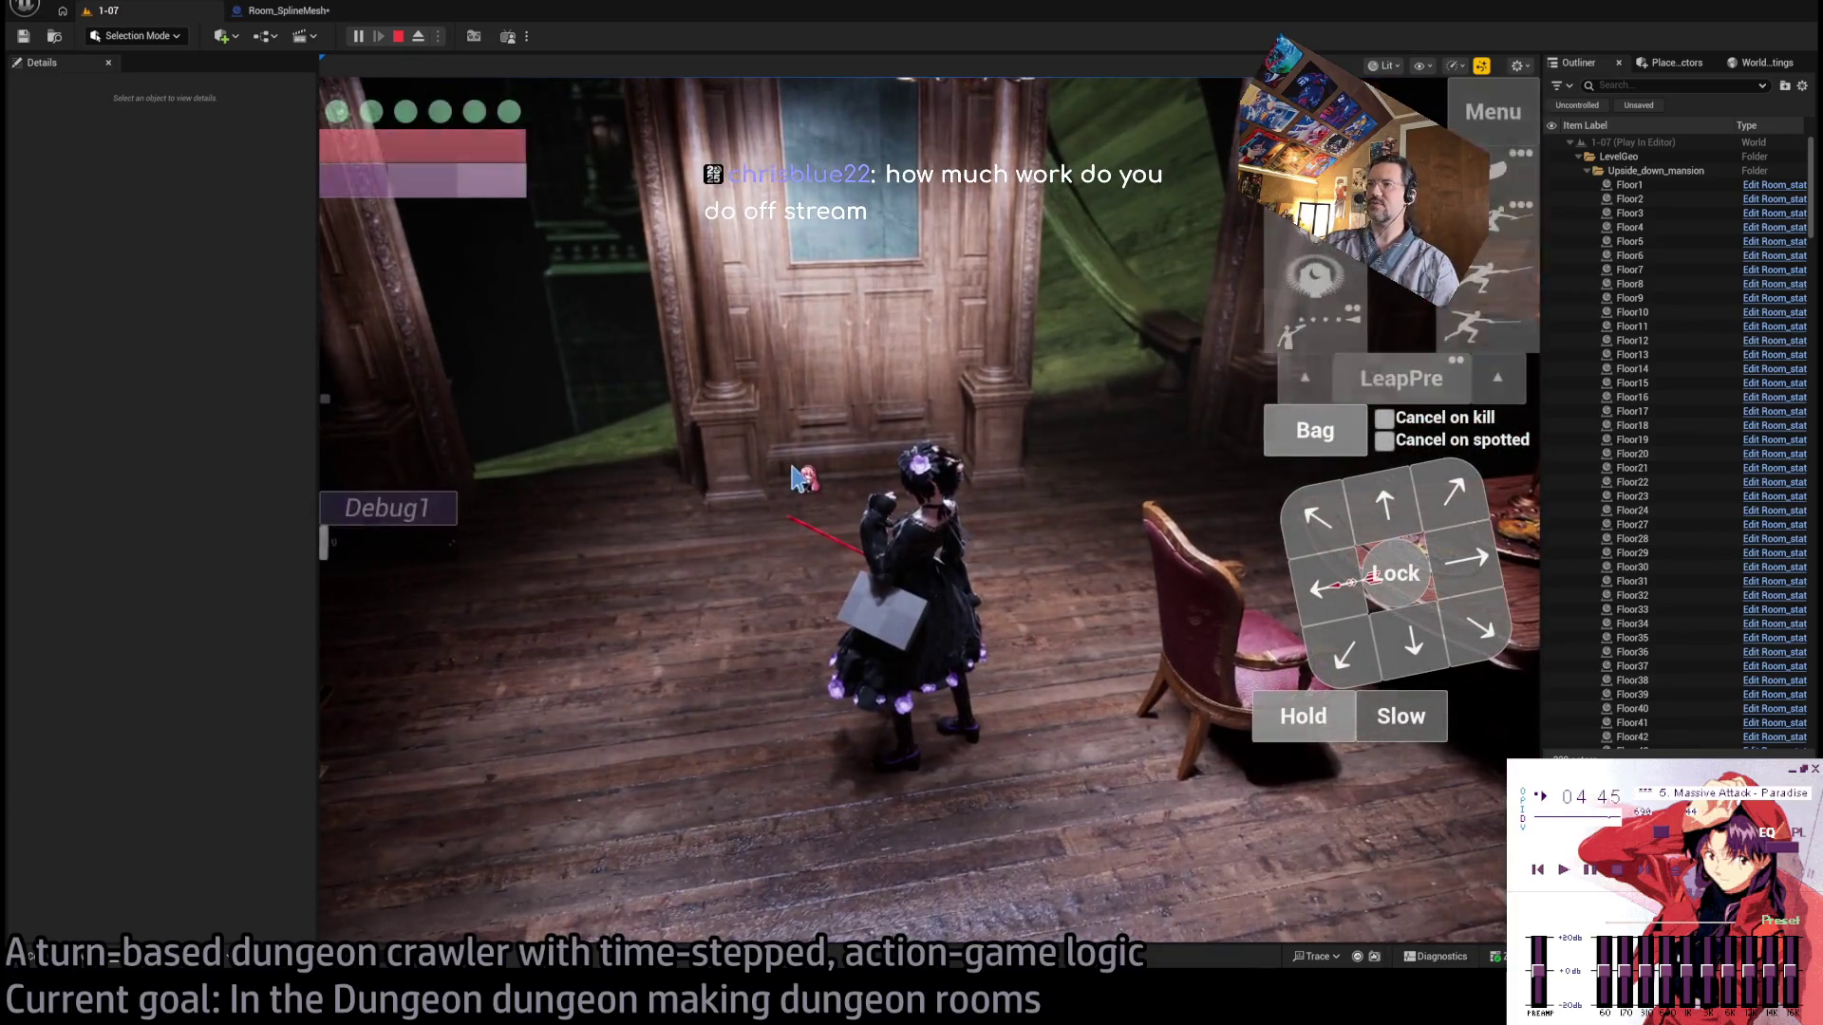
# Stop the session and fly the level view past the chandelier toward the spiral staircase.
pyautogui.click(399, 36)
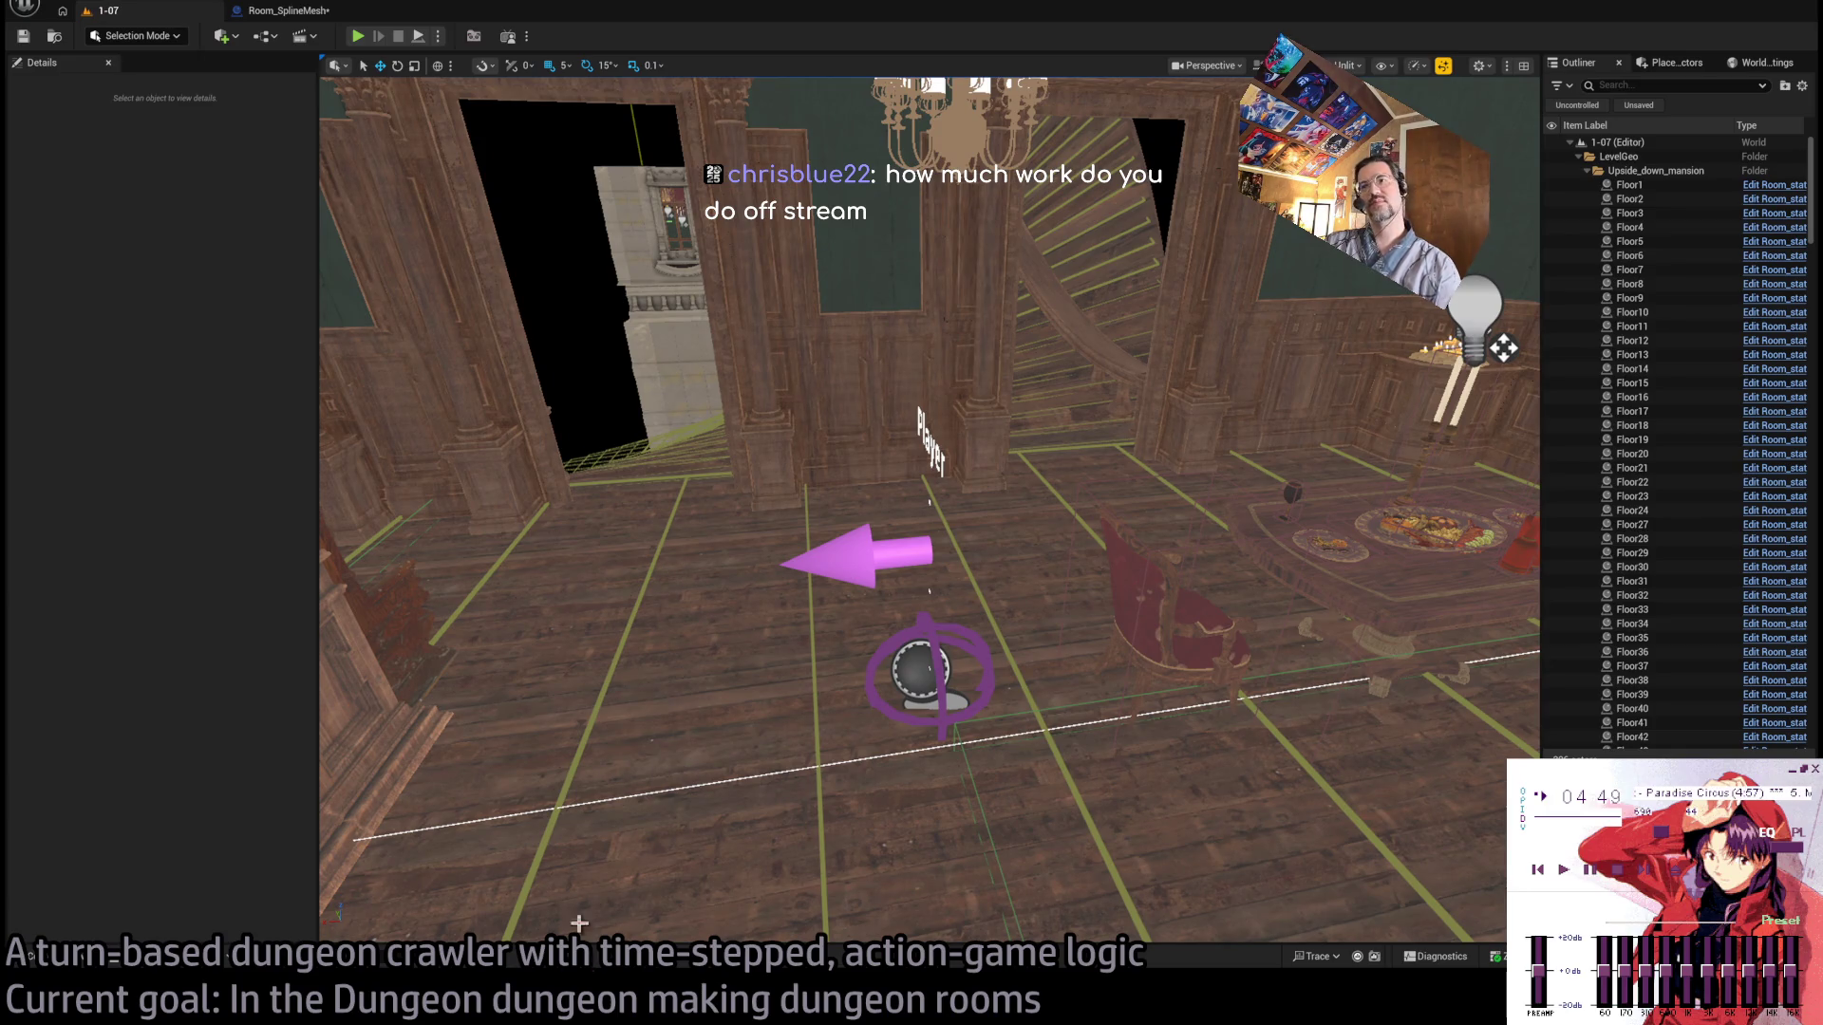
pyautogui.moveTo(740, 618); pyautogui.dragTo(741, 722)
pyautogui.moveTo(644, 285); pyautogui.dragTo(644, 307)
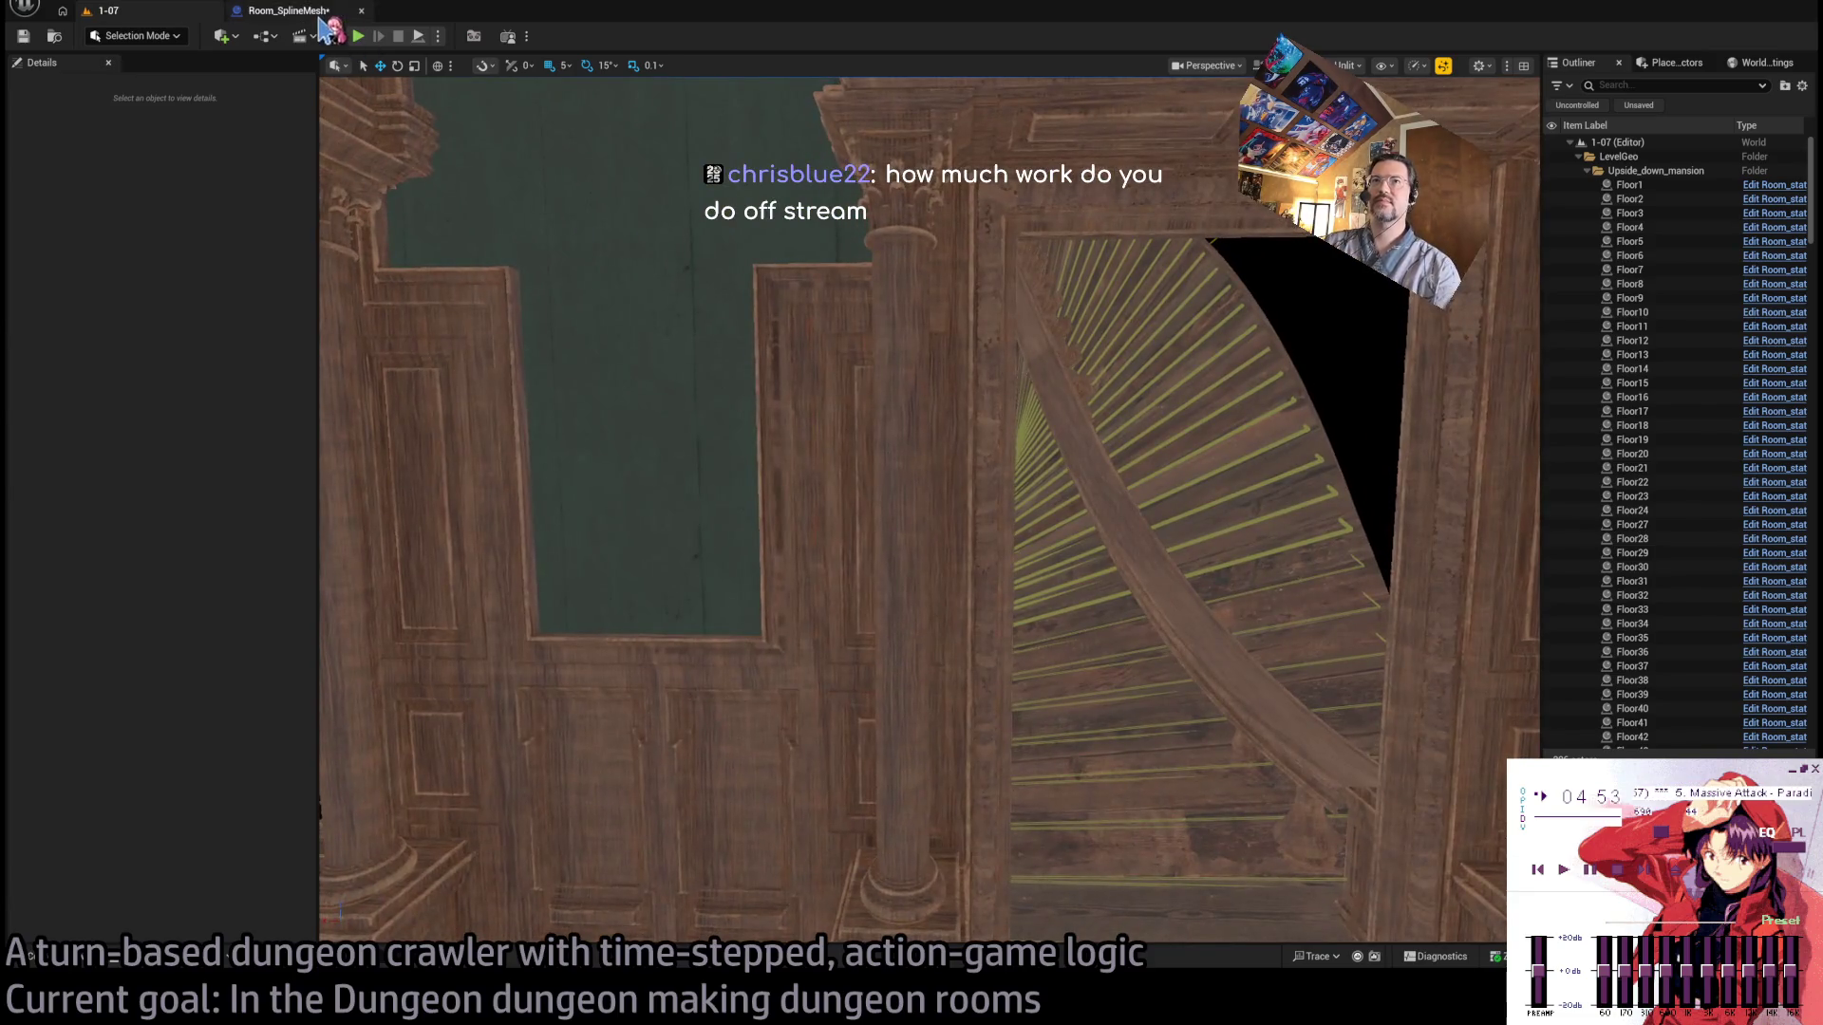
# Bring up Room_SplineMesh's AddSplineMeshFromStartPoint graph, save the Blueprint, and deselect the SET node.
pyautogui.click(285, 10)
pyautogui.hotkey('ctrl', 's')
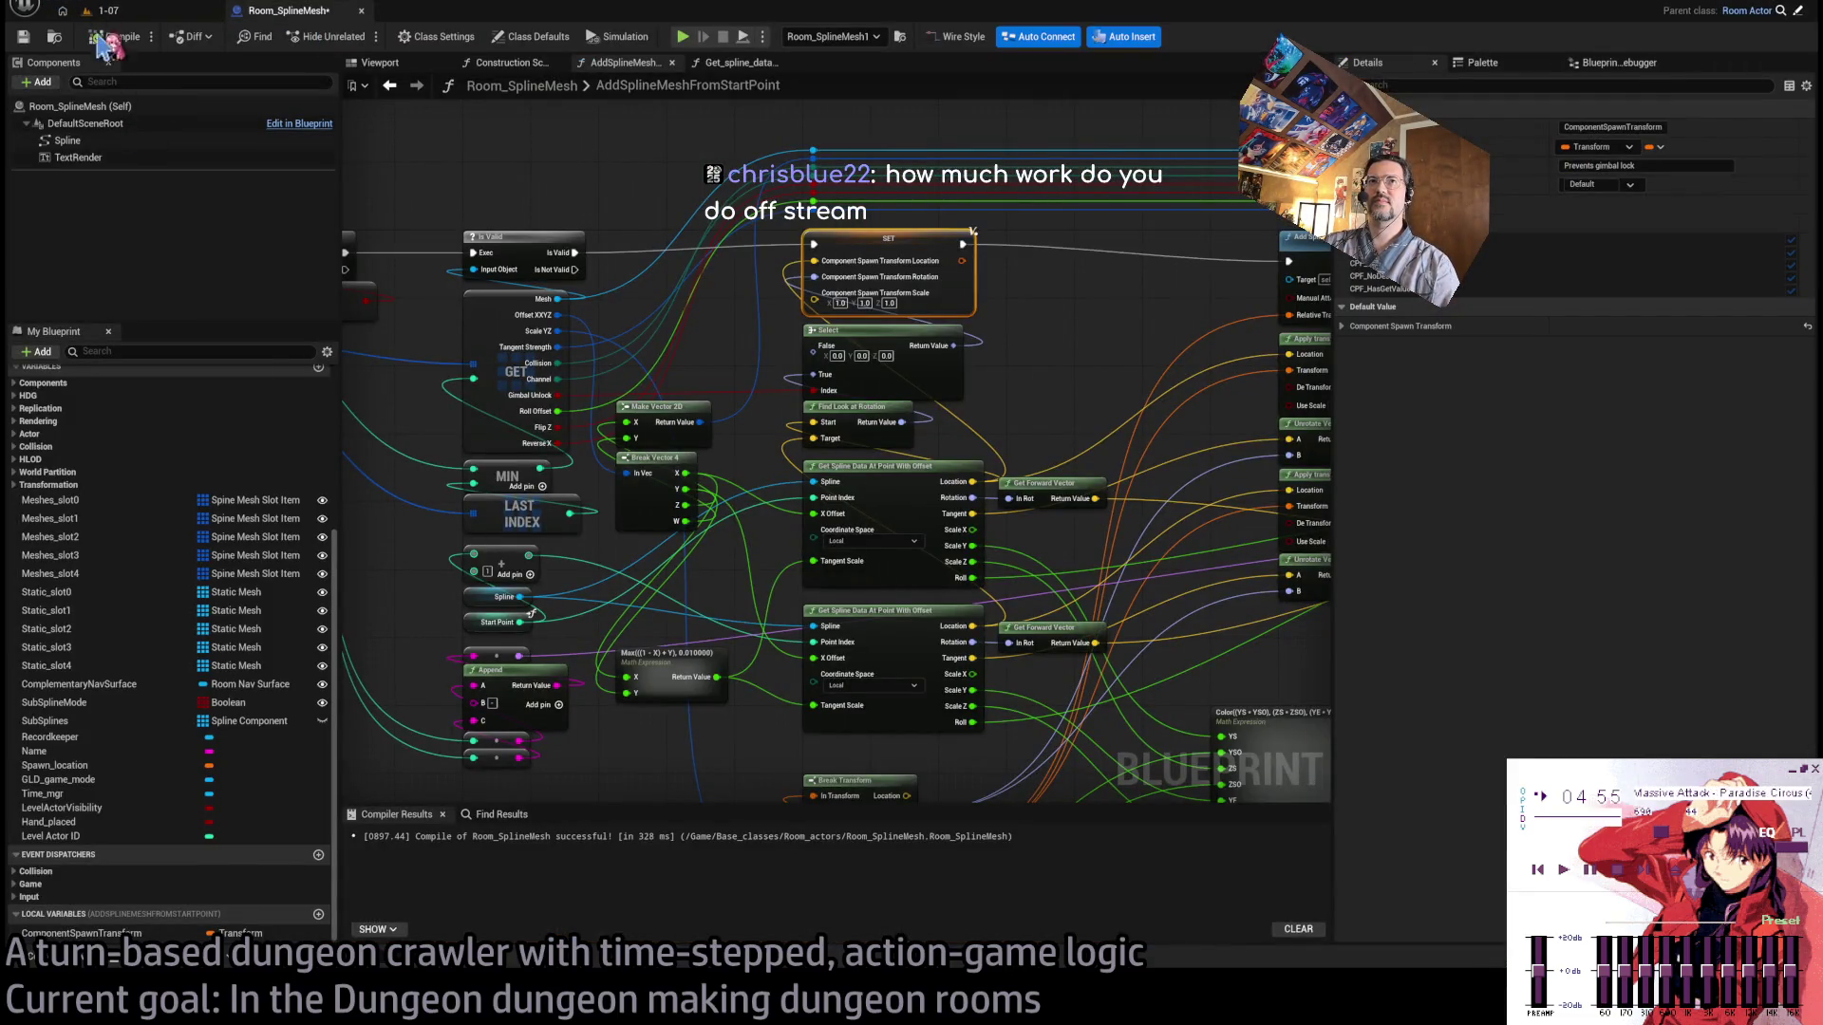
pyautogui.scroll(-5, 1086, 341)
pyautogui.scroll(5, 1090, 337)
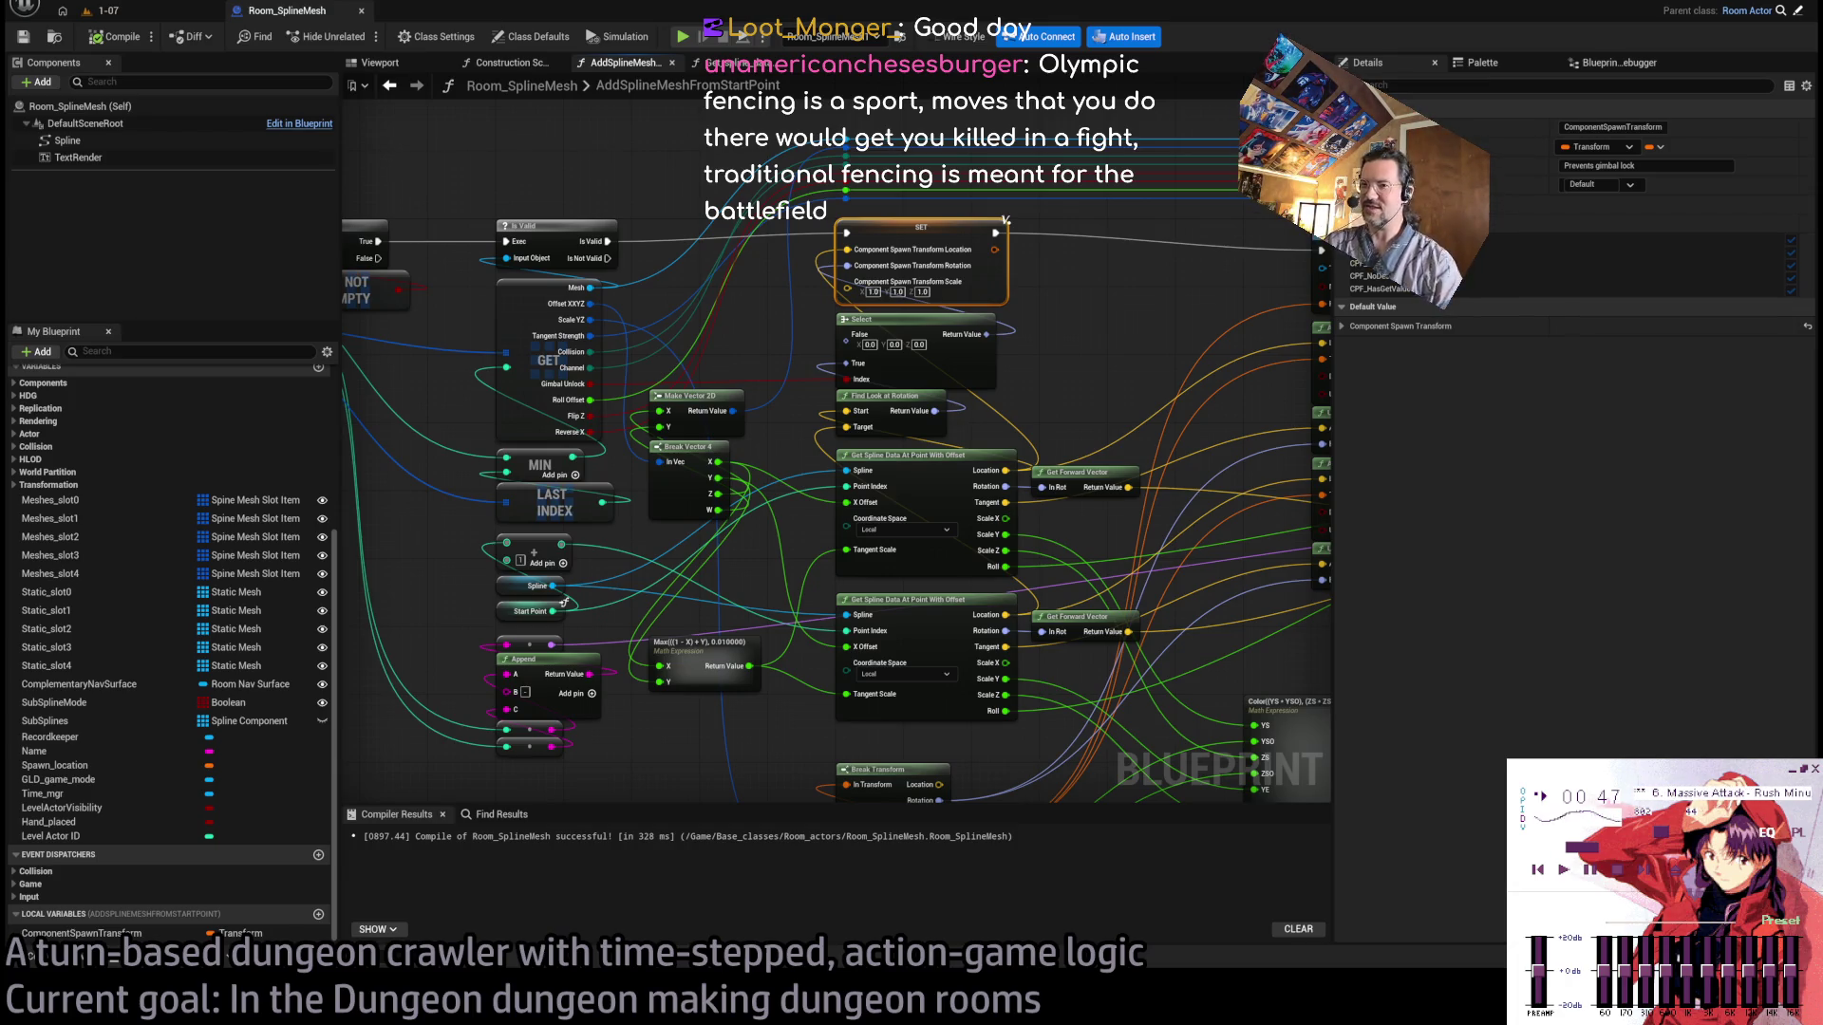
pyautogui.click(1092, 340)
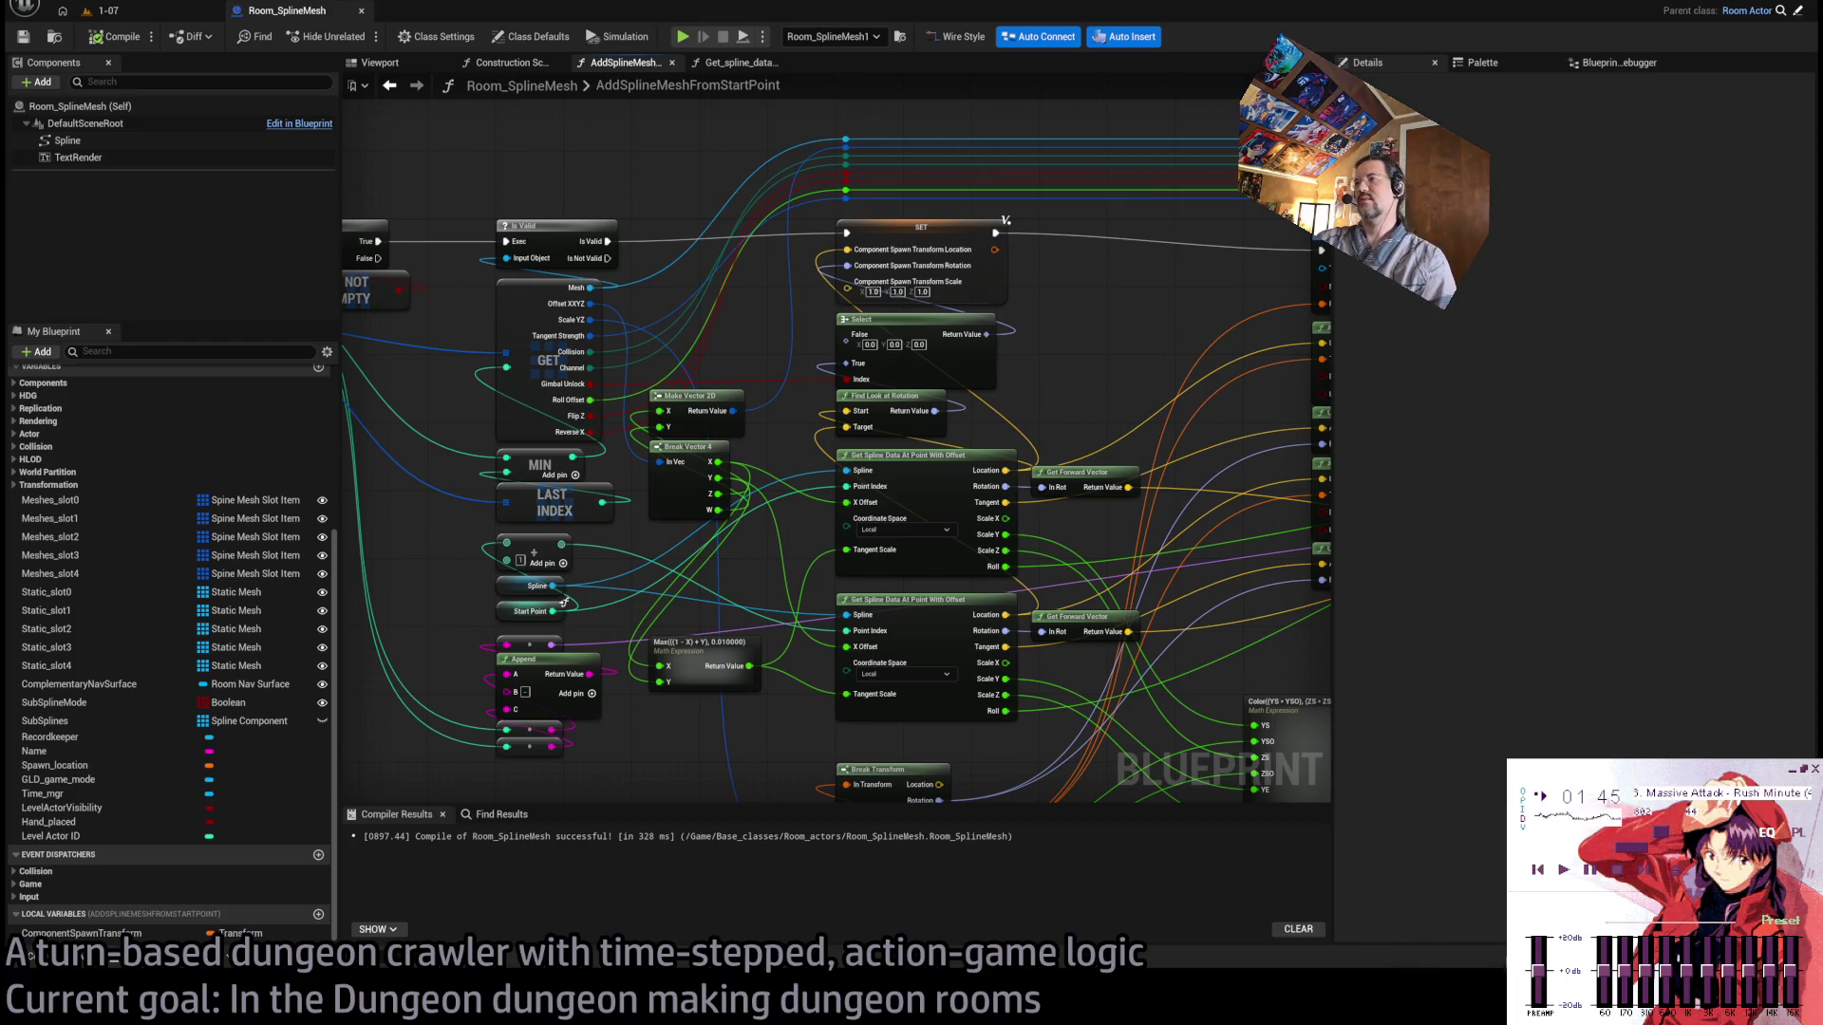
# Nudge the Math Expression node slightly to the right.
pyautogui.scroll(-4, 818, 333)
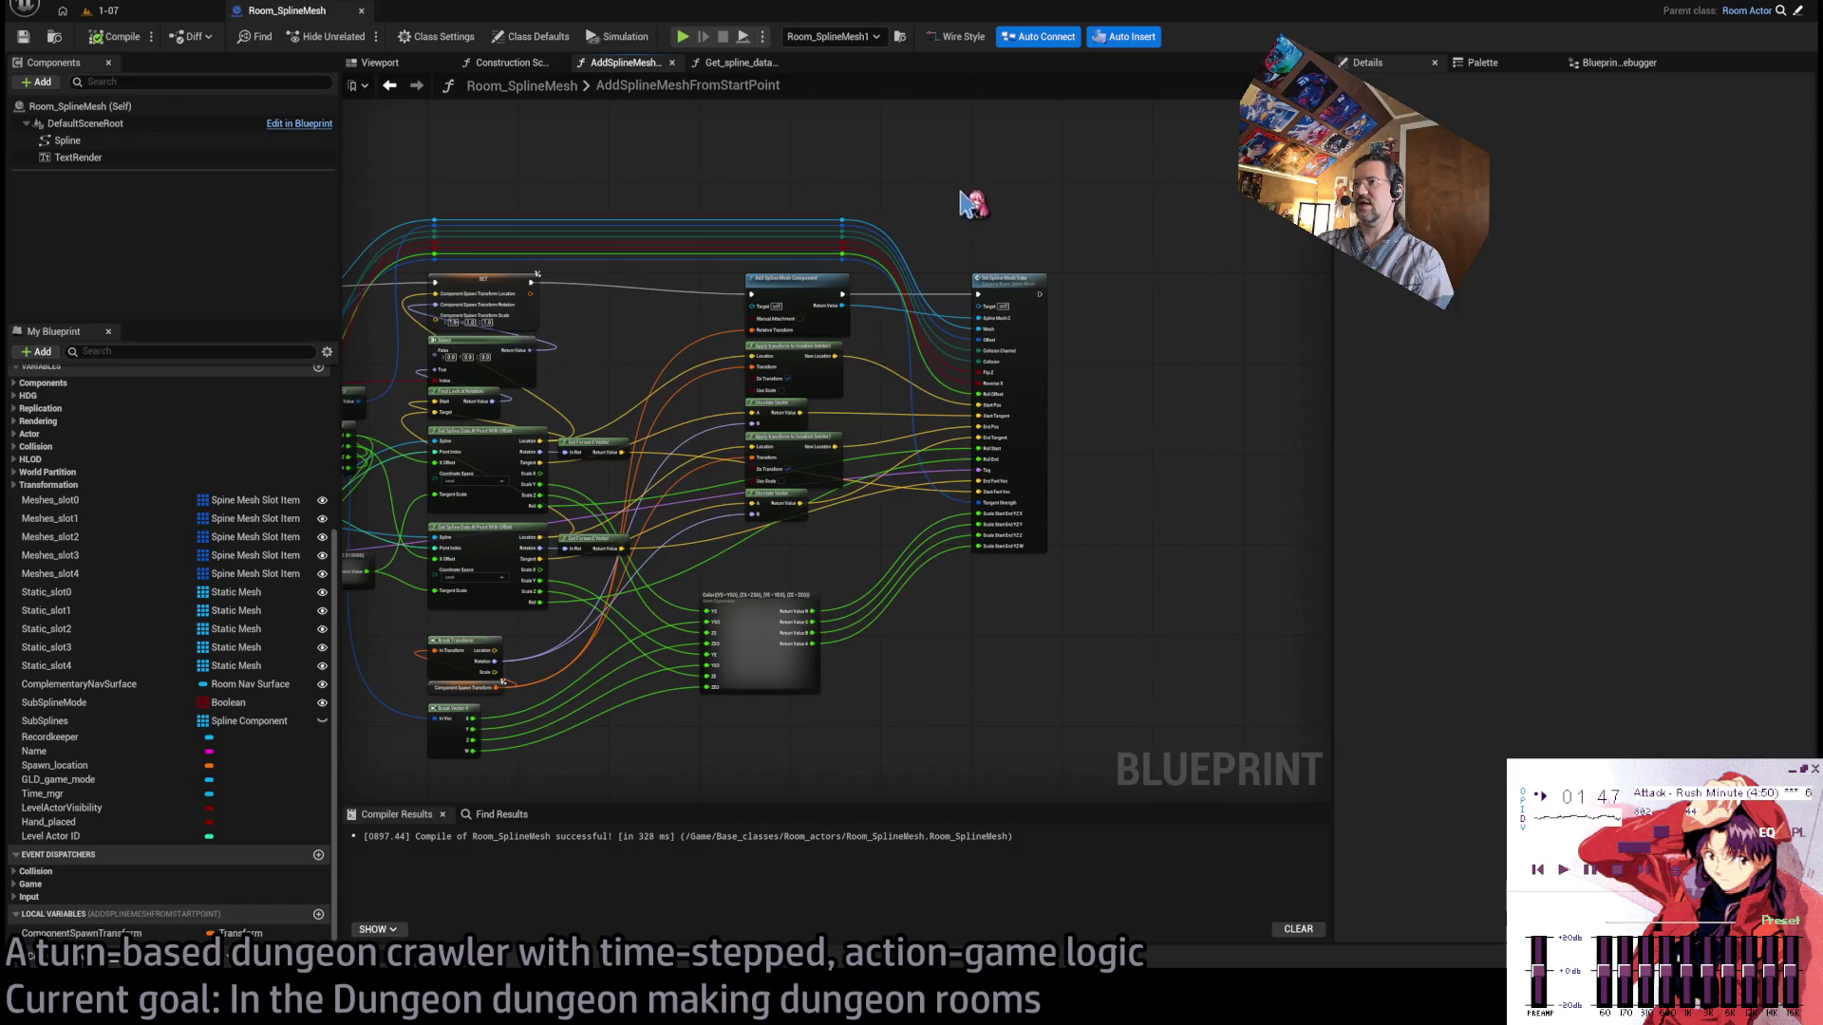
pyautogui.moveTo(1158, 172); pyautogui.dragTo(698, 719)
pyautogui.scroll(4, 826, 631)
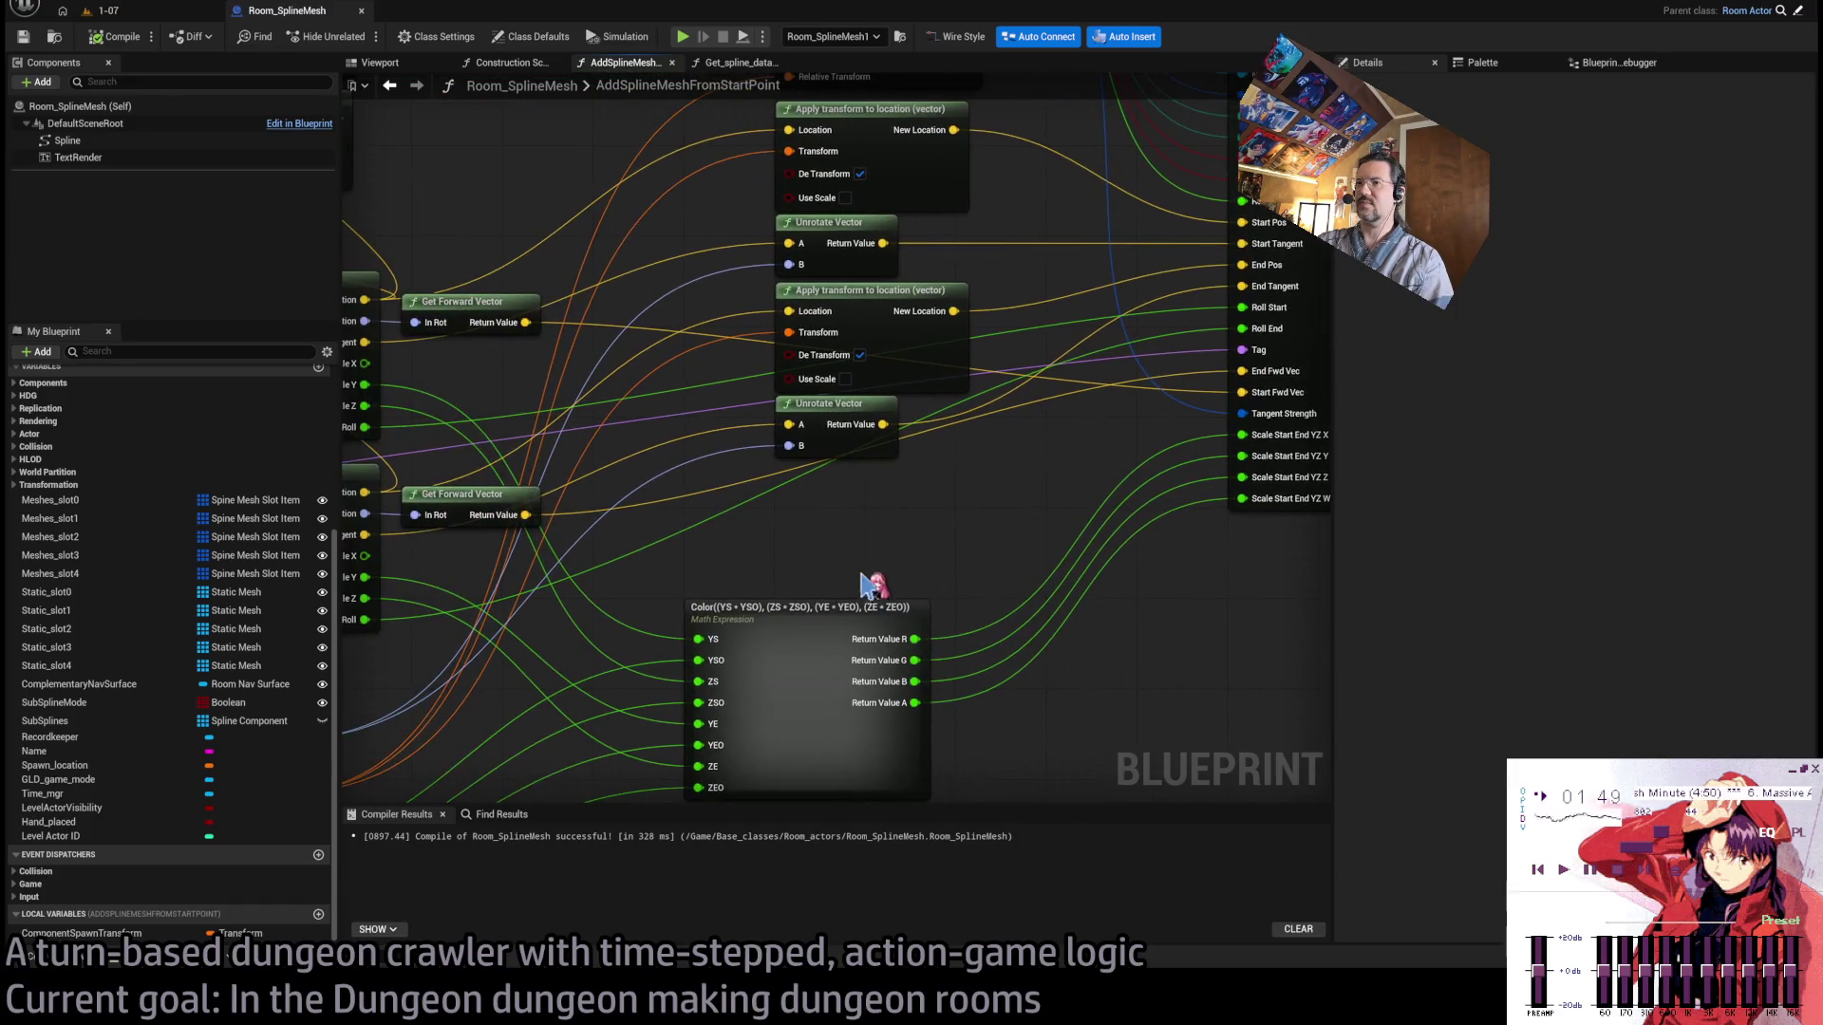
pyautogui.click(850, 640)
pyautogui.moveTo(850, 640); pyautogui.dragTo(893, 641)
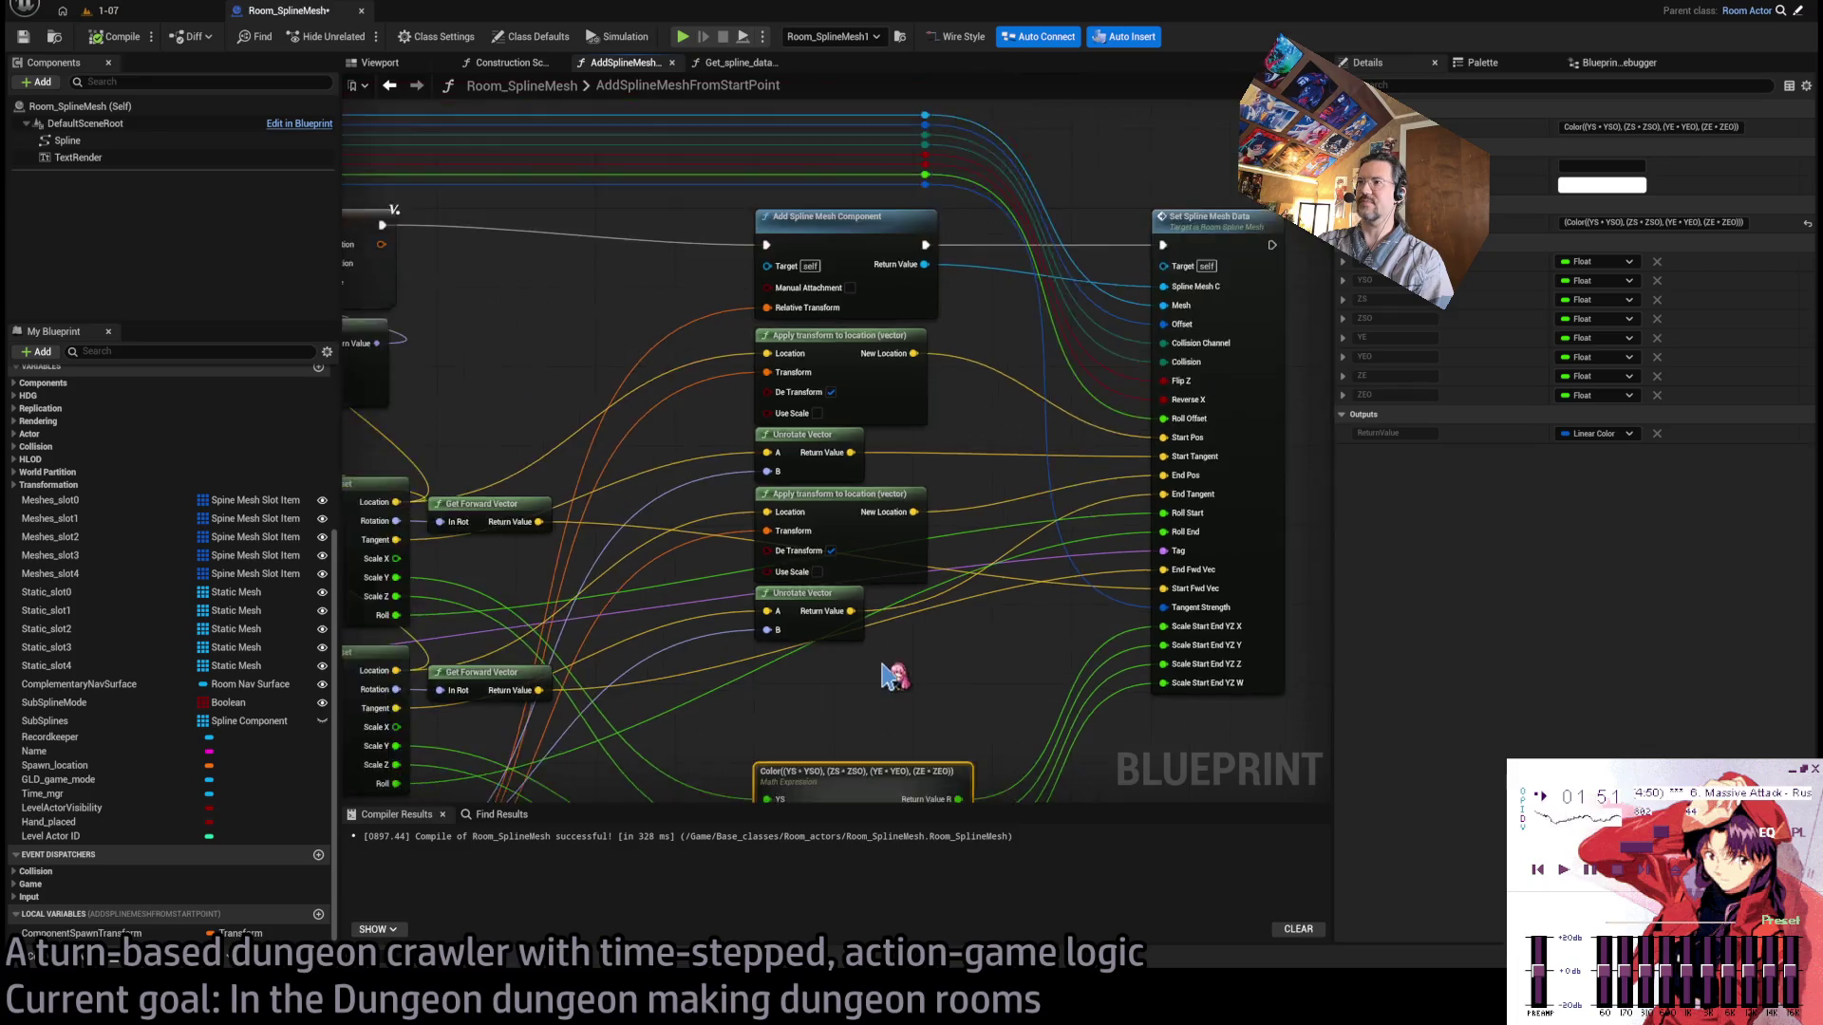
# Pan the graph up and right and marquee-select a block of nodes.
pyautogui.scroll(-2, 1001, 598)
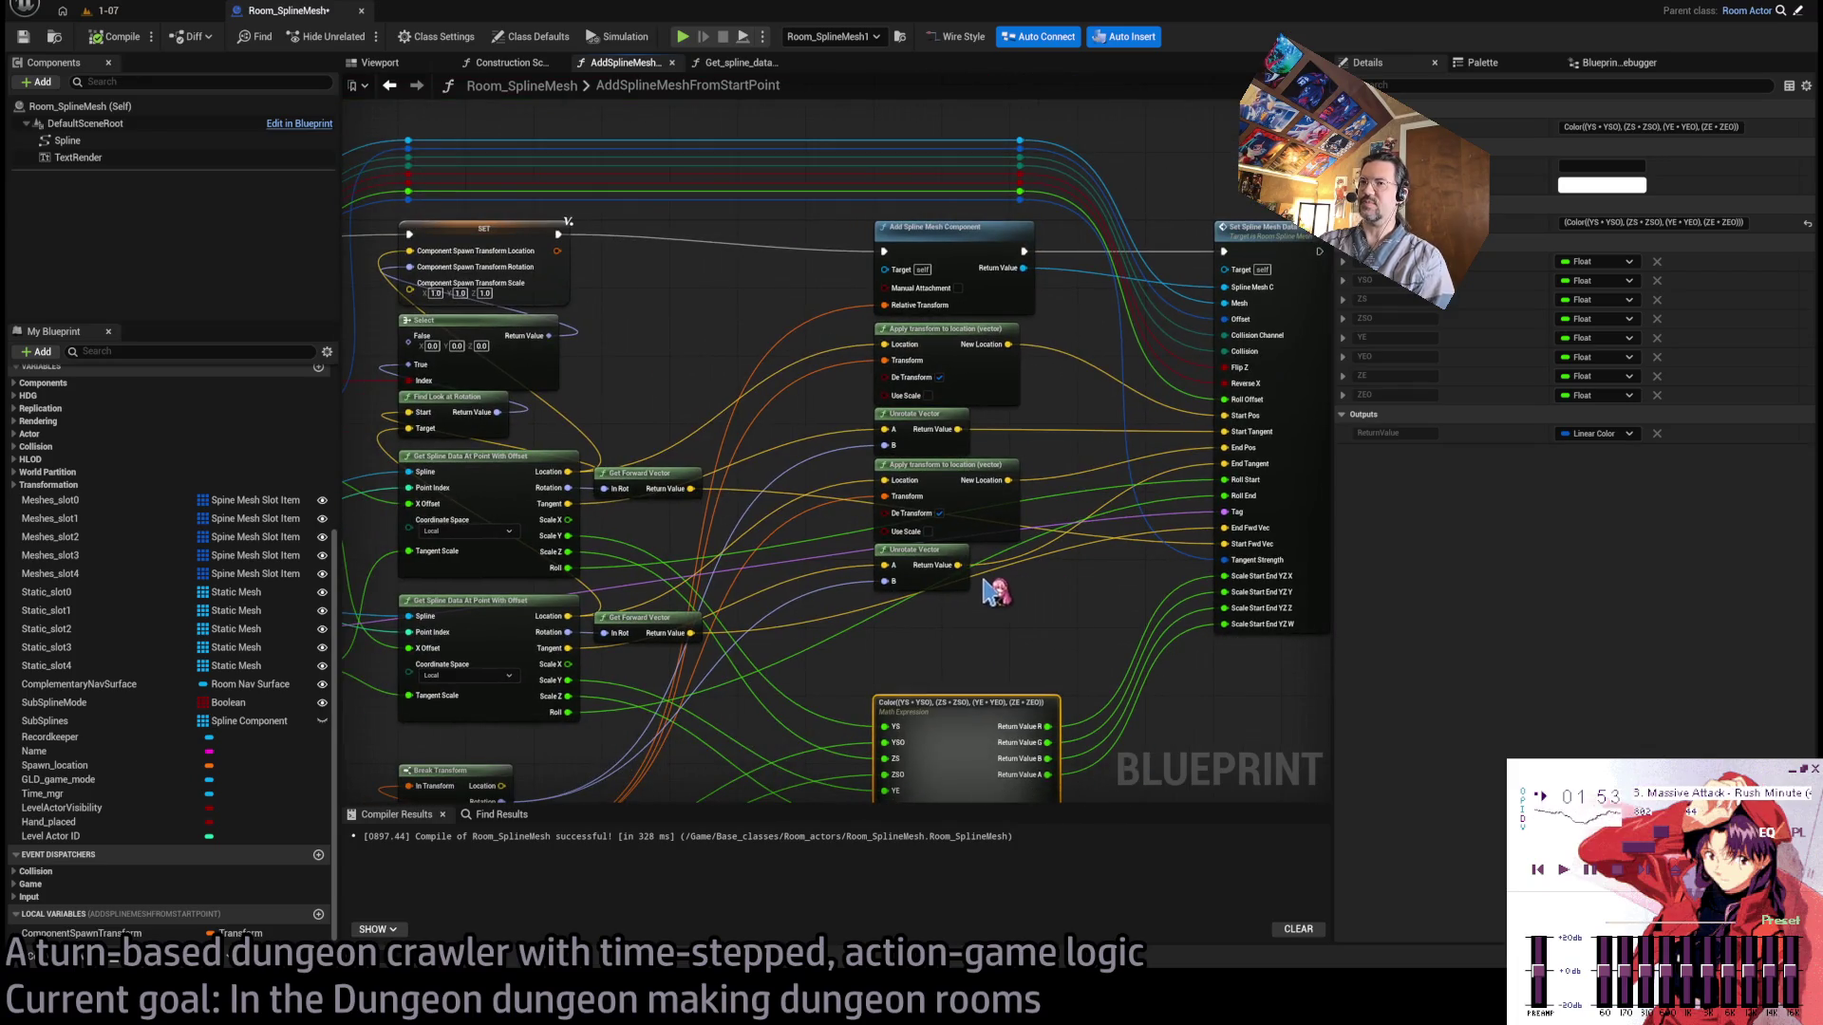
pyautogui.scroll(-1, 988, 651)
pyautogui.moveTo(988, 651); pyautogui.dragTo(1131, 508)
pyautogui.scroll(-2, 1130, 508)
pyautogui.moveTo(1233, 222)
pyautogui.mouseDown()
pyautogui.moveTo(1153, 532)
pyautogui.moveTo(543, 746)
pyautogui.moveTo(574, 726)
pyautogui.mouseUp()
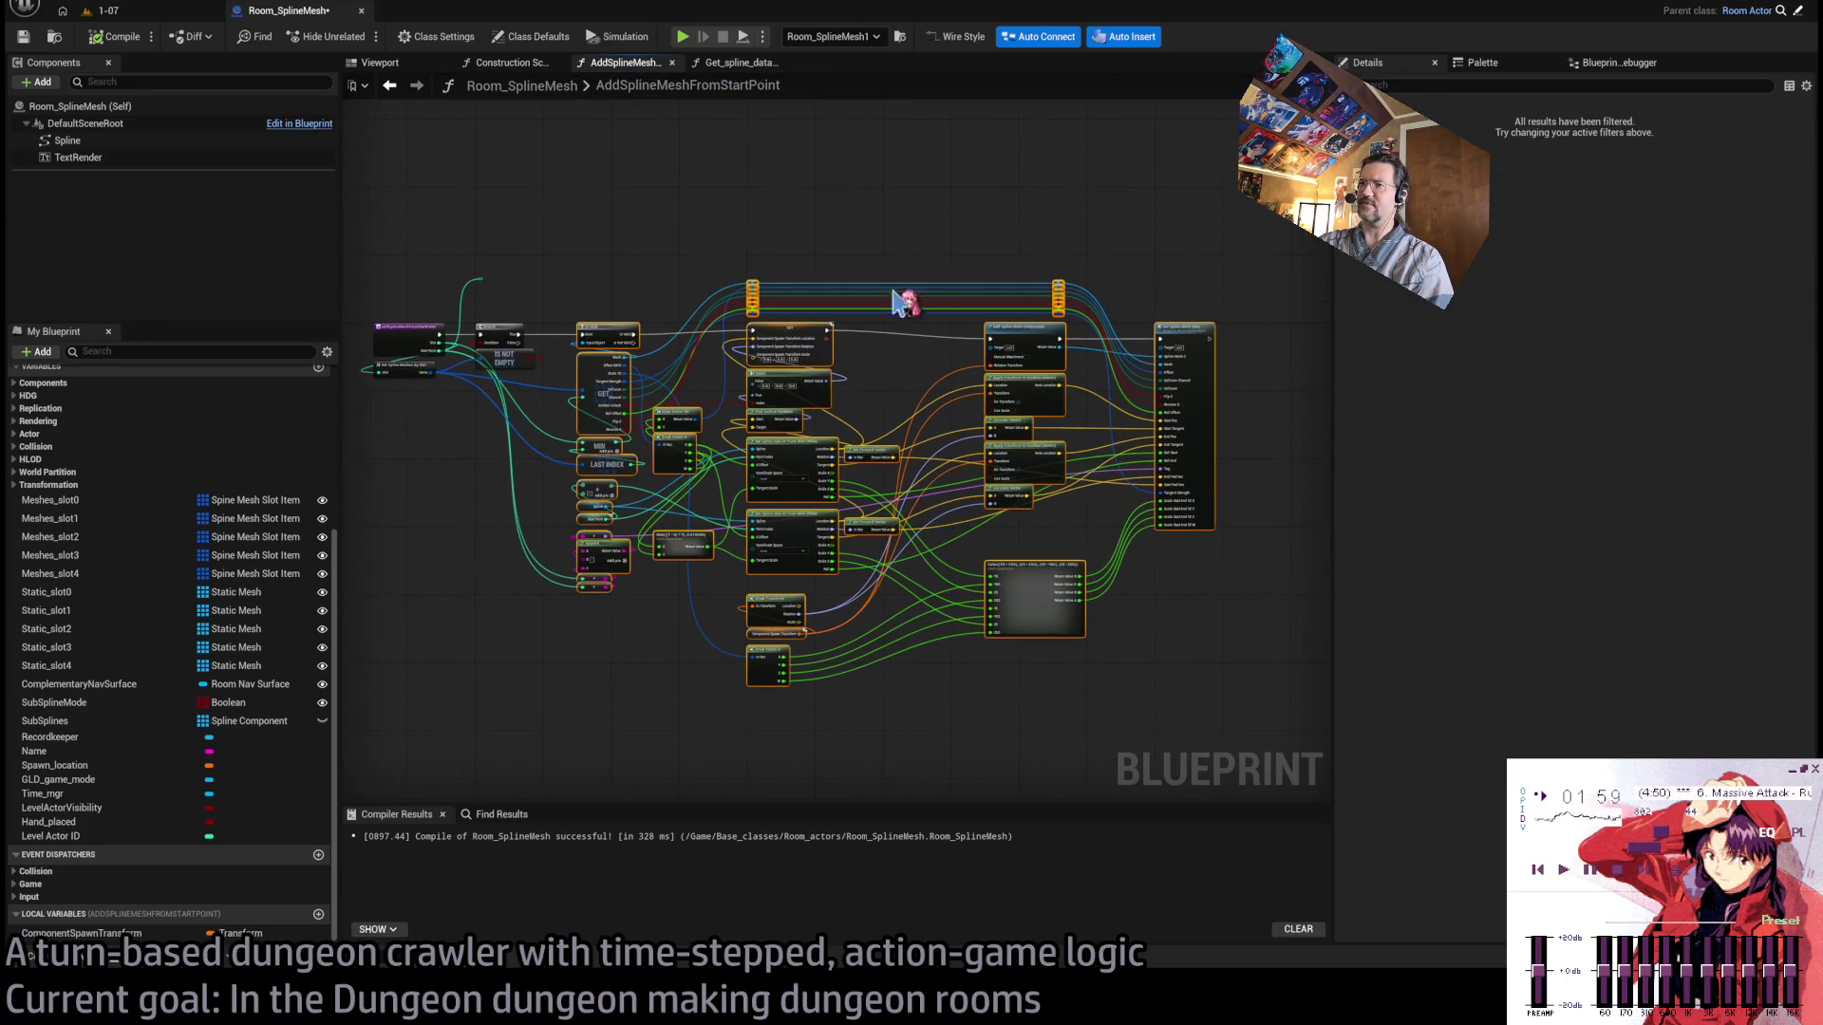
pyautogui.moveTo(1255, 222)
pyautogui.mouseDown()
pyautogui.moveTo(1125, 364)
pyautogui.moveTo(569, 736)
pyautogui.mouseUp()
pyautogui.moveTo(558, 273)
pyautogui.mouseDown()
pyautogui.moveTo(653, 408)
pyautogui.moveTo(1272, 739)
pyautogui.mouseUp()
pyautogui.click(1234, 676)
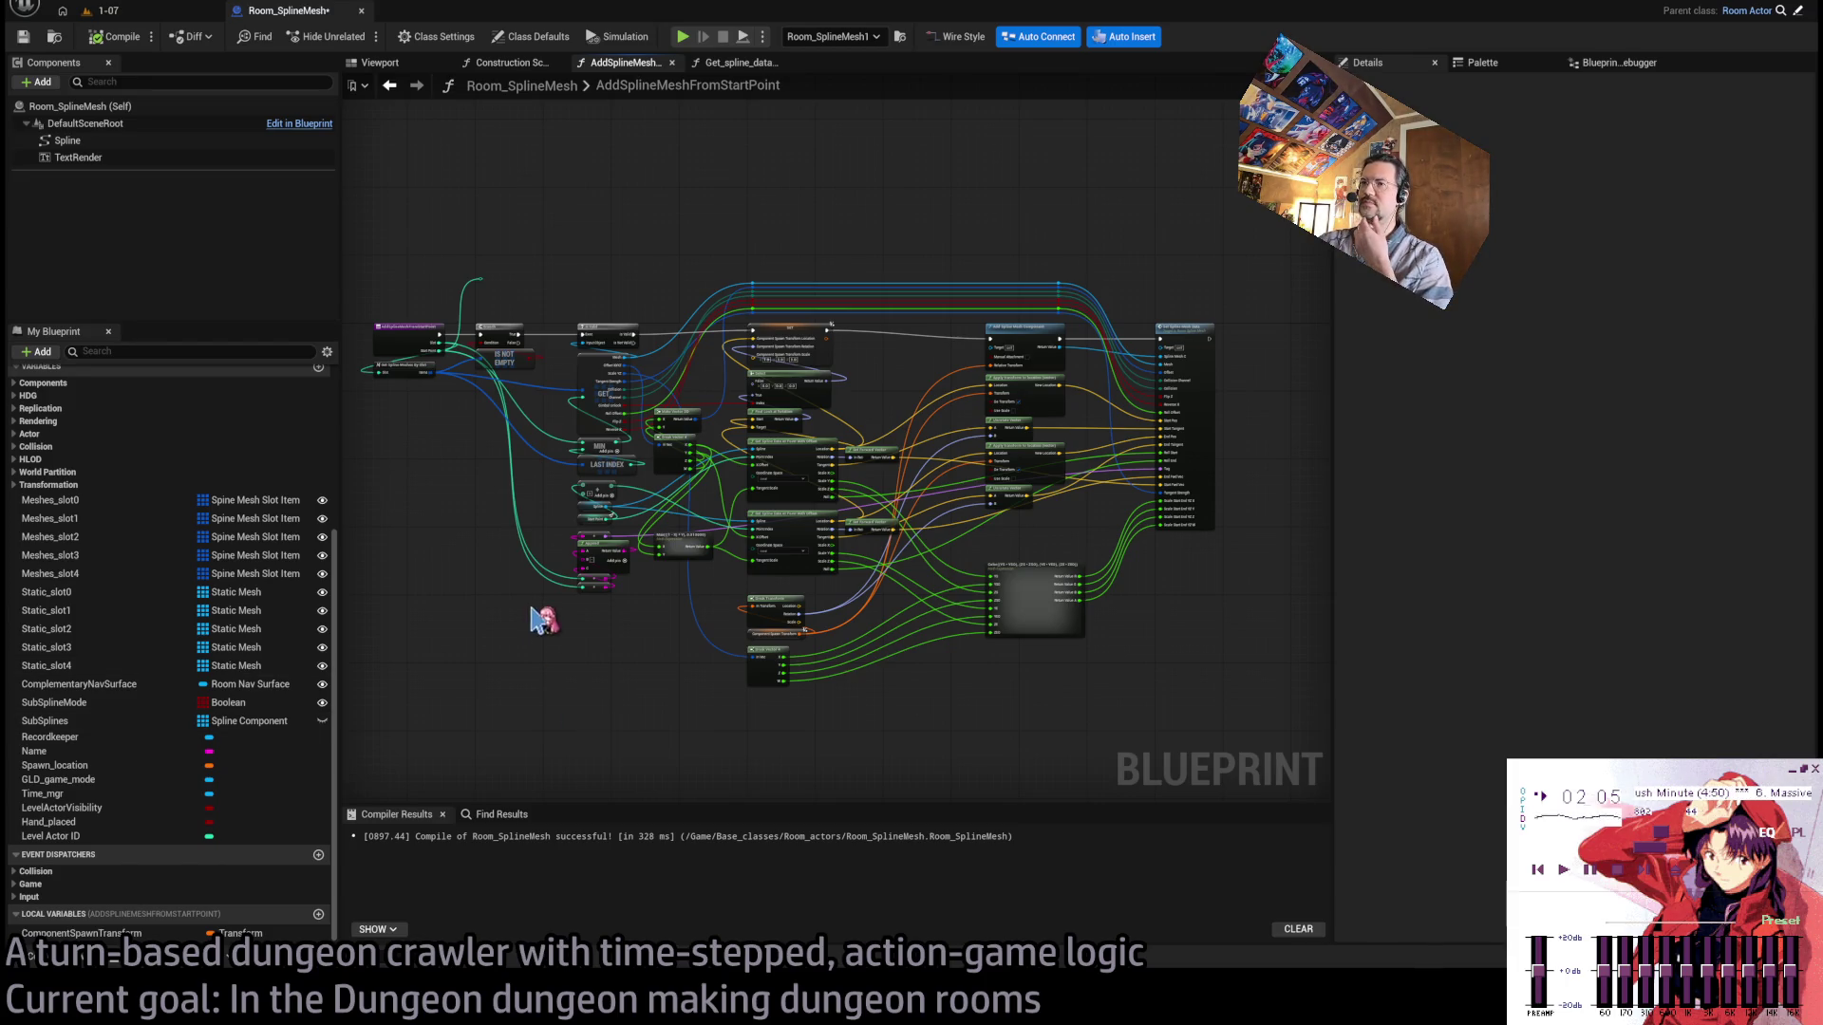
pyautogui.scroll(3, 1029, 455)
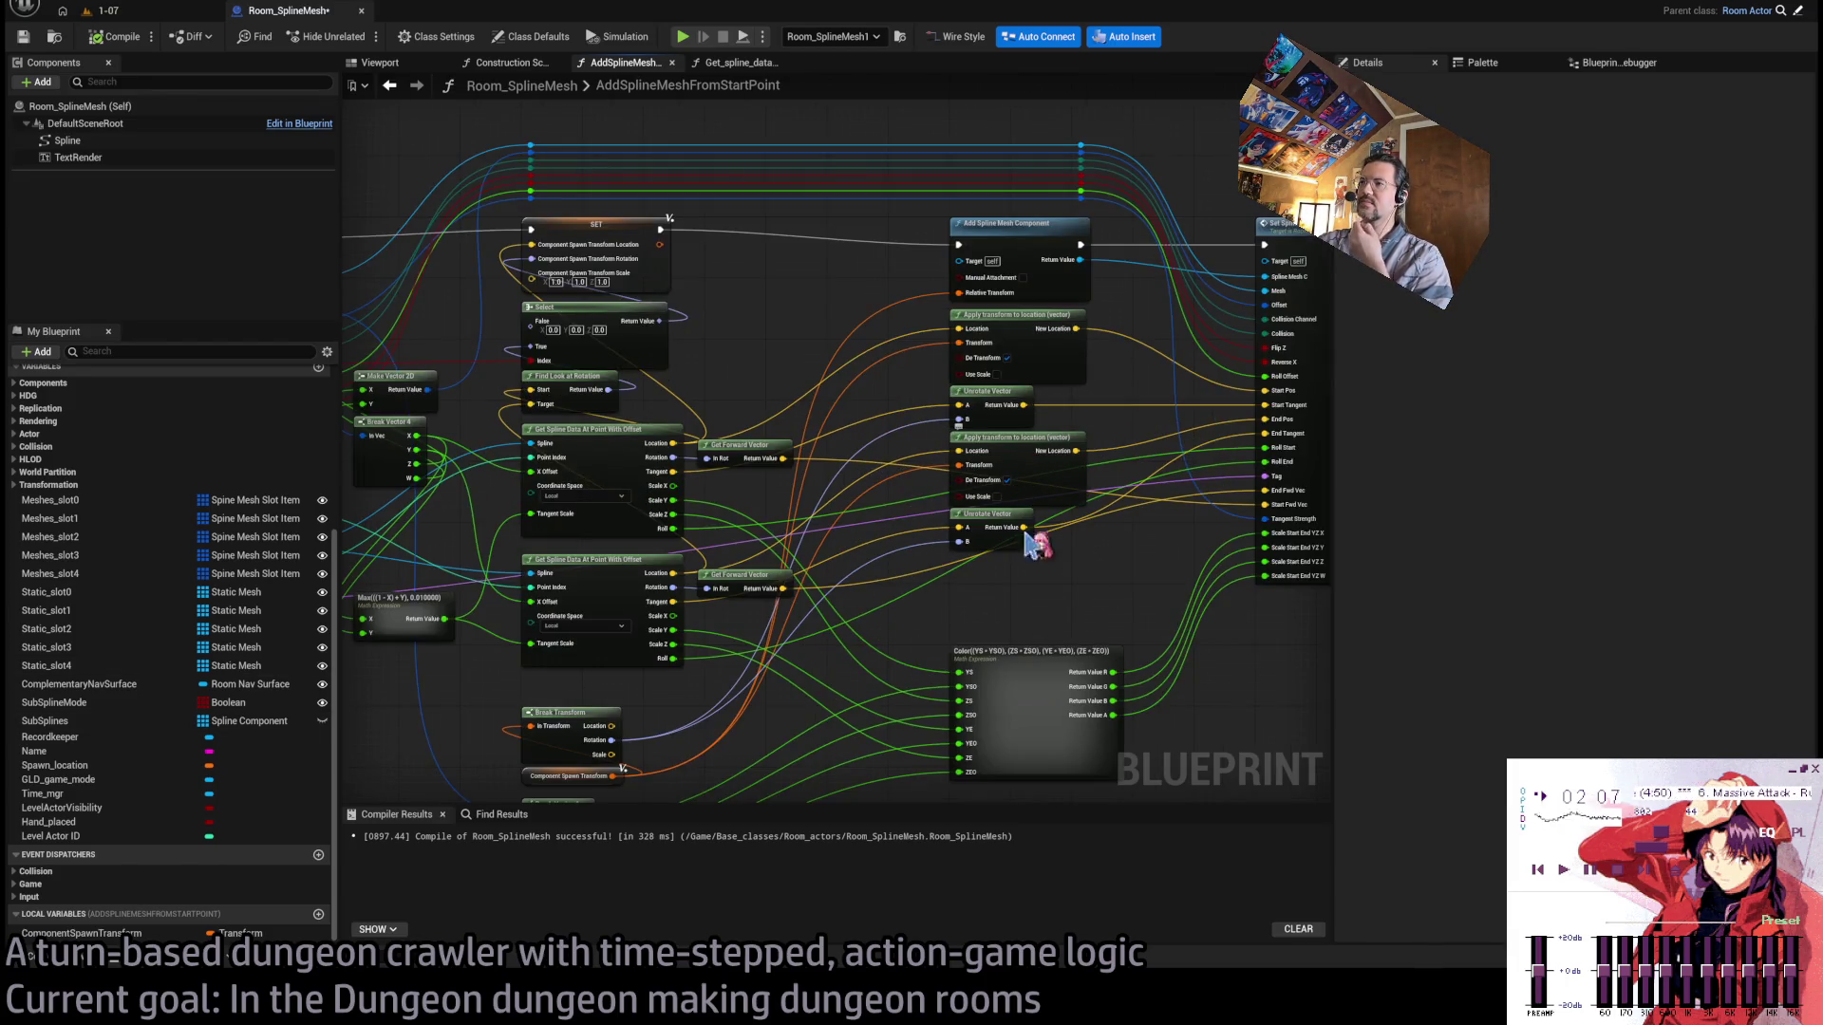
pyautogui.scroll(-2, 1025, 603)
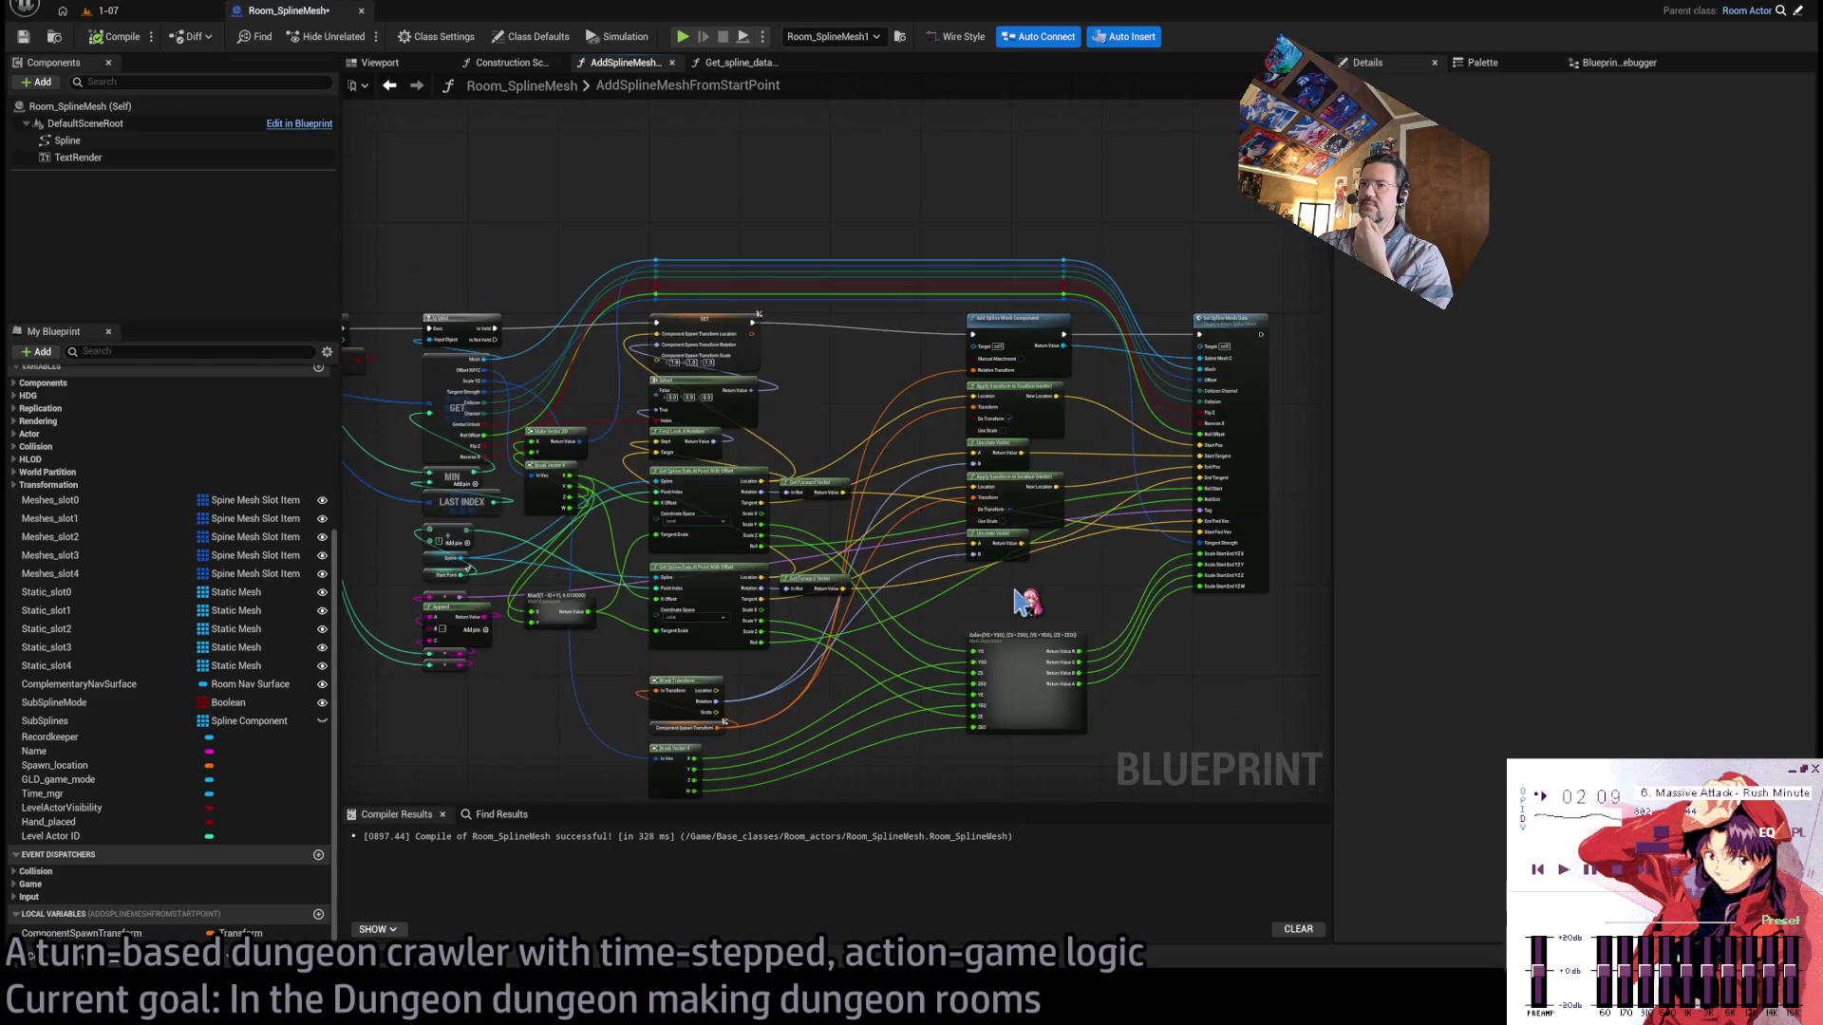
pyautogui.scroll(3, 801, 488)
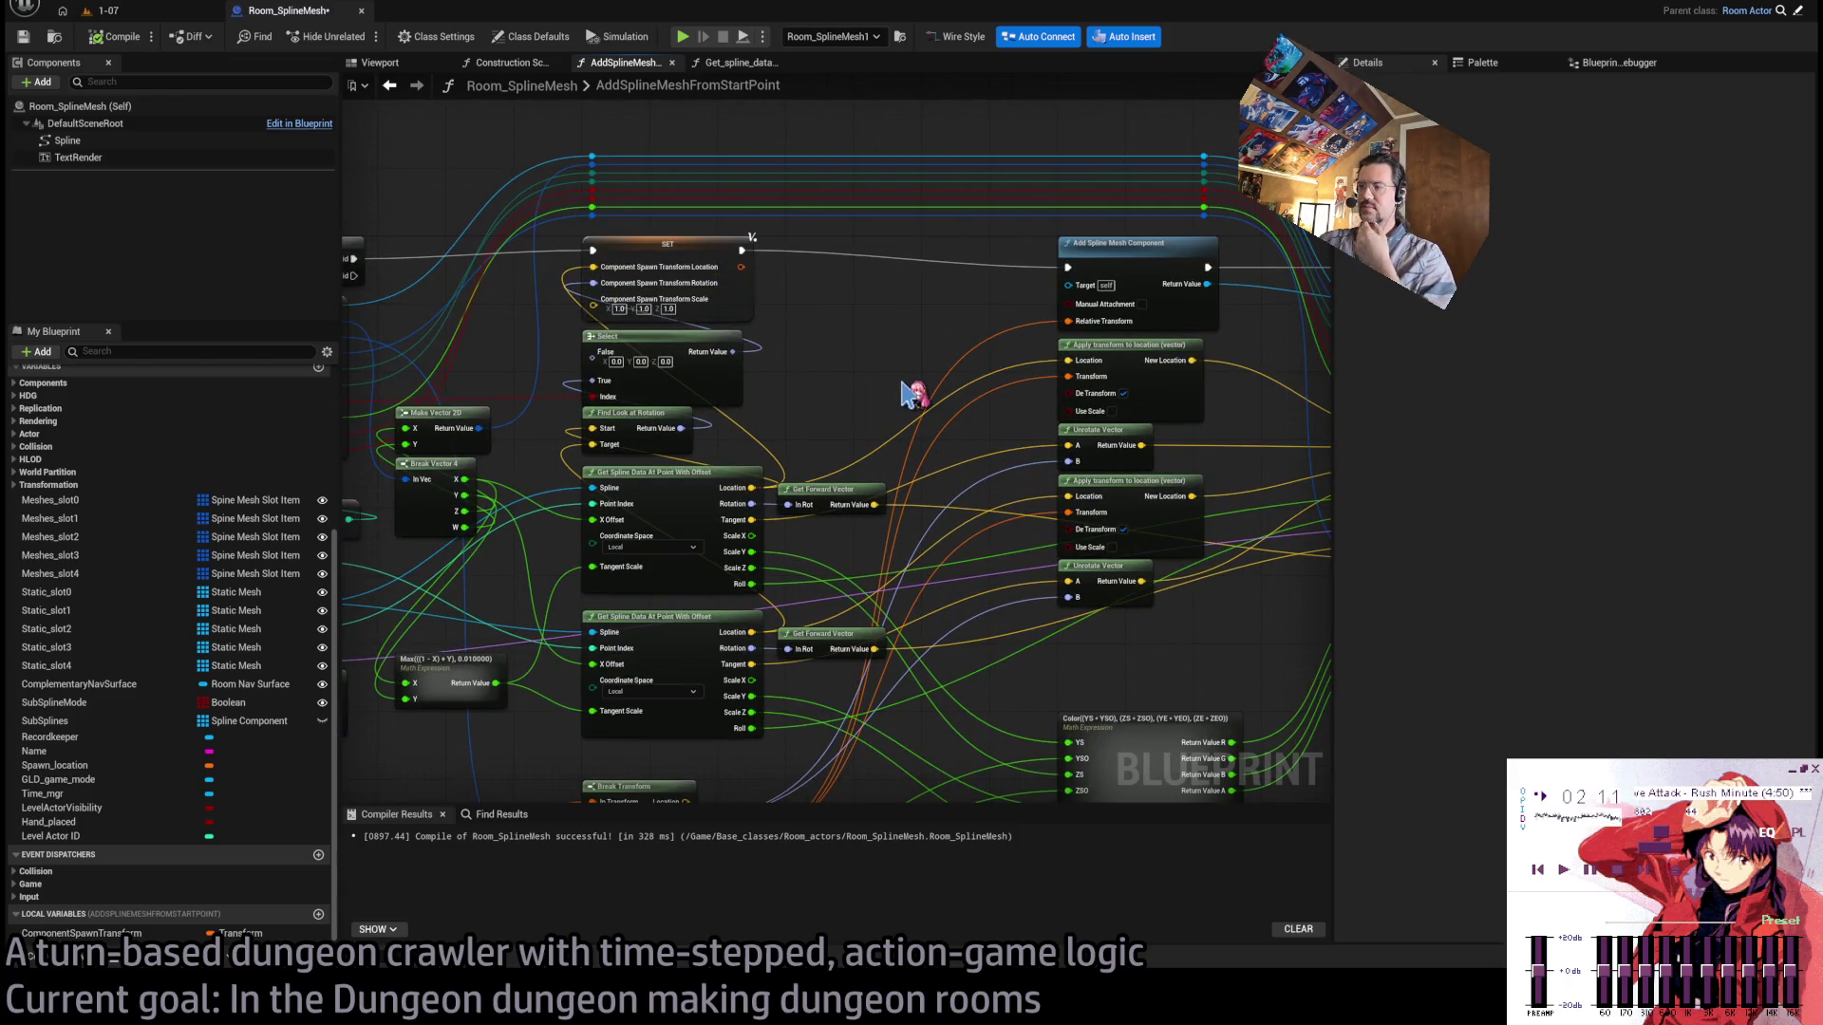
pyautogui.moveTo(783, 344); pyautogui.dragTo(982, 372)
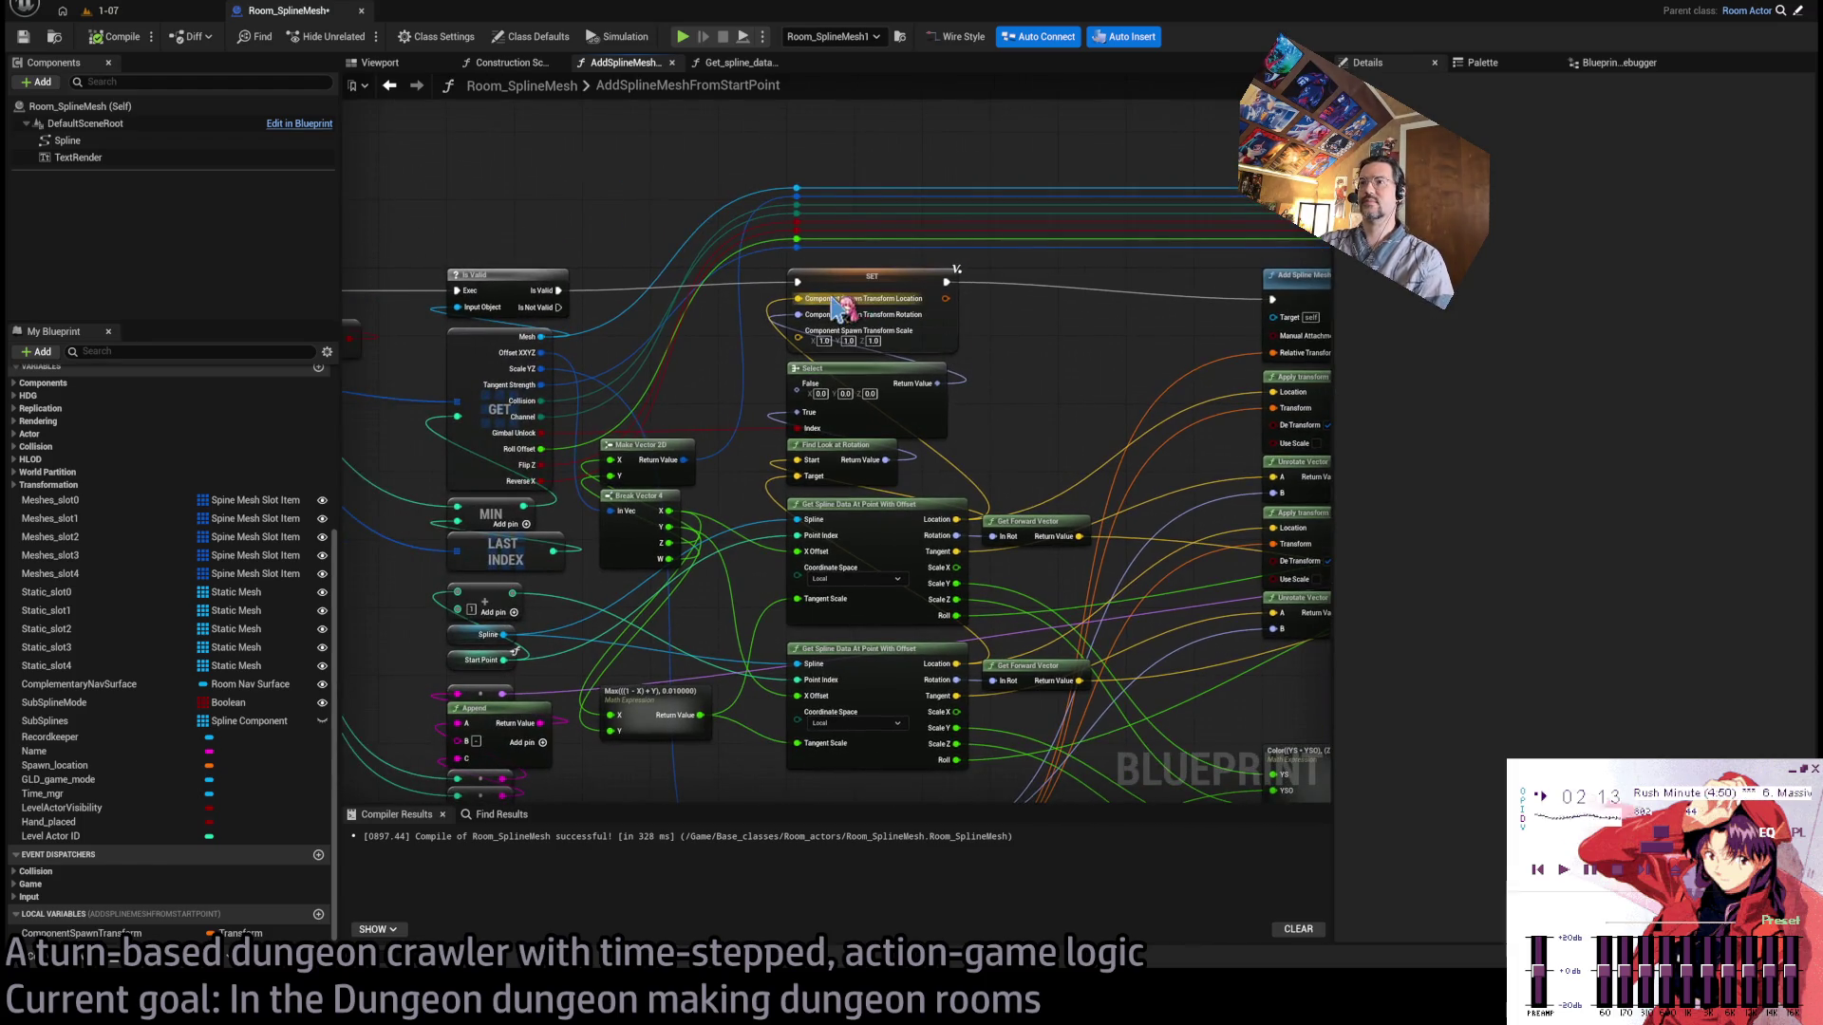
pyautogui.moveTo(998, 480); pyautogui.dragTo(926, 477)
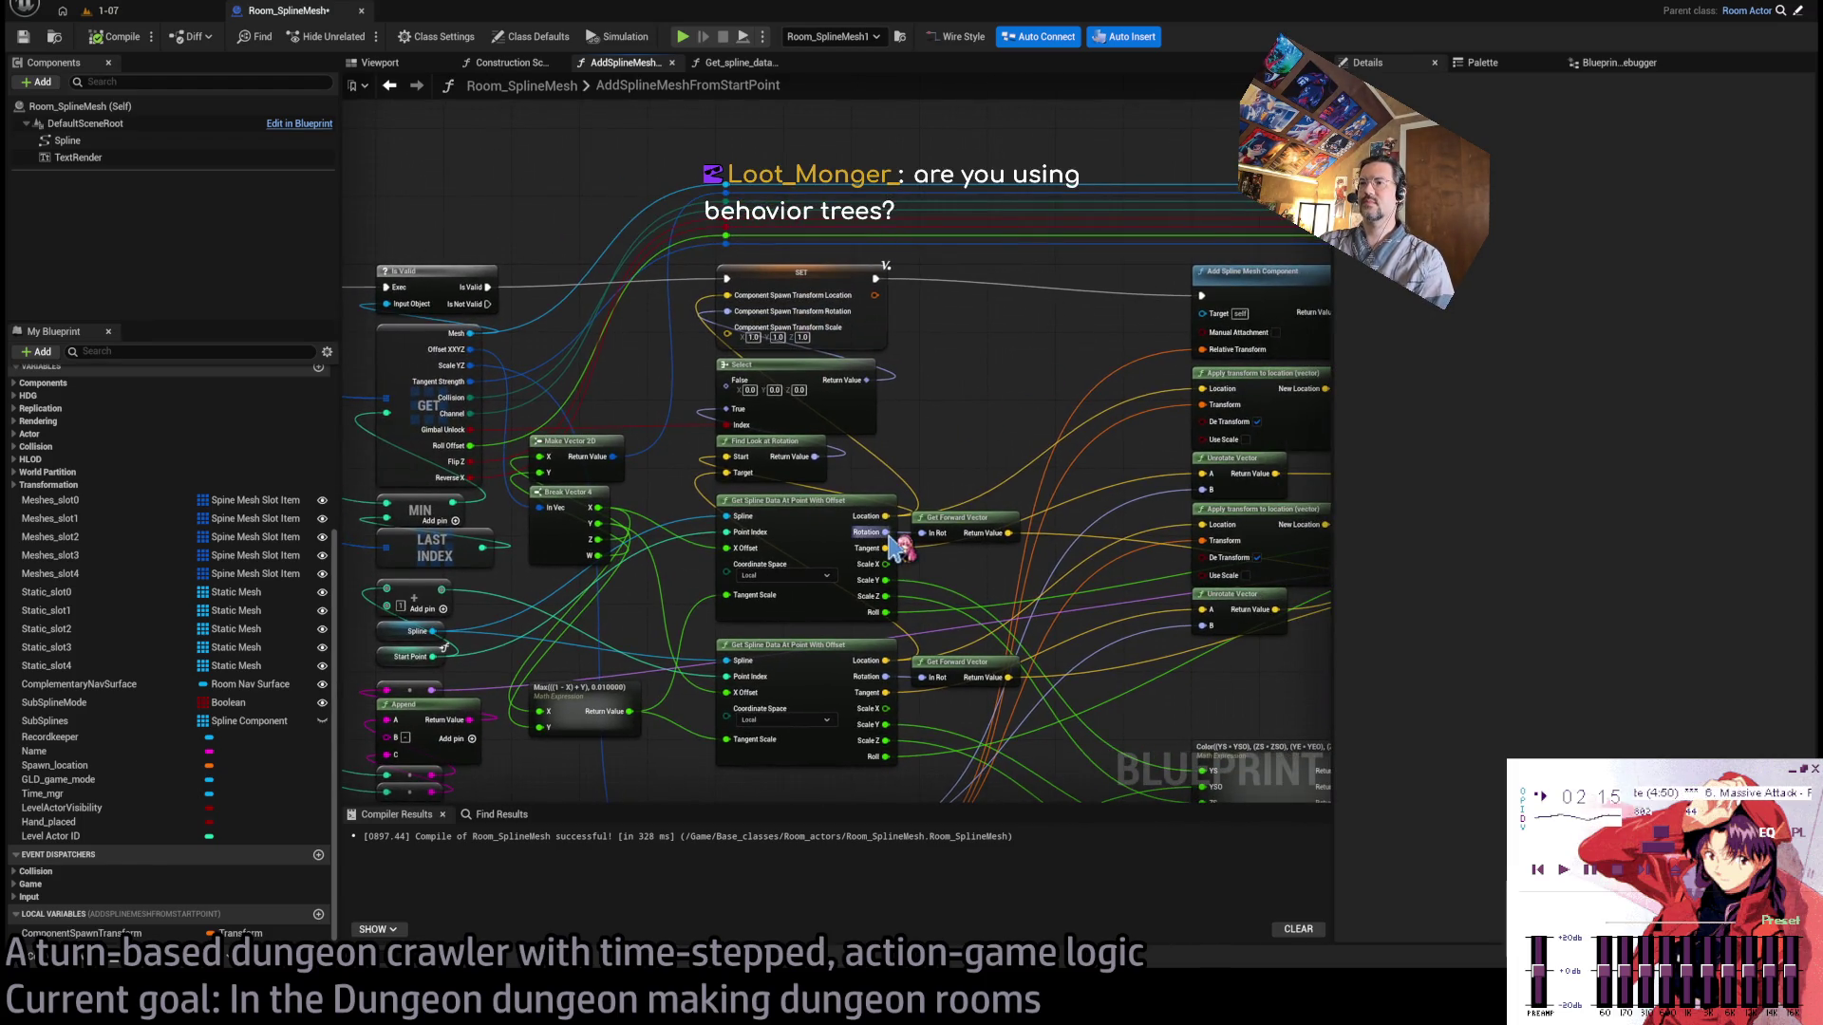
pyautogui.moveTo(1129, 565); pyautogui.dragTo(826, 526)
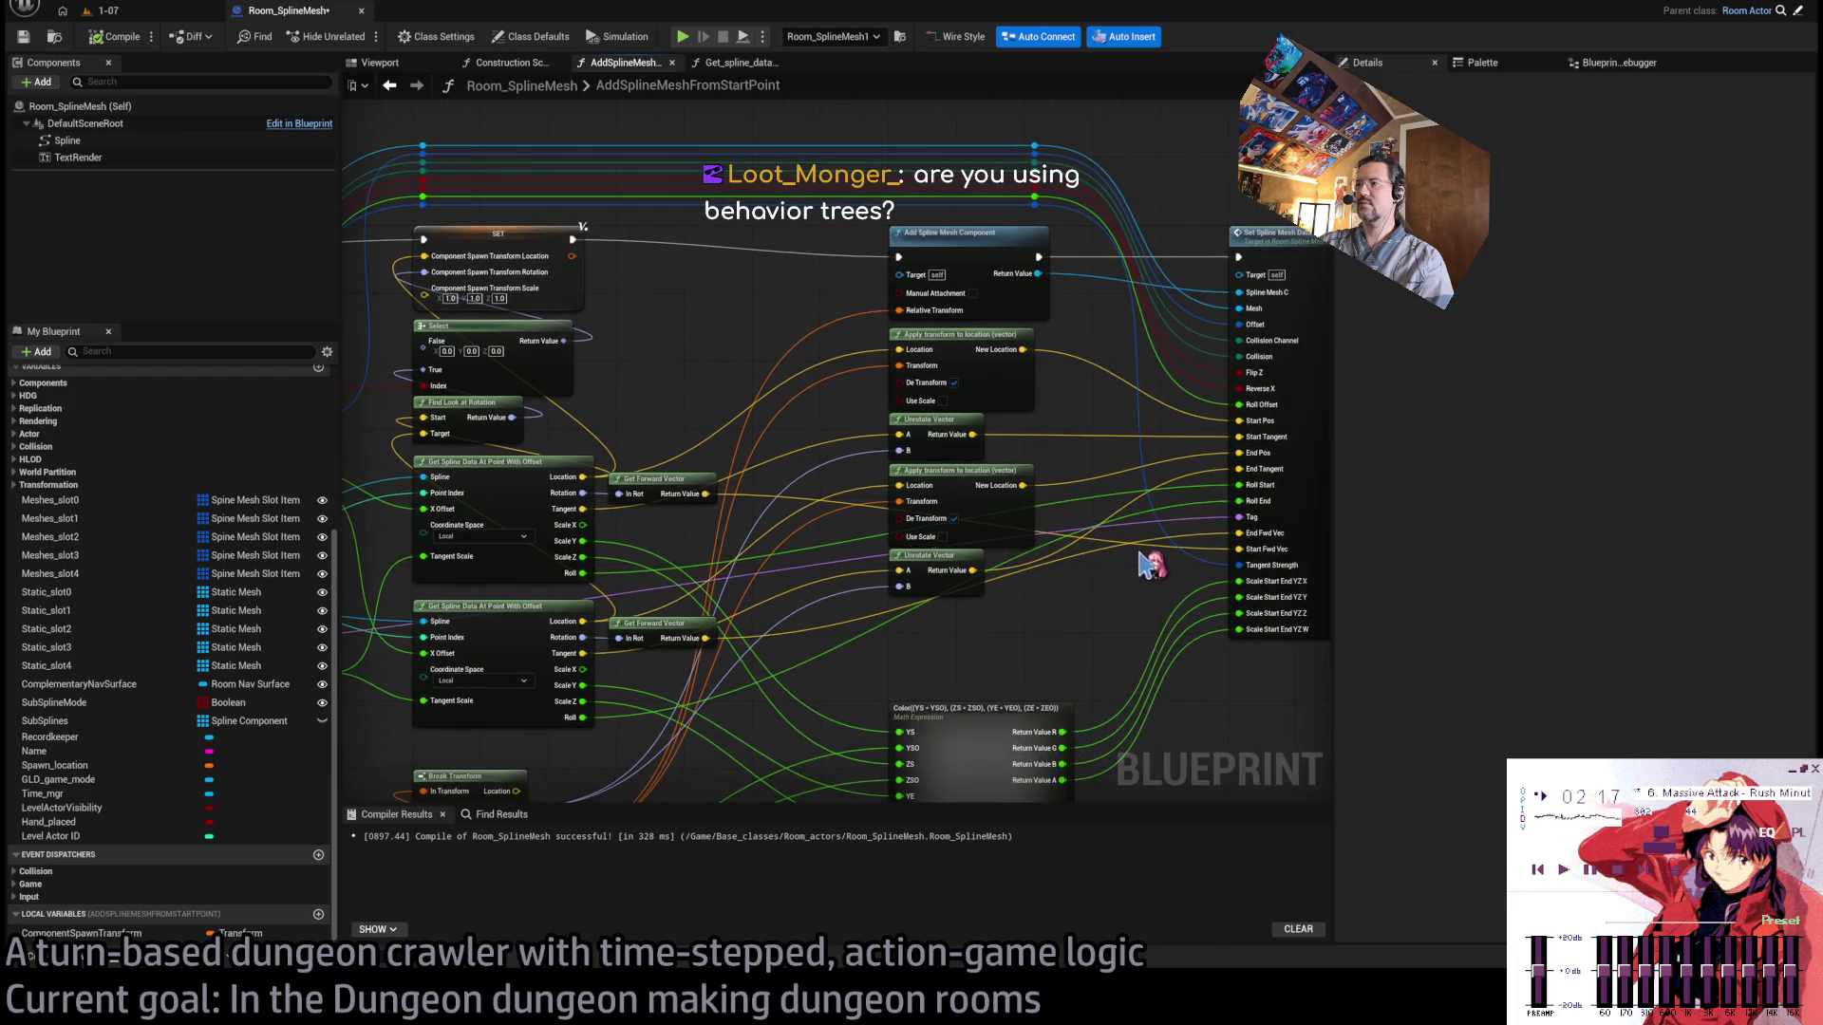
pyautogui.moveTo(708, 419)
pyautogui.mouseDown()
pyautogui.moveTo(746, 449)
pyautogui.moveTo(706, 449)
pyautogui.mouseUp()
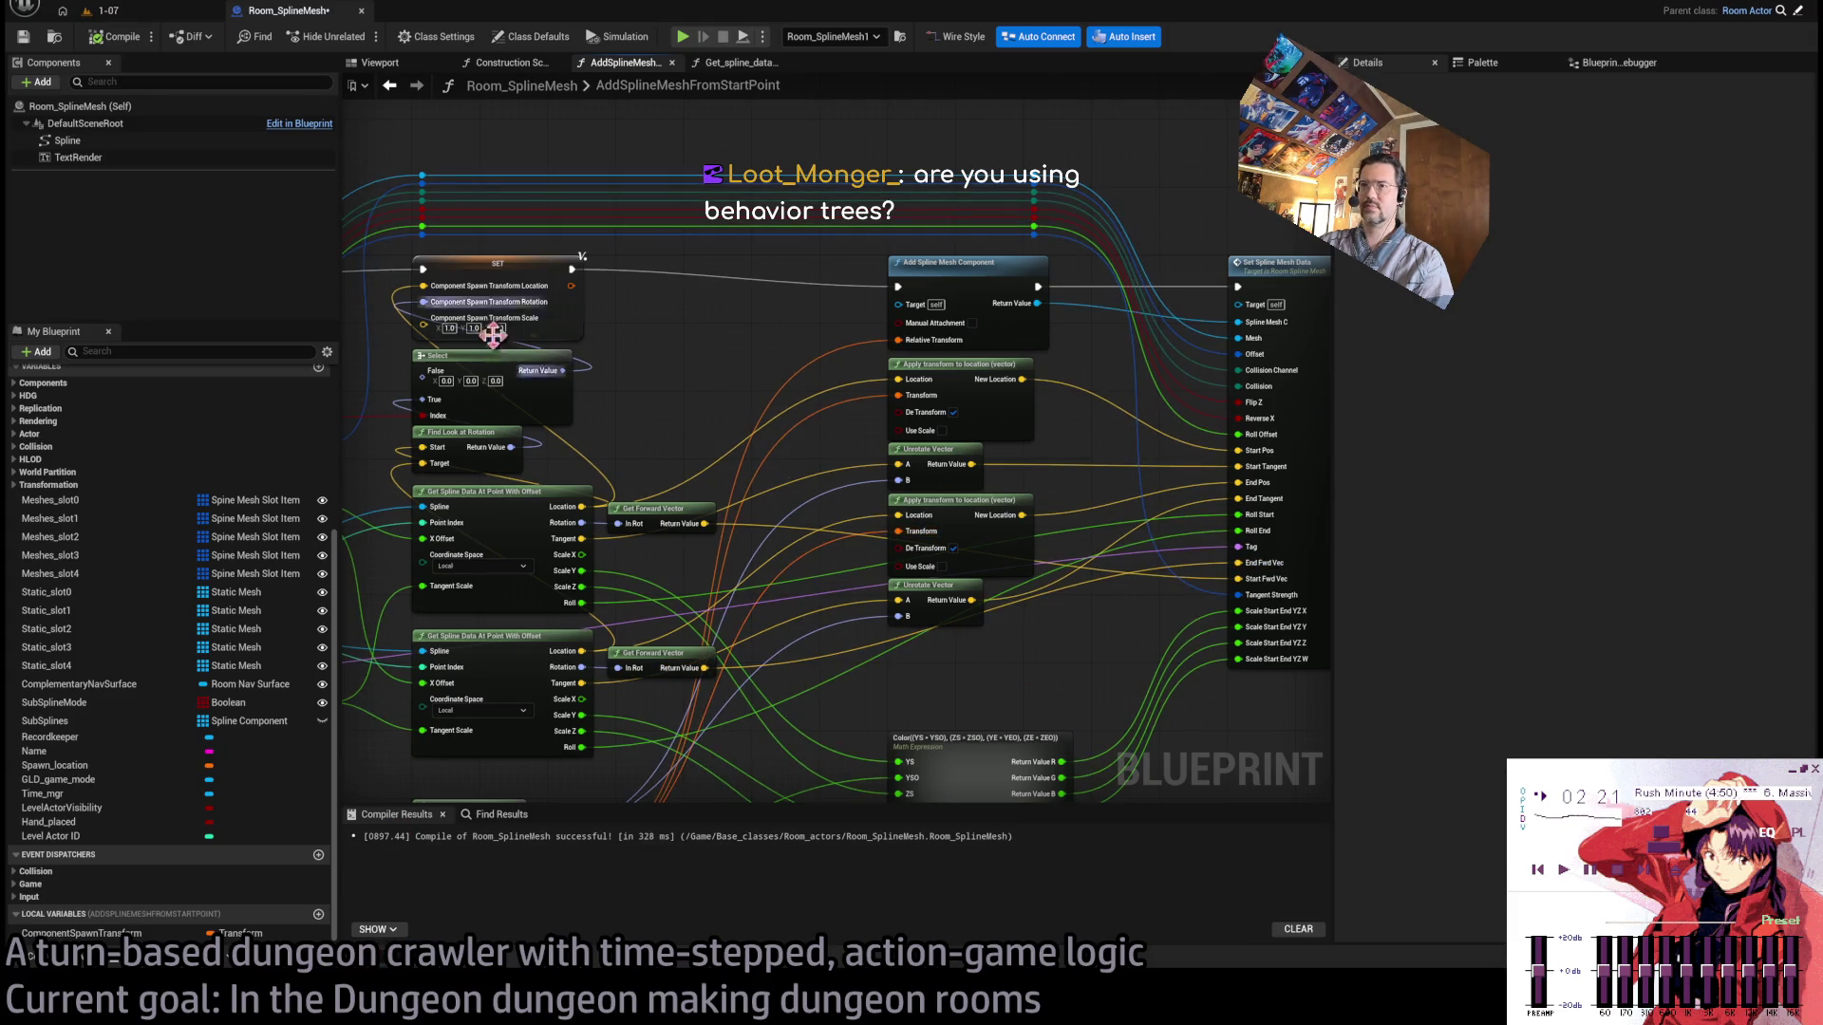
pyautogui.moveTo(674, 451)
pyautogui.mouseDown()
pyautogui.moveTo(745, 465)
pyautogui.moveTo(775, 418)
pyautogui.moveTo(715, 401)
pyautogui.mouseUp()
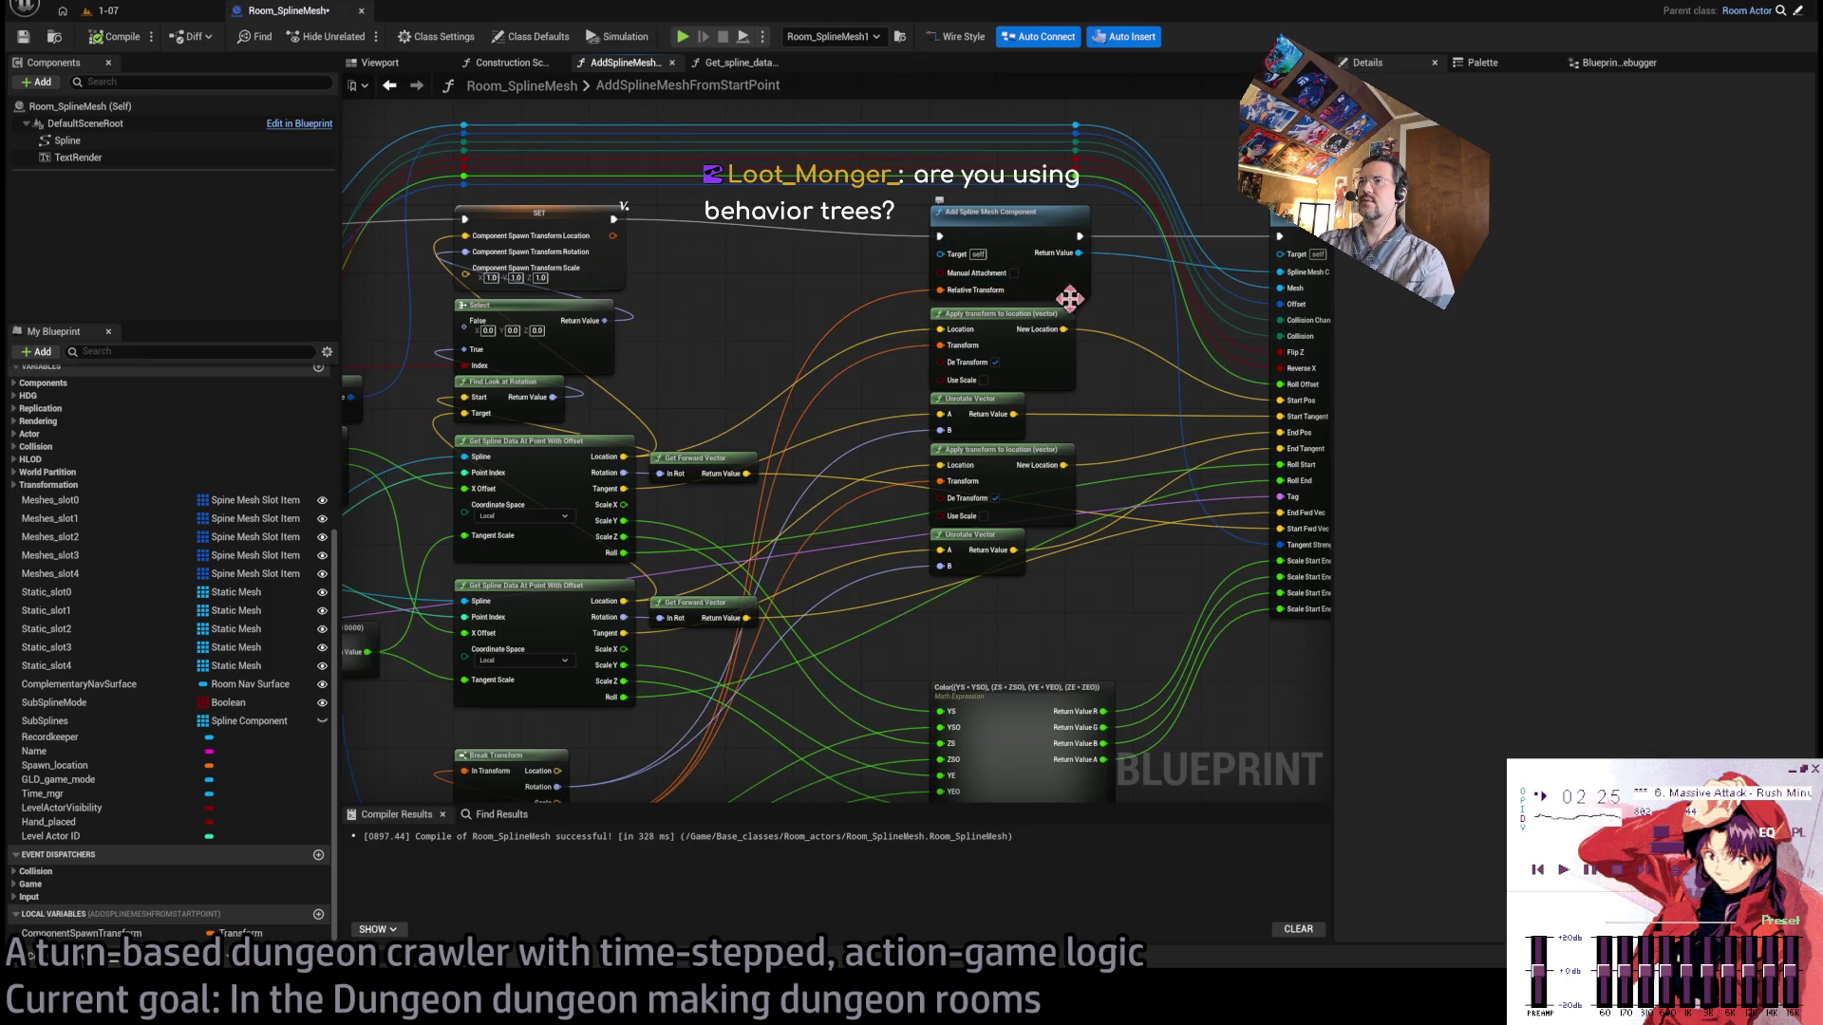
pyautogui.moveTo(1070, 298); pyautogui.dragTo(913, 312)
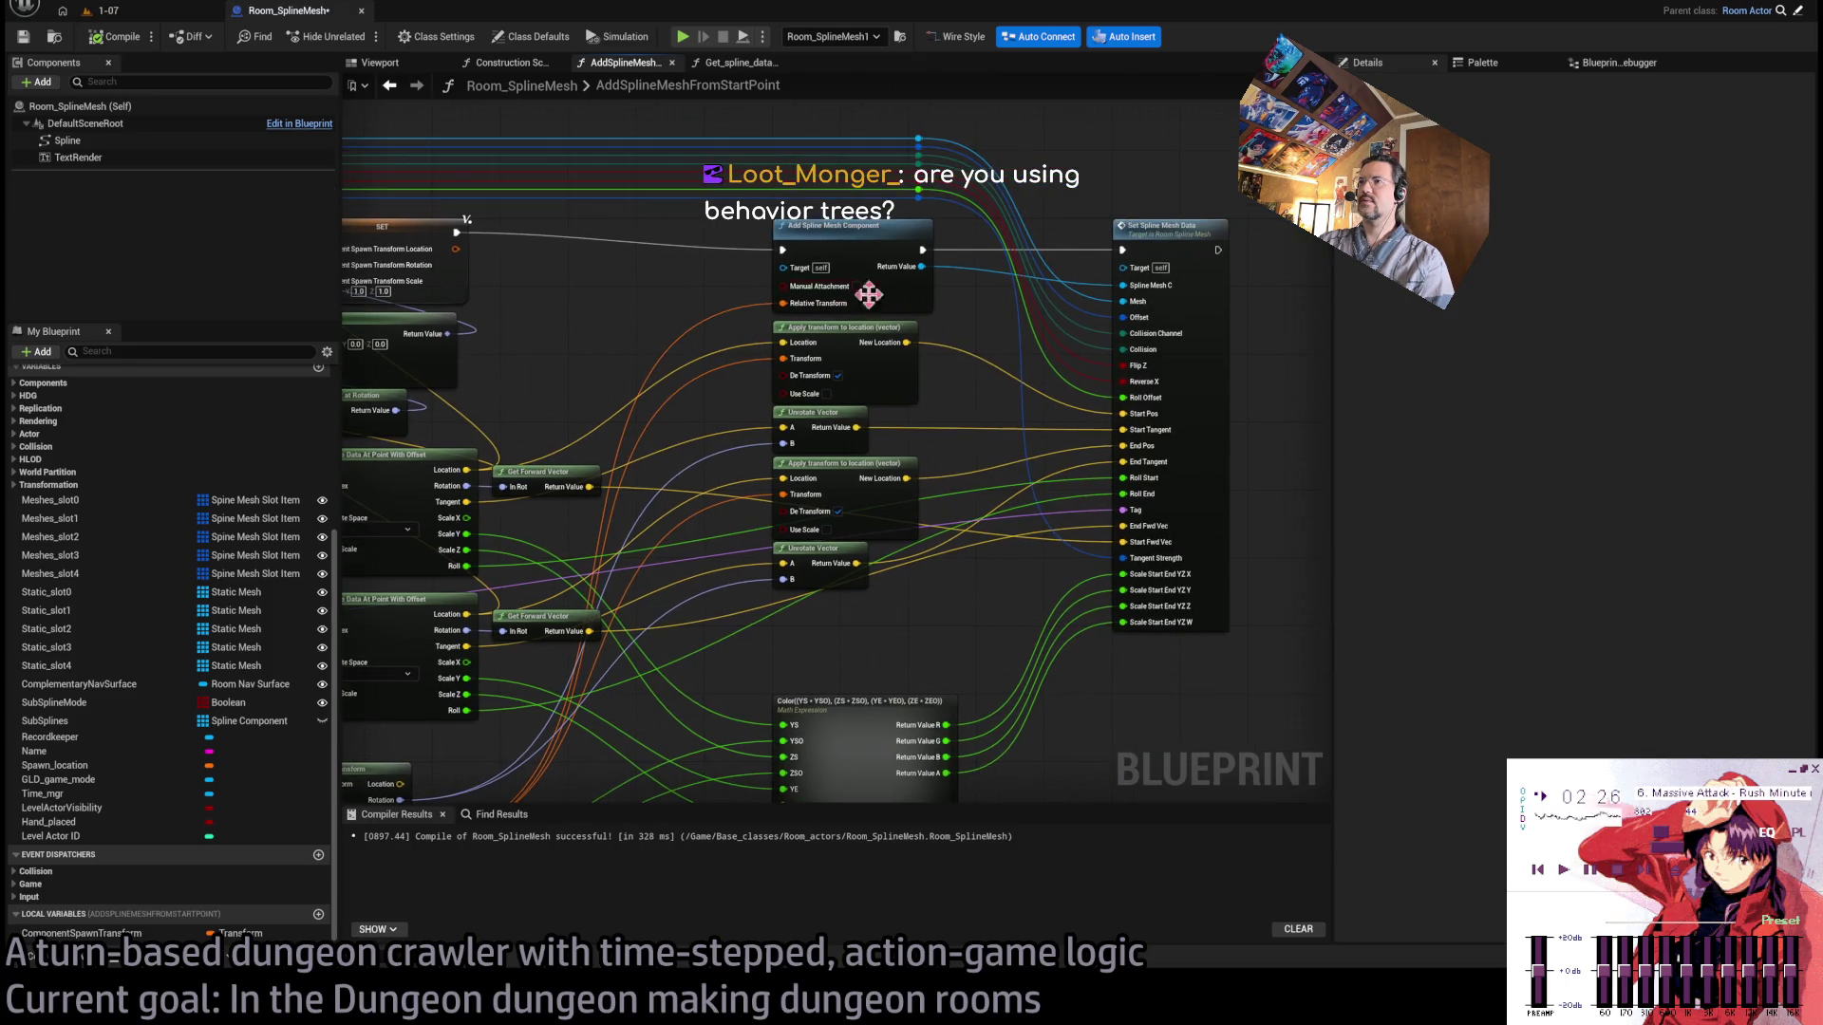
pyautogui.click(832, 246)
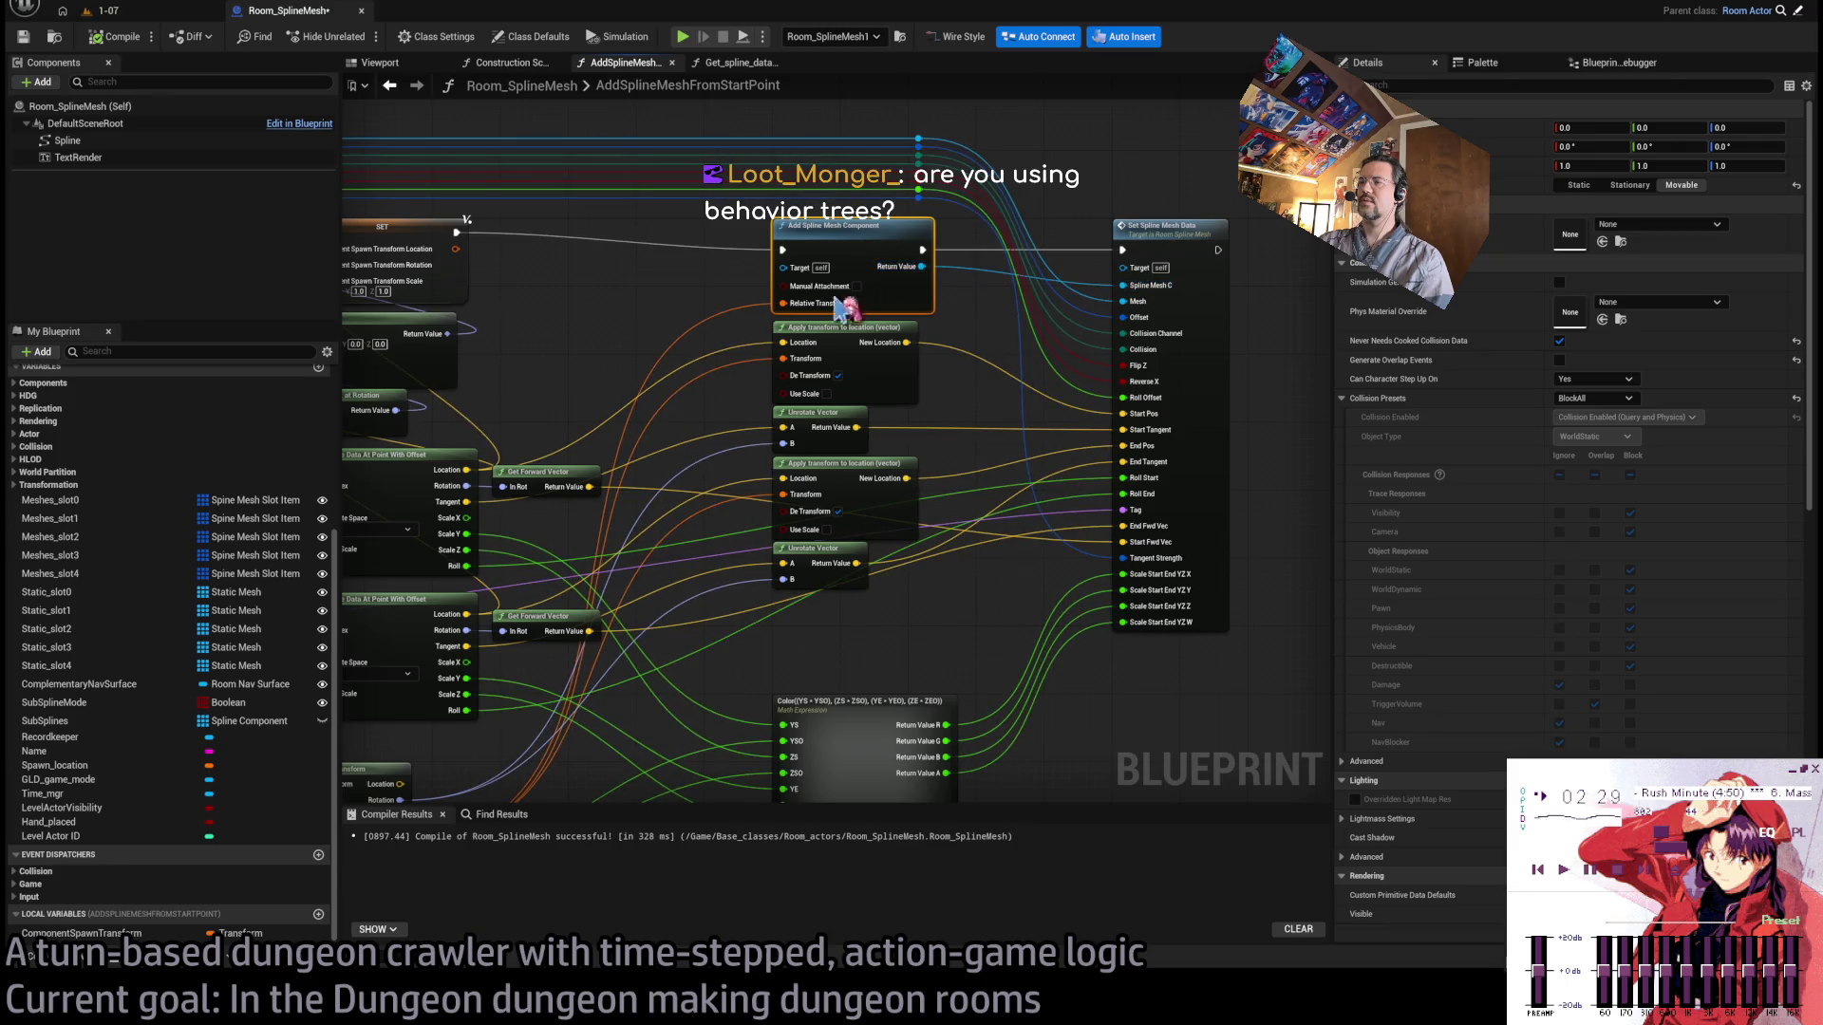
pyautogui.moveTo(735, 318)
pyautogui.mouseDown()
pyautogui.moveTo(843, 311)
pyautogui.moveTo(854, 269)
pyautogui.moveTo(835, 475)
pyautogui.moveTo(898, 273)
pyautogui.mouseUp()
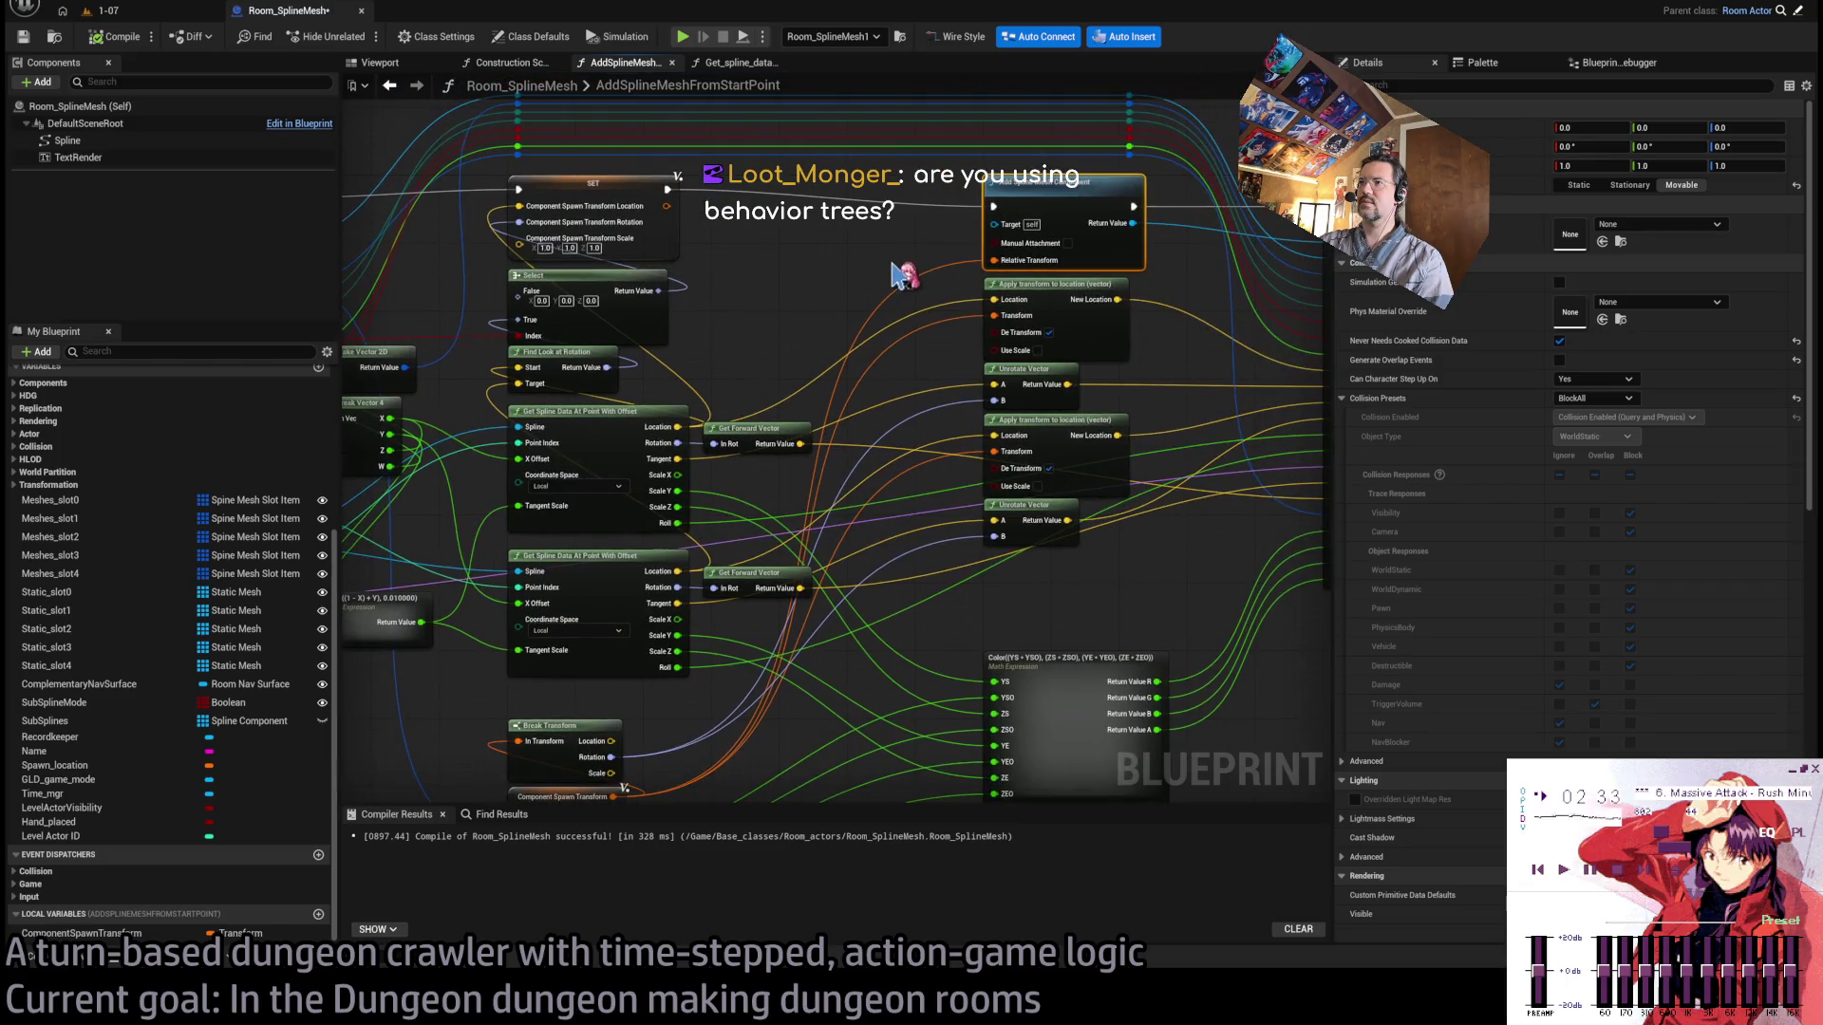
pyautogui.click(1057, 301)
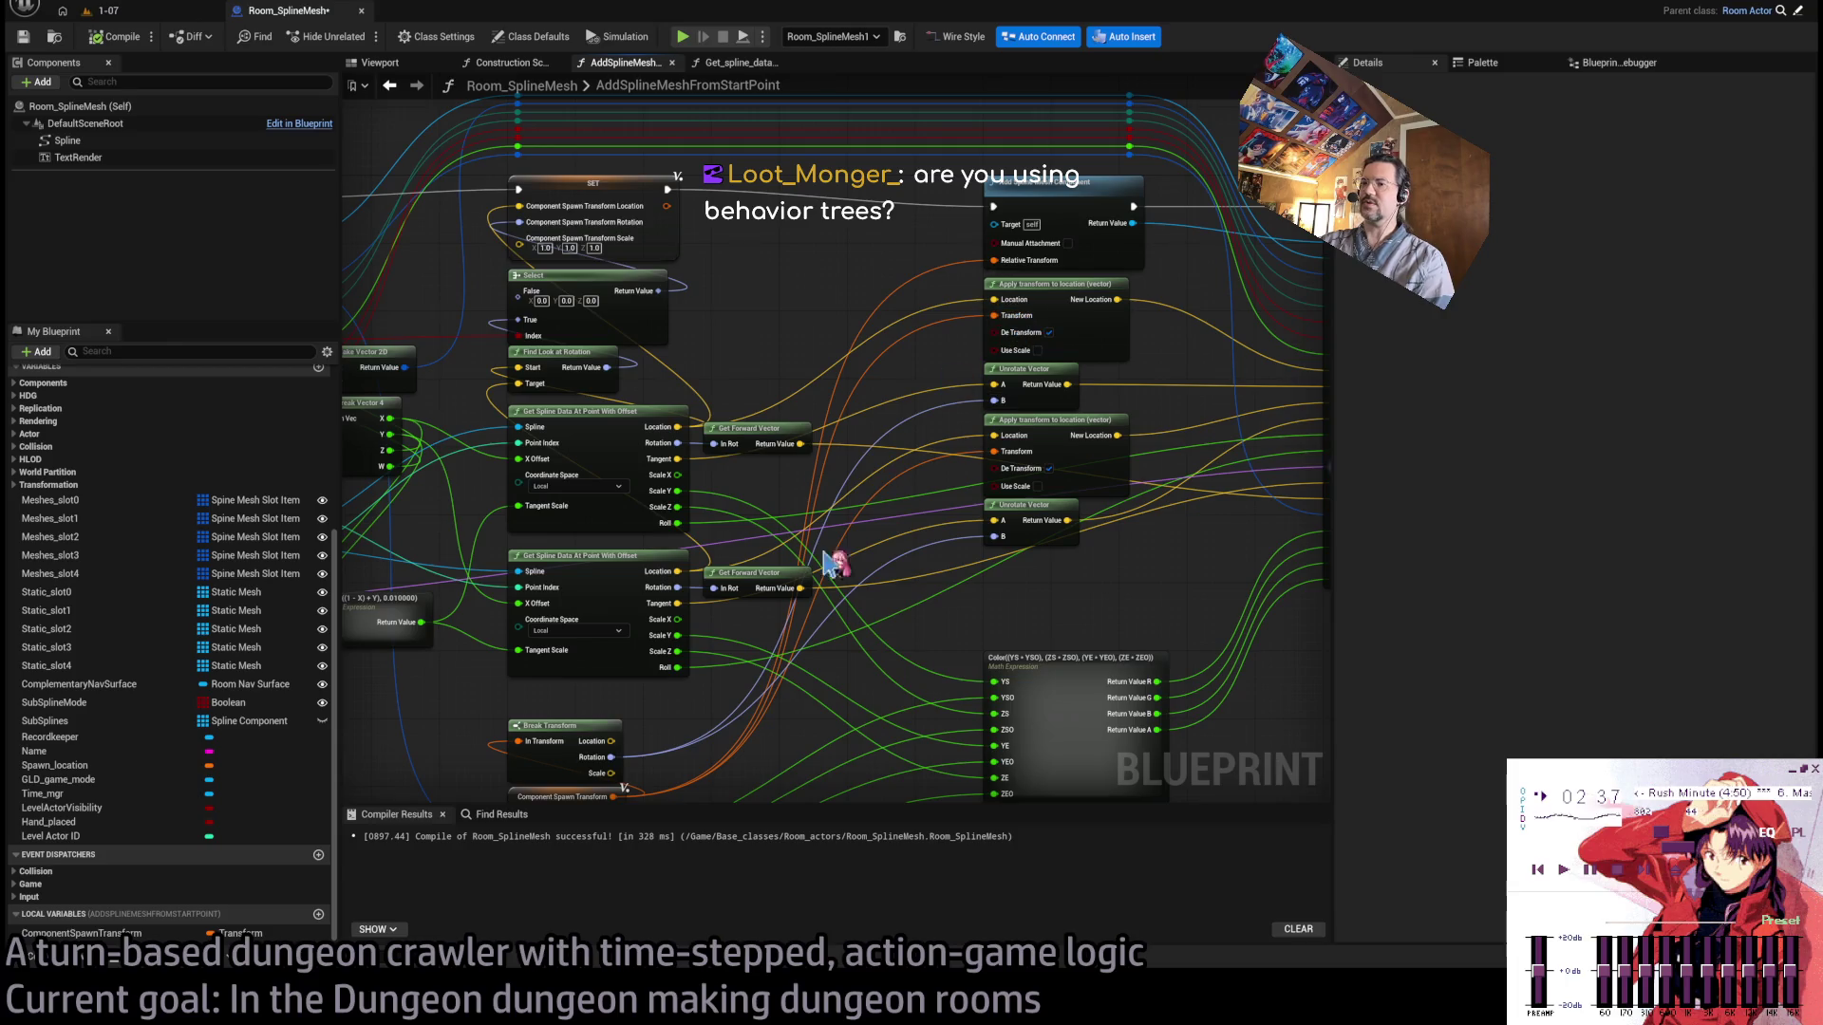
pyautogui.moveTo(831, 565); pyautogui.dragTo(854, 509)
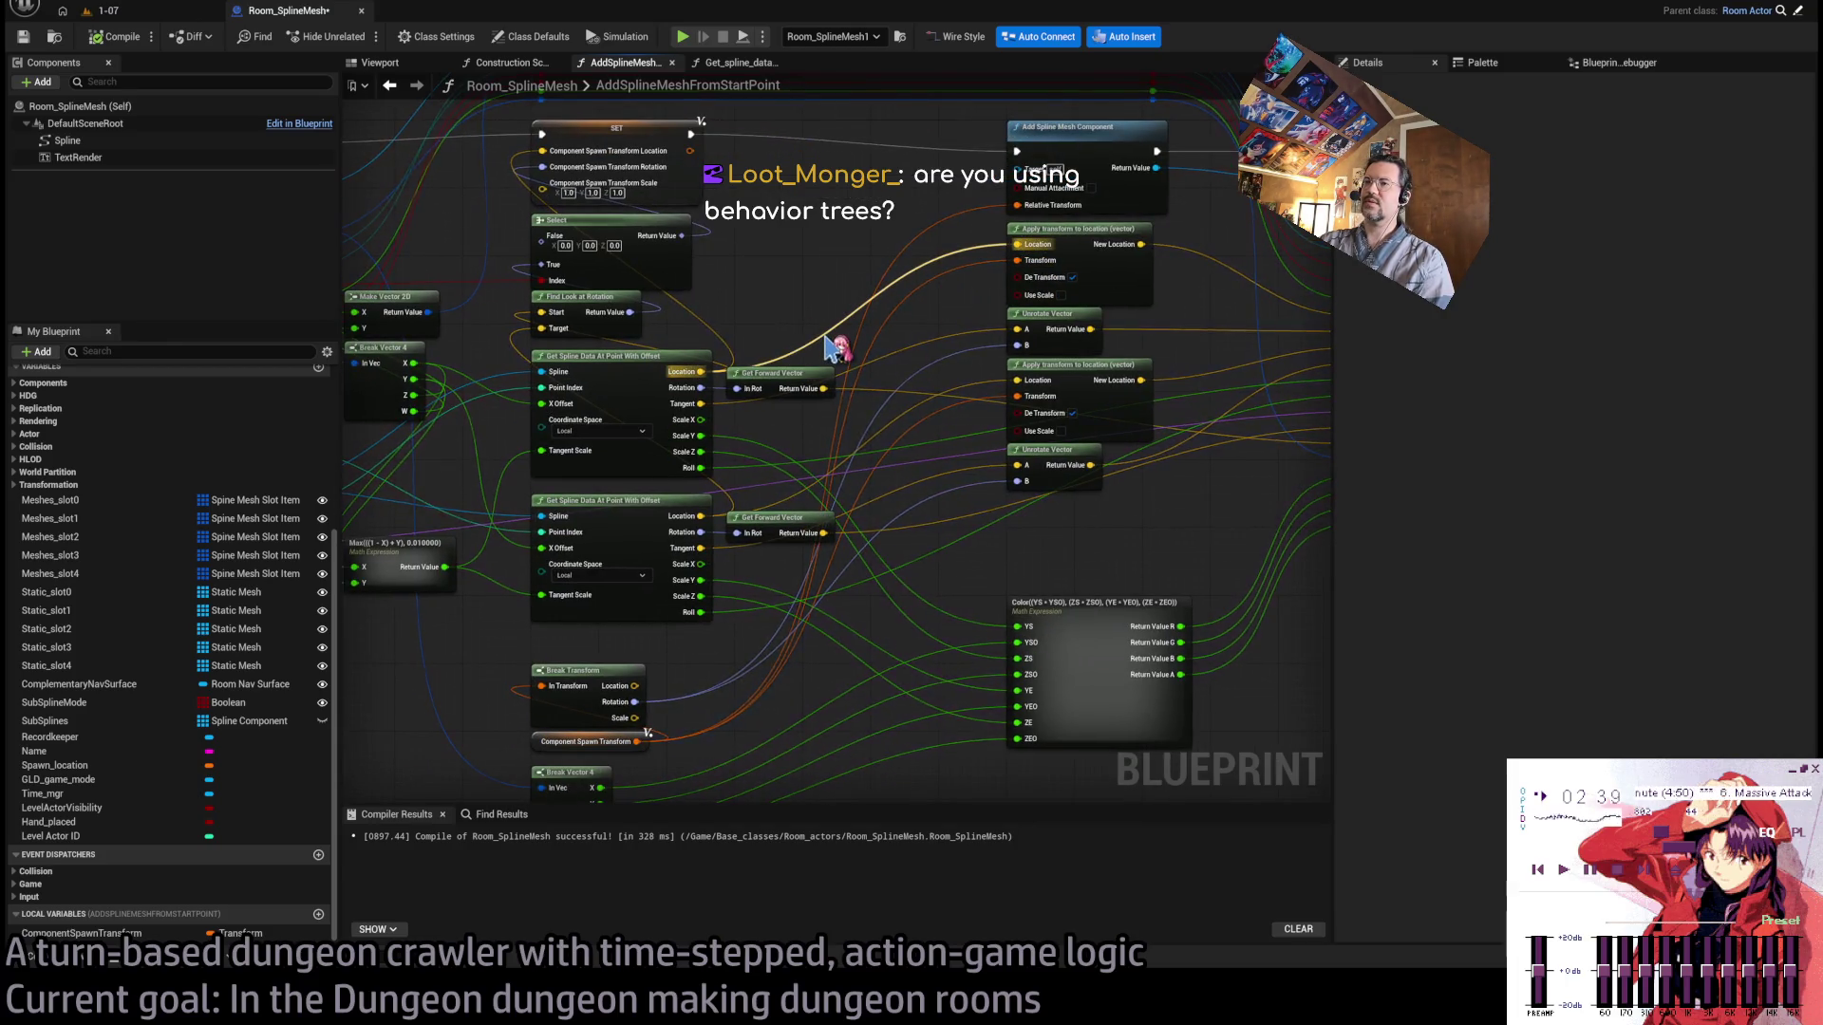
pyautogui.moveTo(830, 347); pyautogui.dragTo(813, 378)
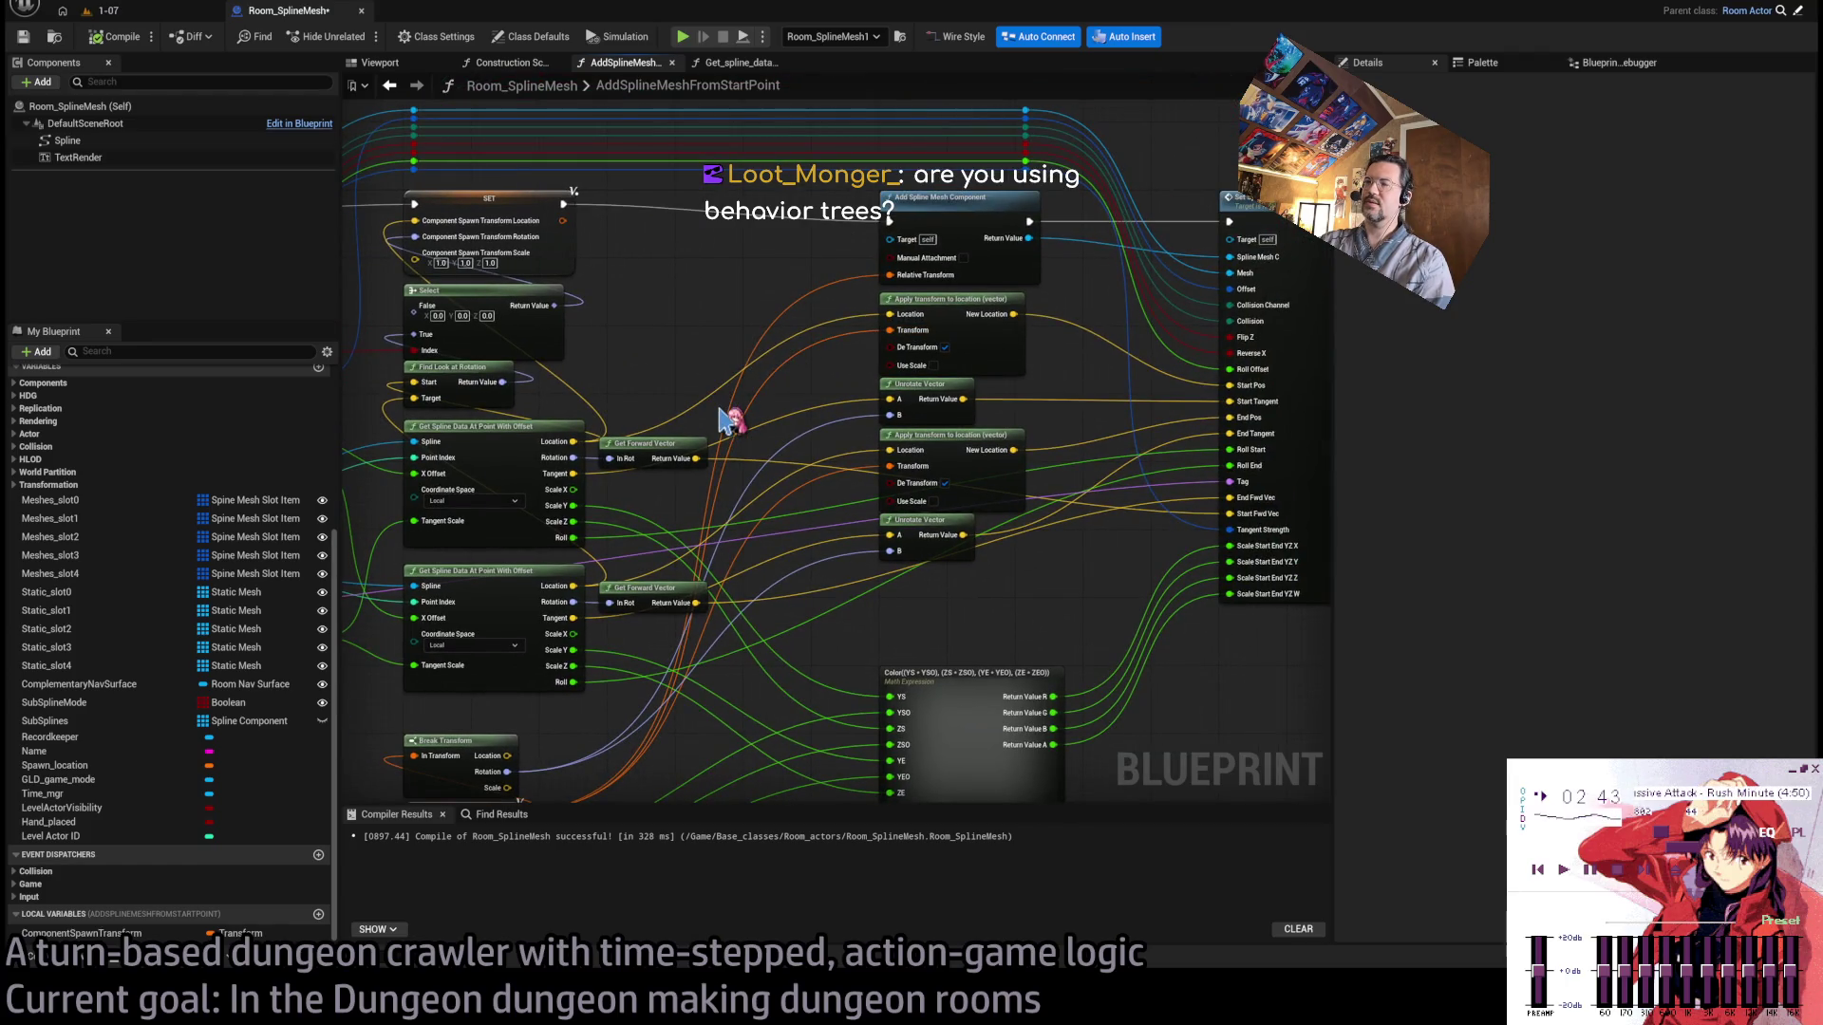
pyautogui.moveTo(724, 417); pyautogui.dragTo(890, 312)
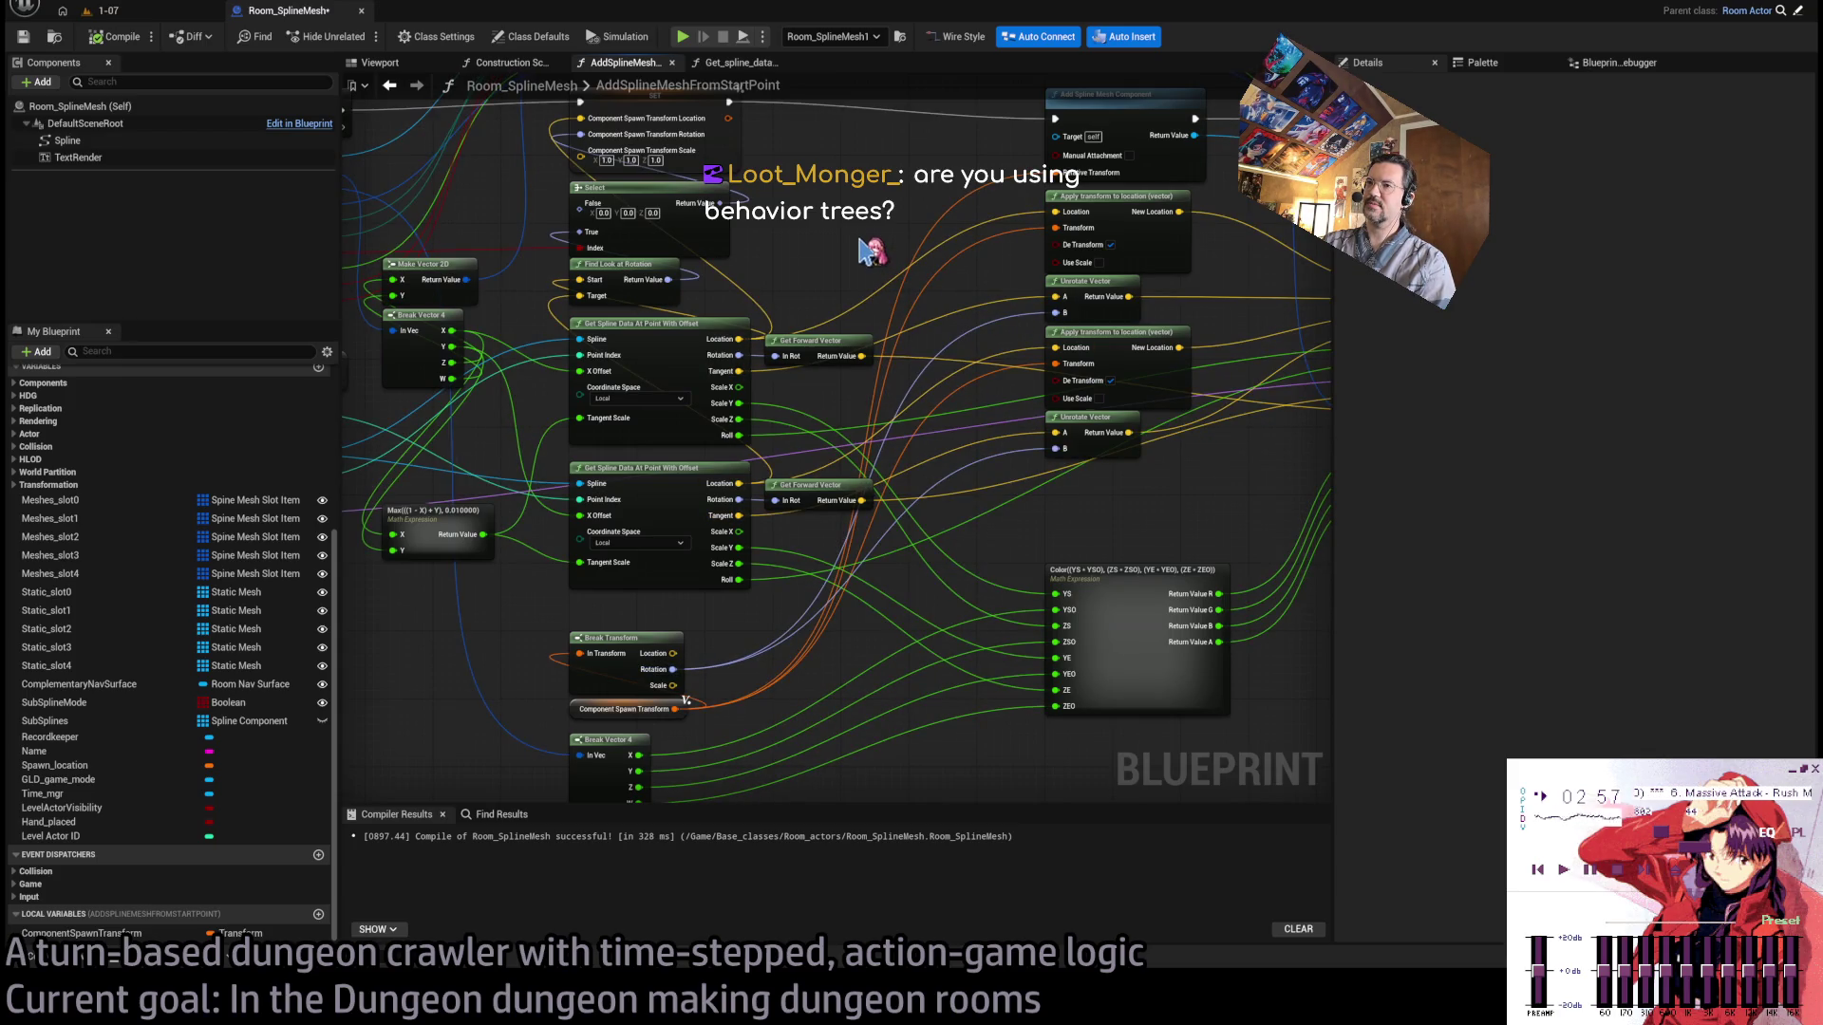
pyautogui.hotkey('alt', 'Tab')
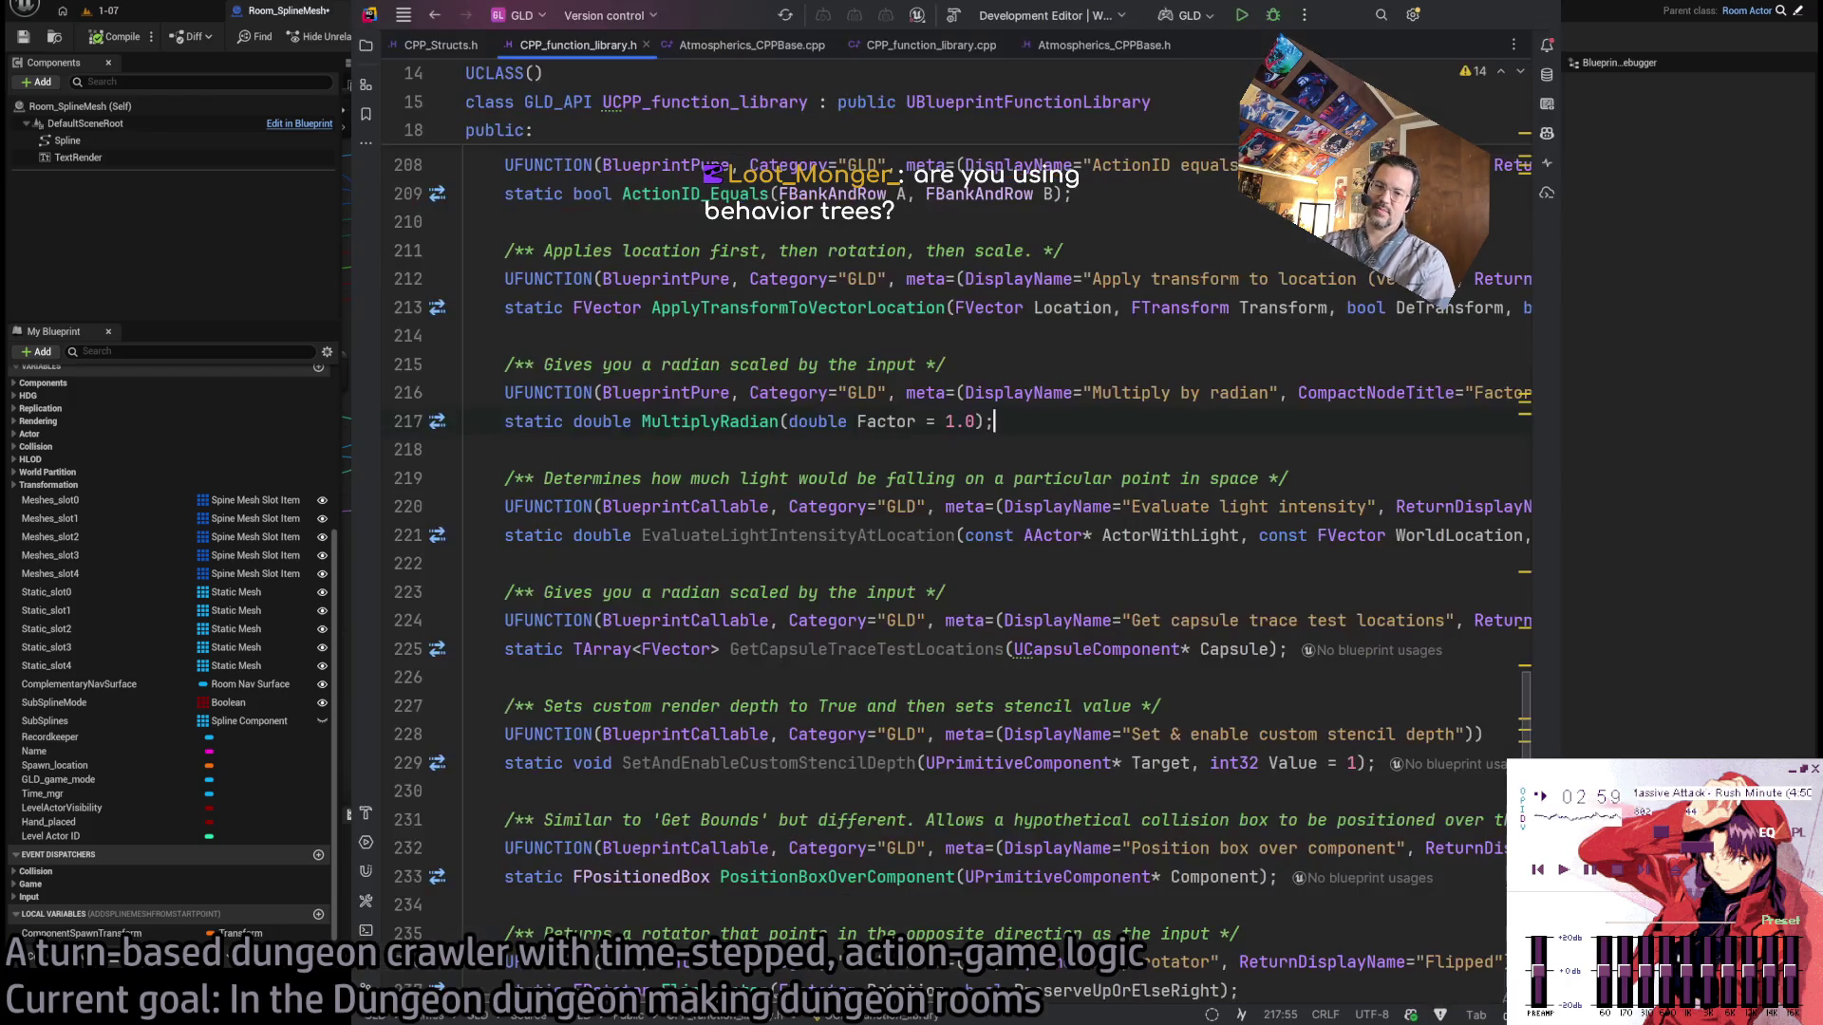
# Glance at CPP_function_library.h in Rider, then switch to a Google browser window.
pyautogui.hotkey('alt', 'Tab')
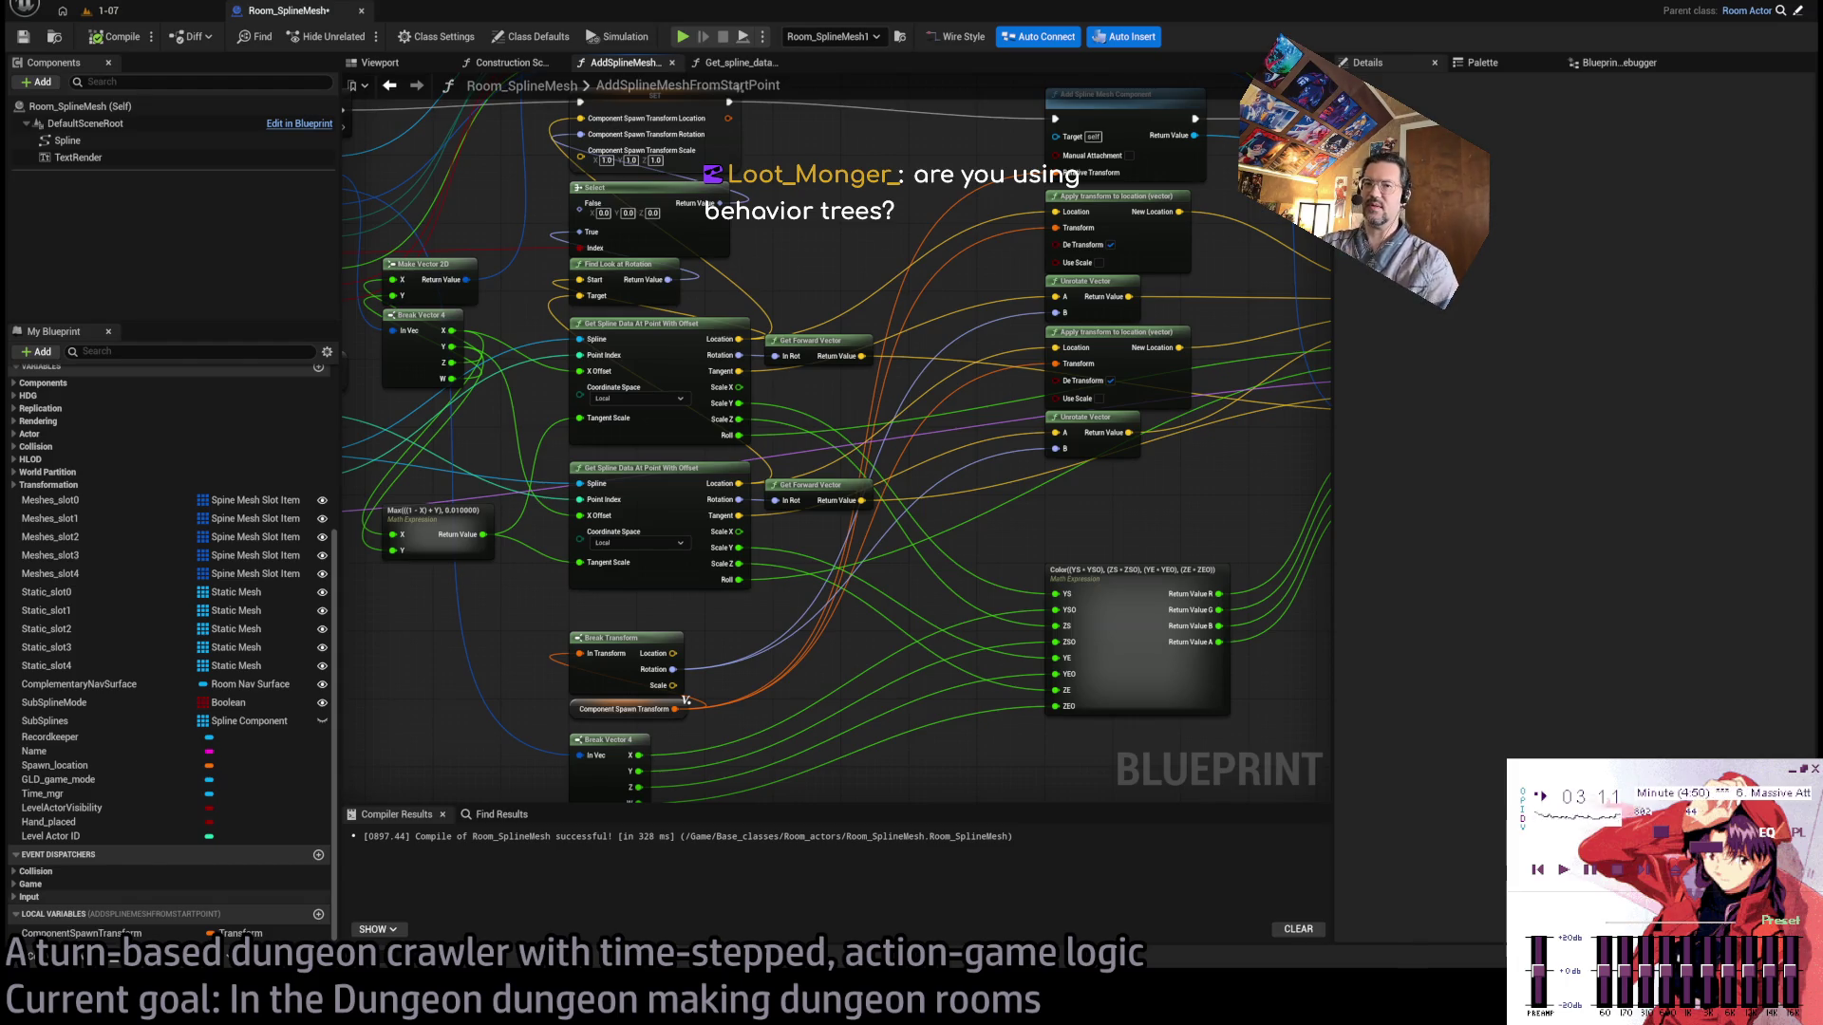
pyautogui.hotkey('alt', 'Tab')
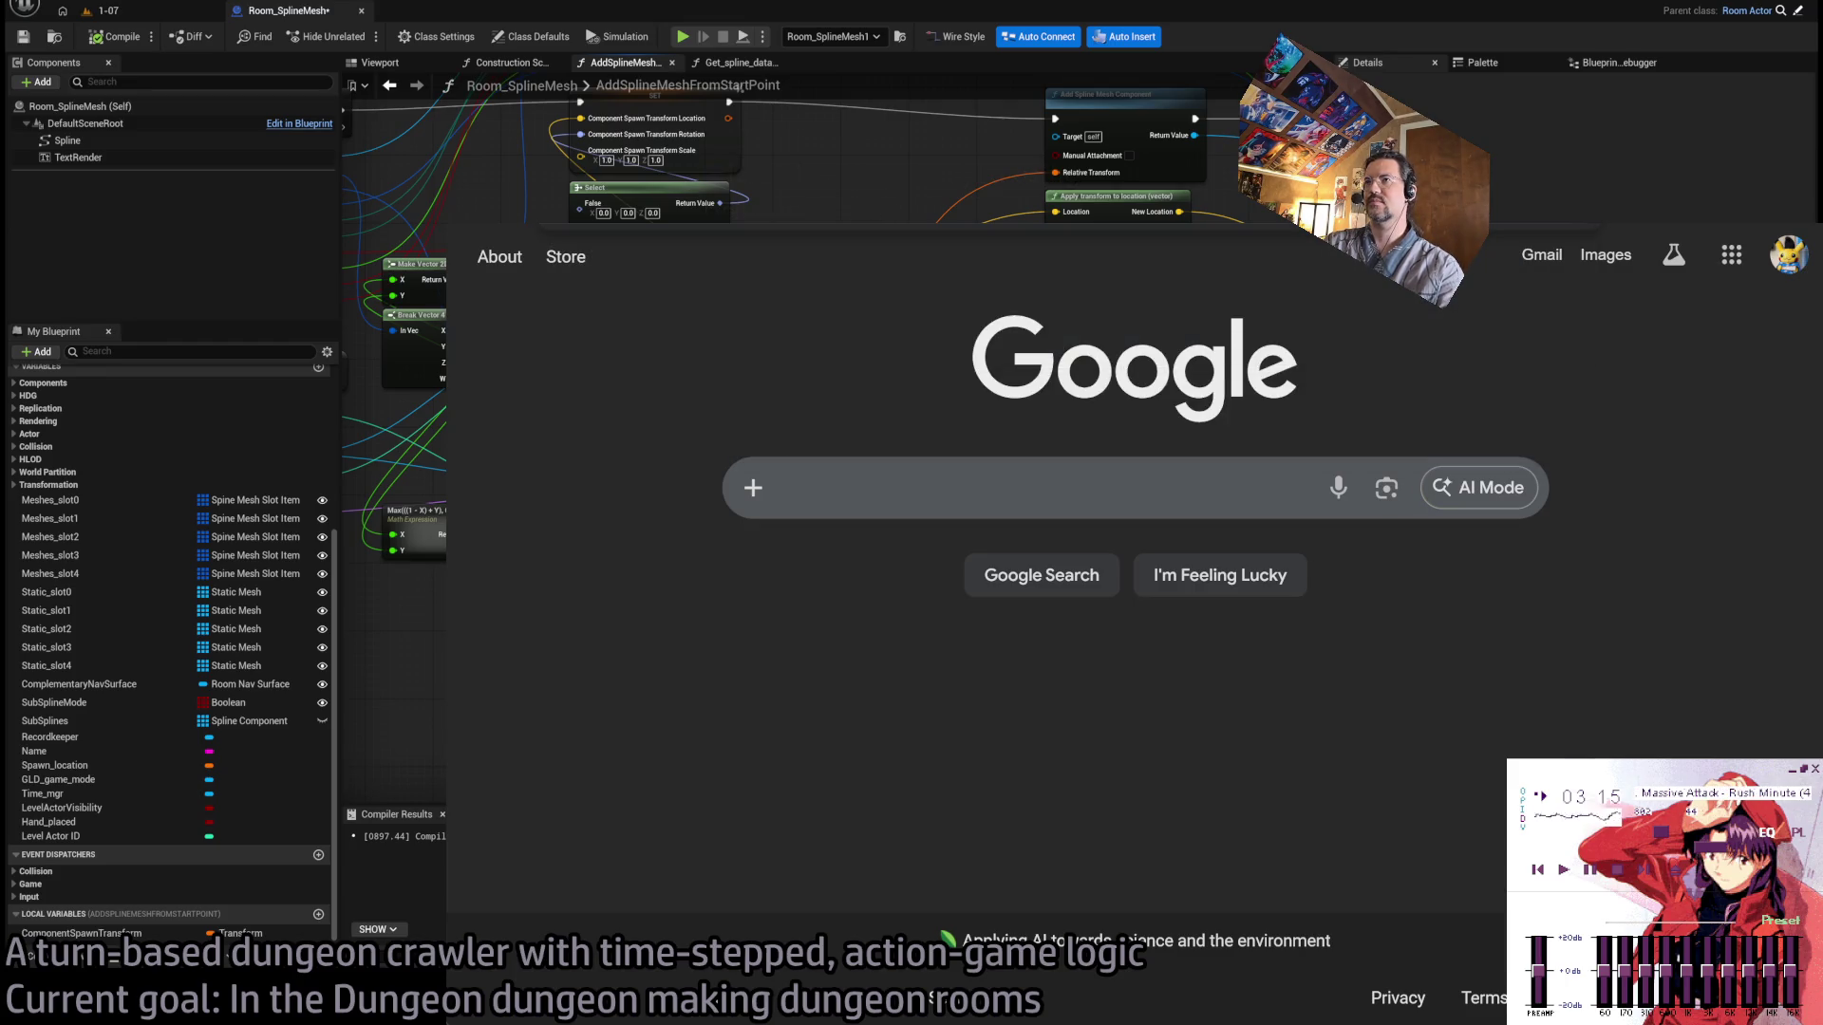
# Search YouTube for 'GOAP dark souls AI'.
pyautogui.hotkey('alt', 'Left')
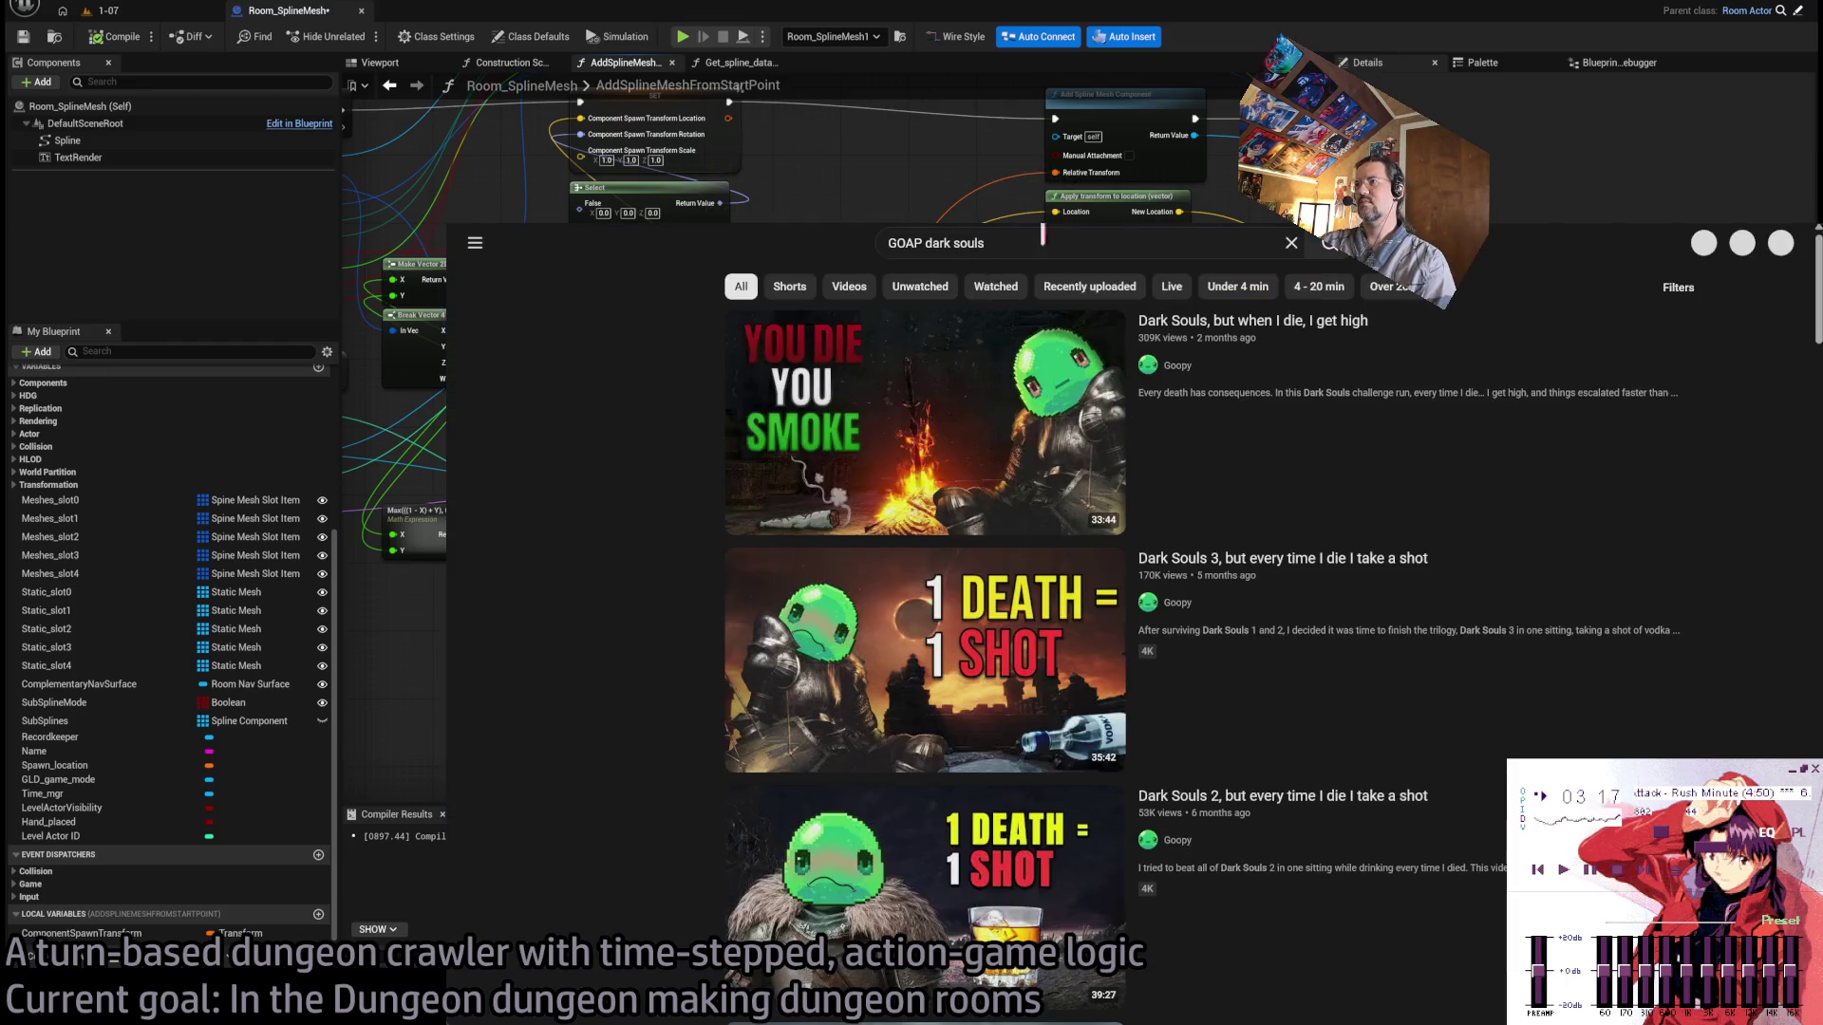
pyautogui.click(1029, 240)
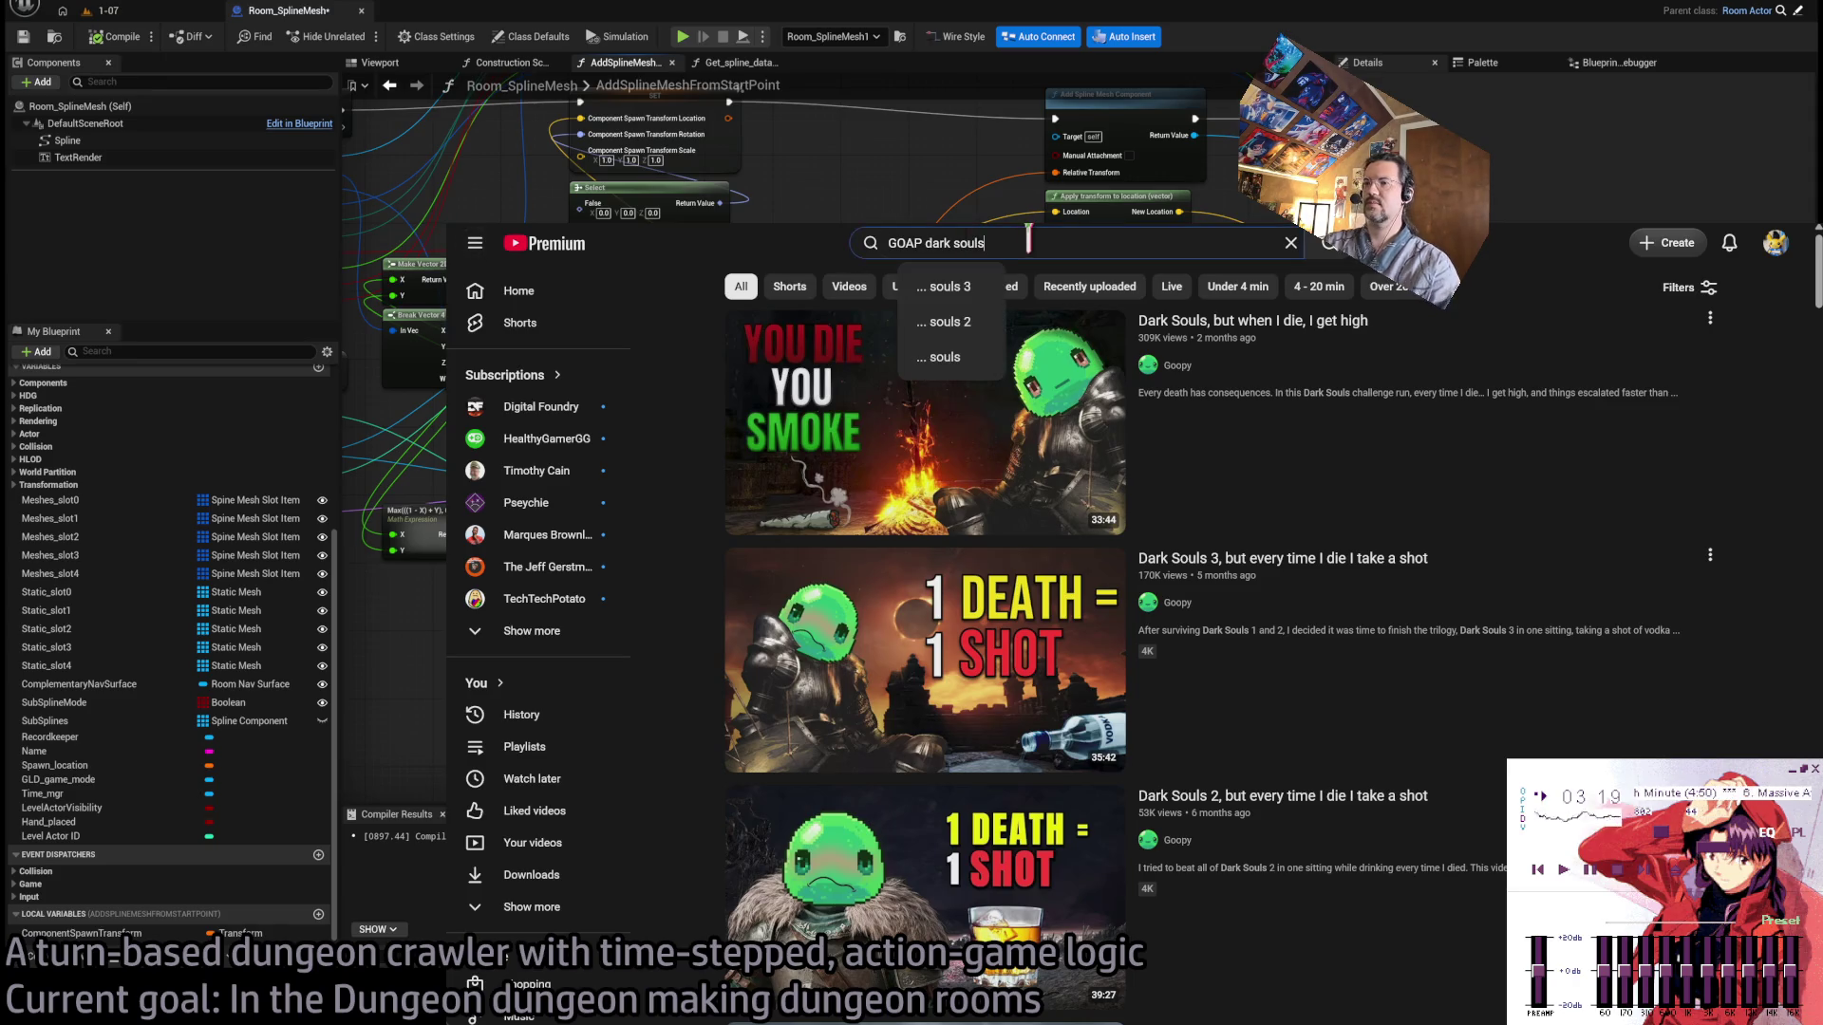
pyautogui.write(' AI')
pyautogui.press('Return')
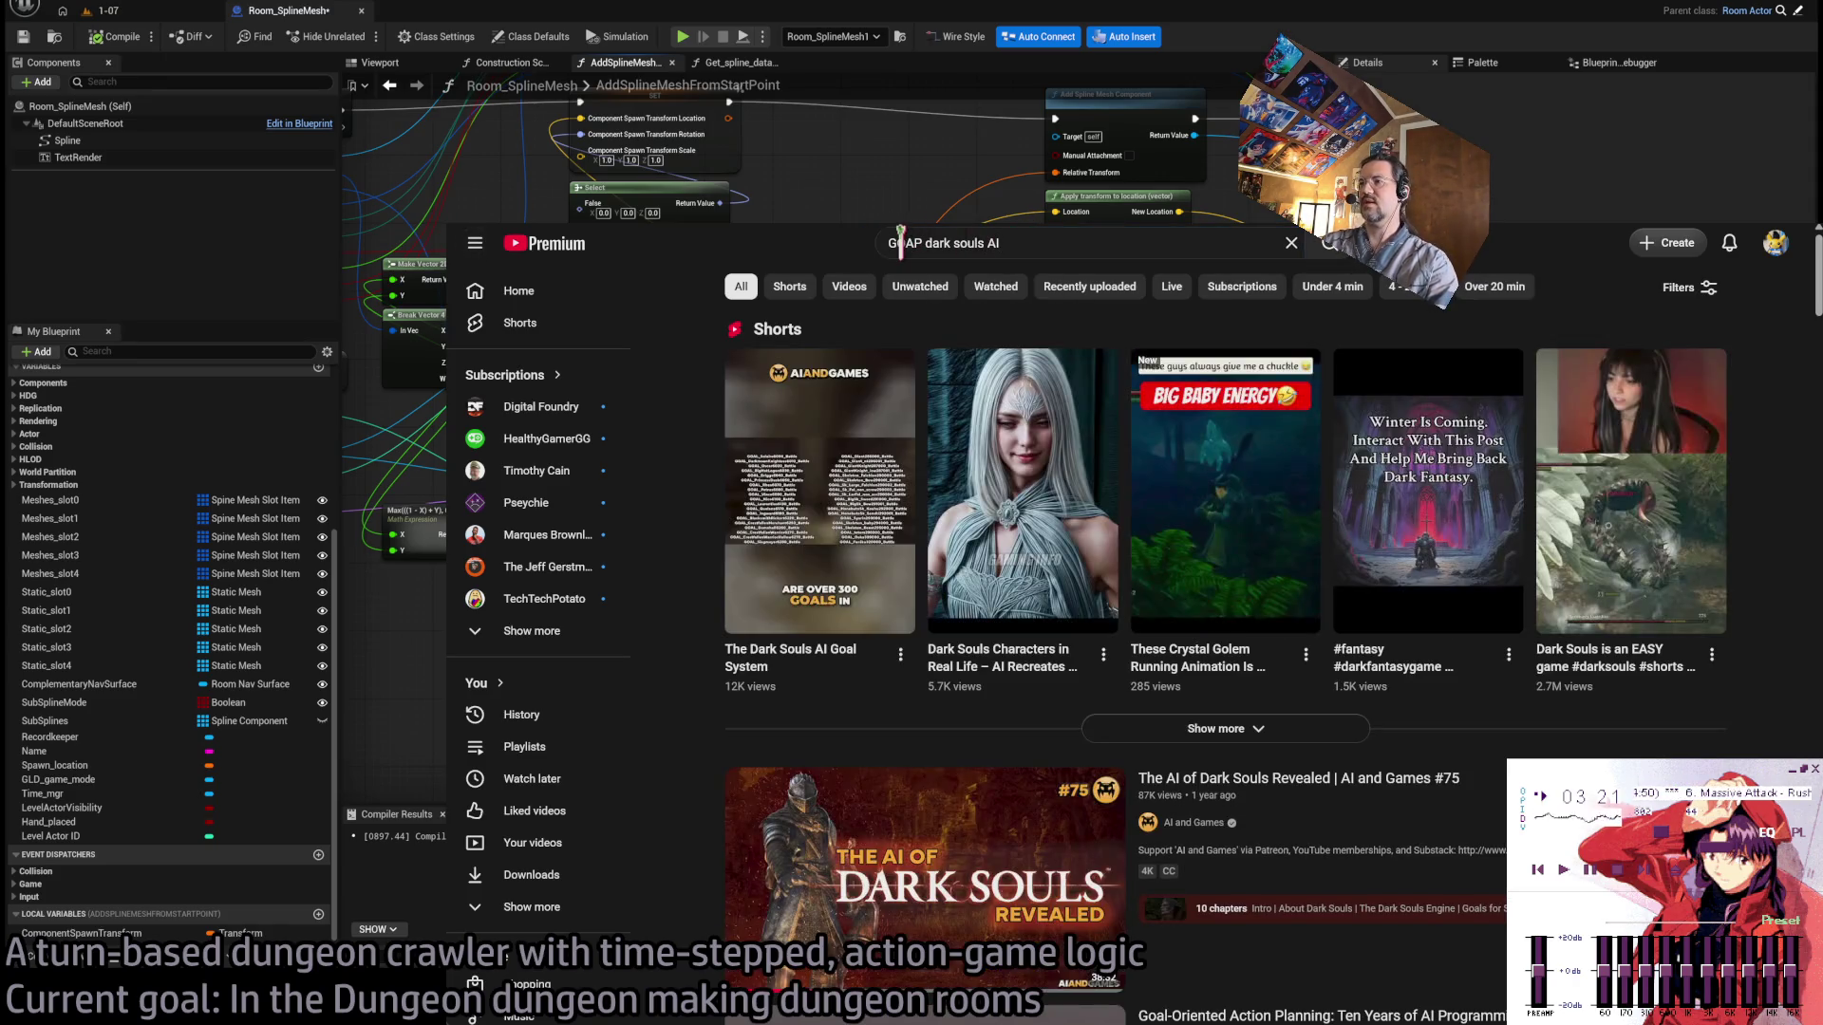
# Open 'The AI of Dark Souls Revealed' video and play it from a few minutes in.
pyautogui.moveTo(922, 243); pyautogui.dragTo(900, 242)
pyautogui.scroll(-1, 854, 570)
pyautogui.click(854, 741)
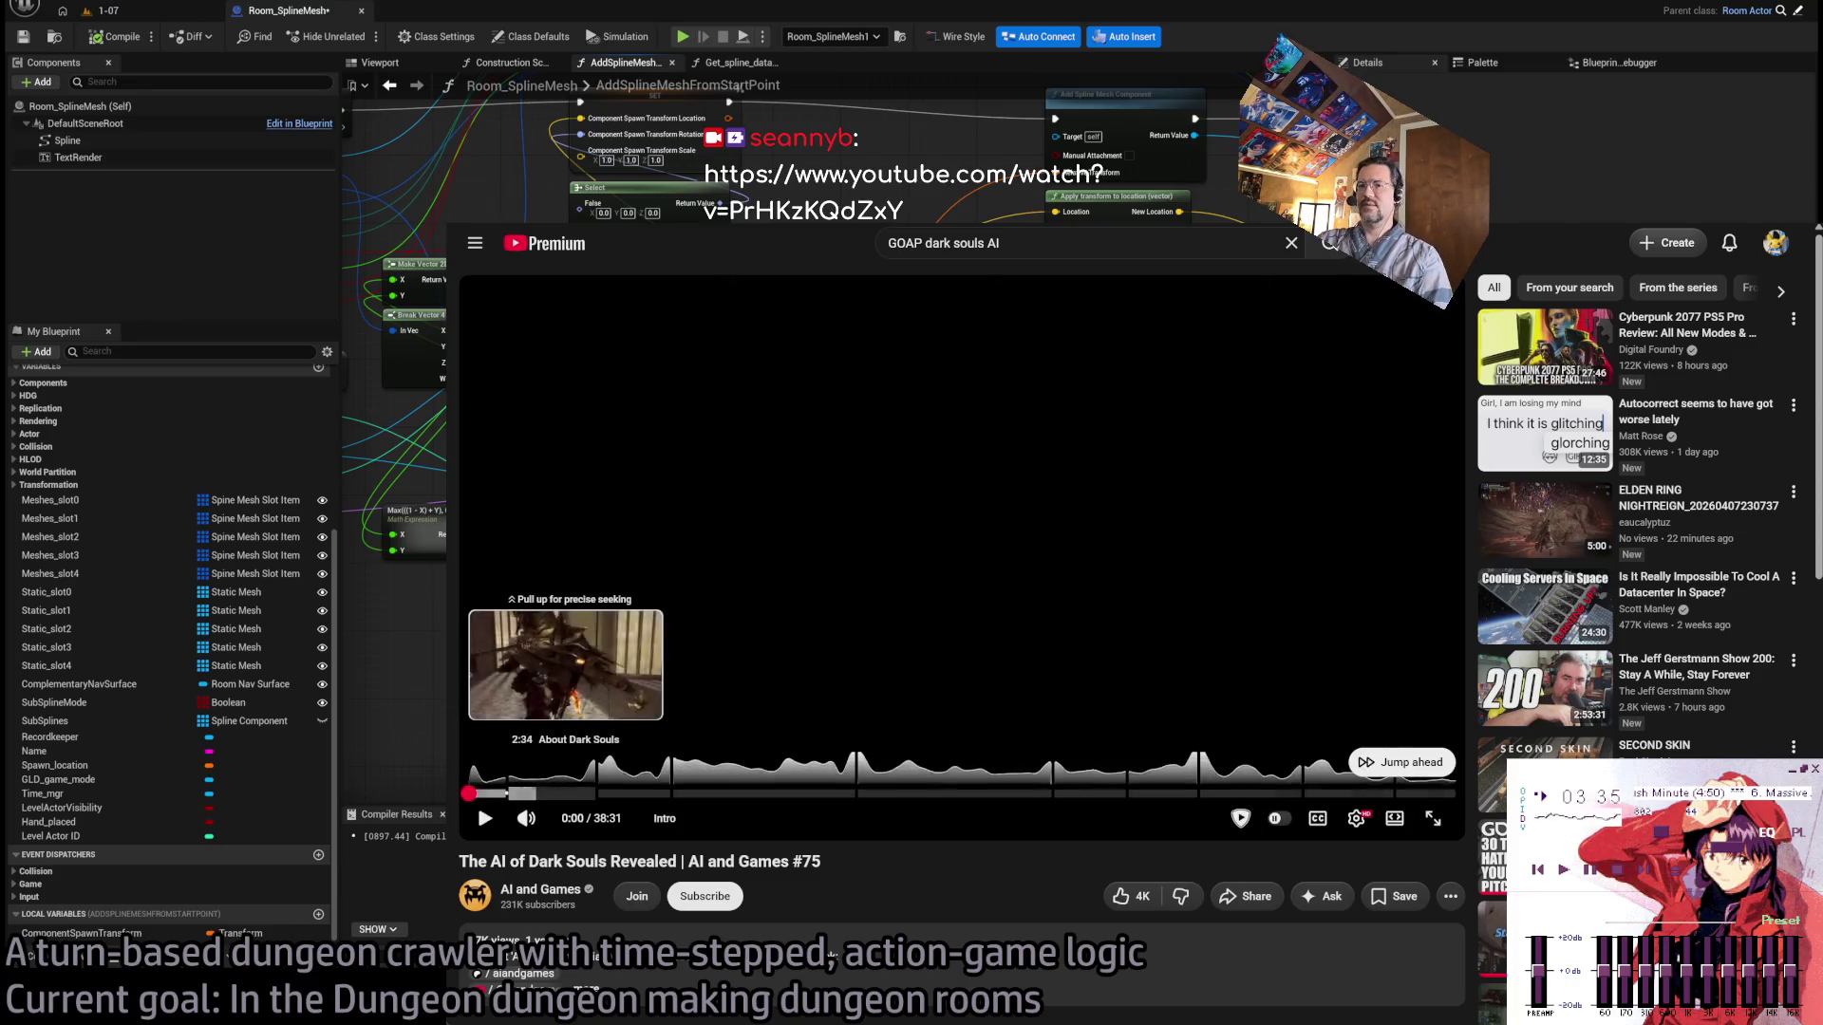
pyautogui.click(558, 793)
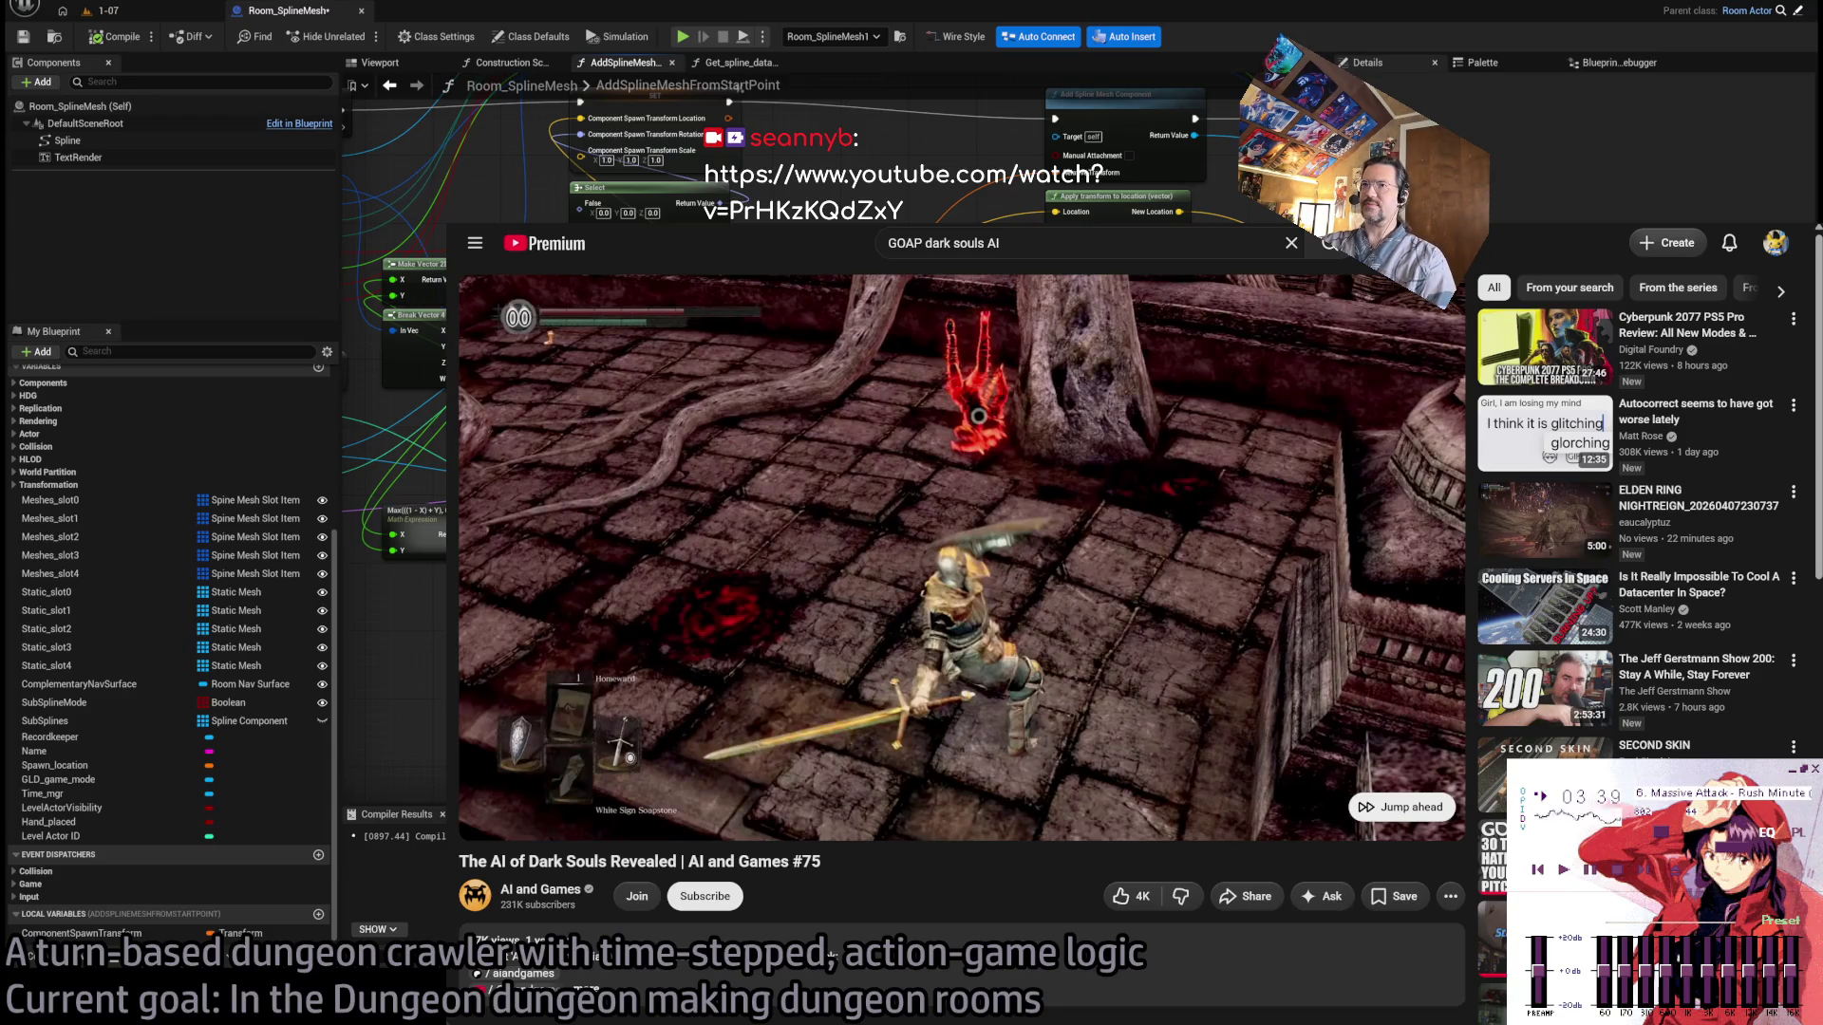
# Leave the video and show the Room_SplineMesh AddSplineMeshFromStartPoint graph again.
pyautogui.hotkey('alt', 'Tab')
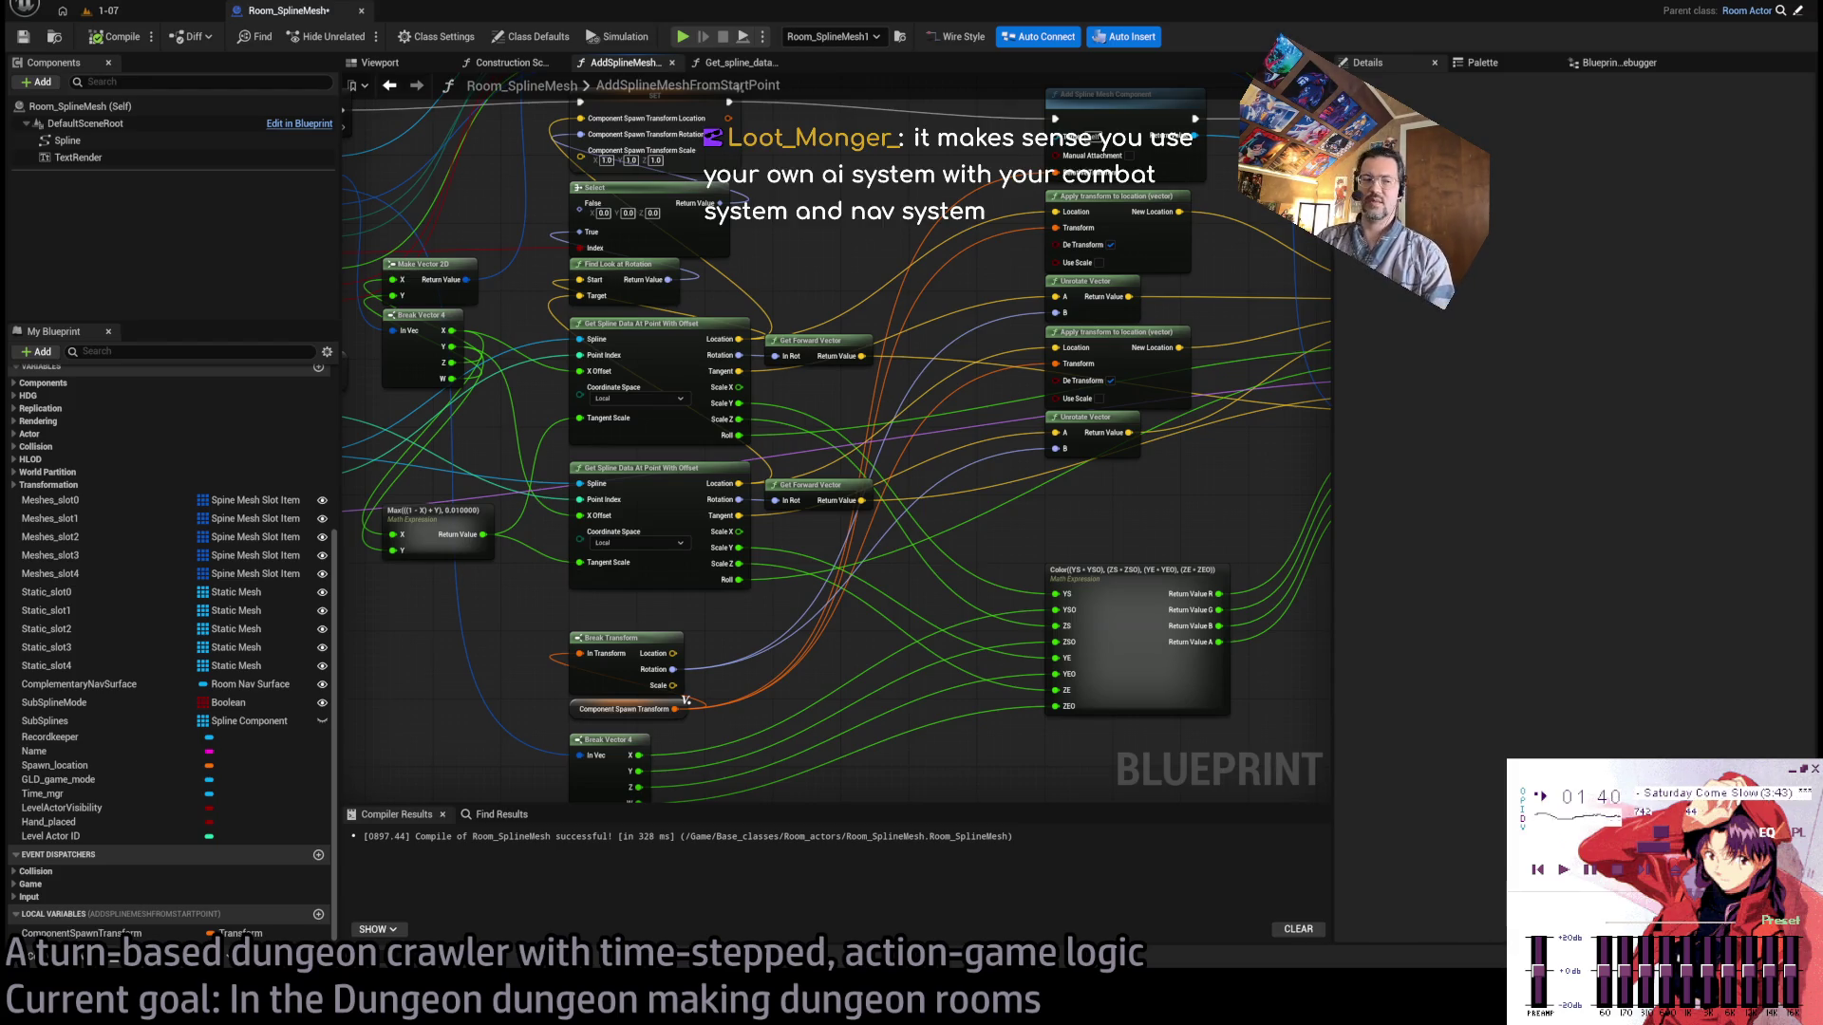
# Play-test level 1-07, look around both sides of the room, then stop and return to Room_SplineMesh.
pyautogui.click(177, 17)
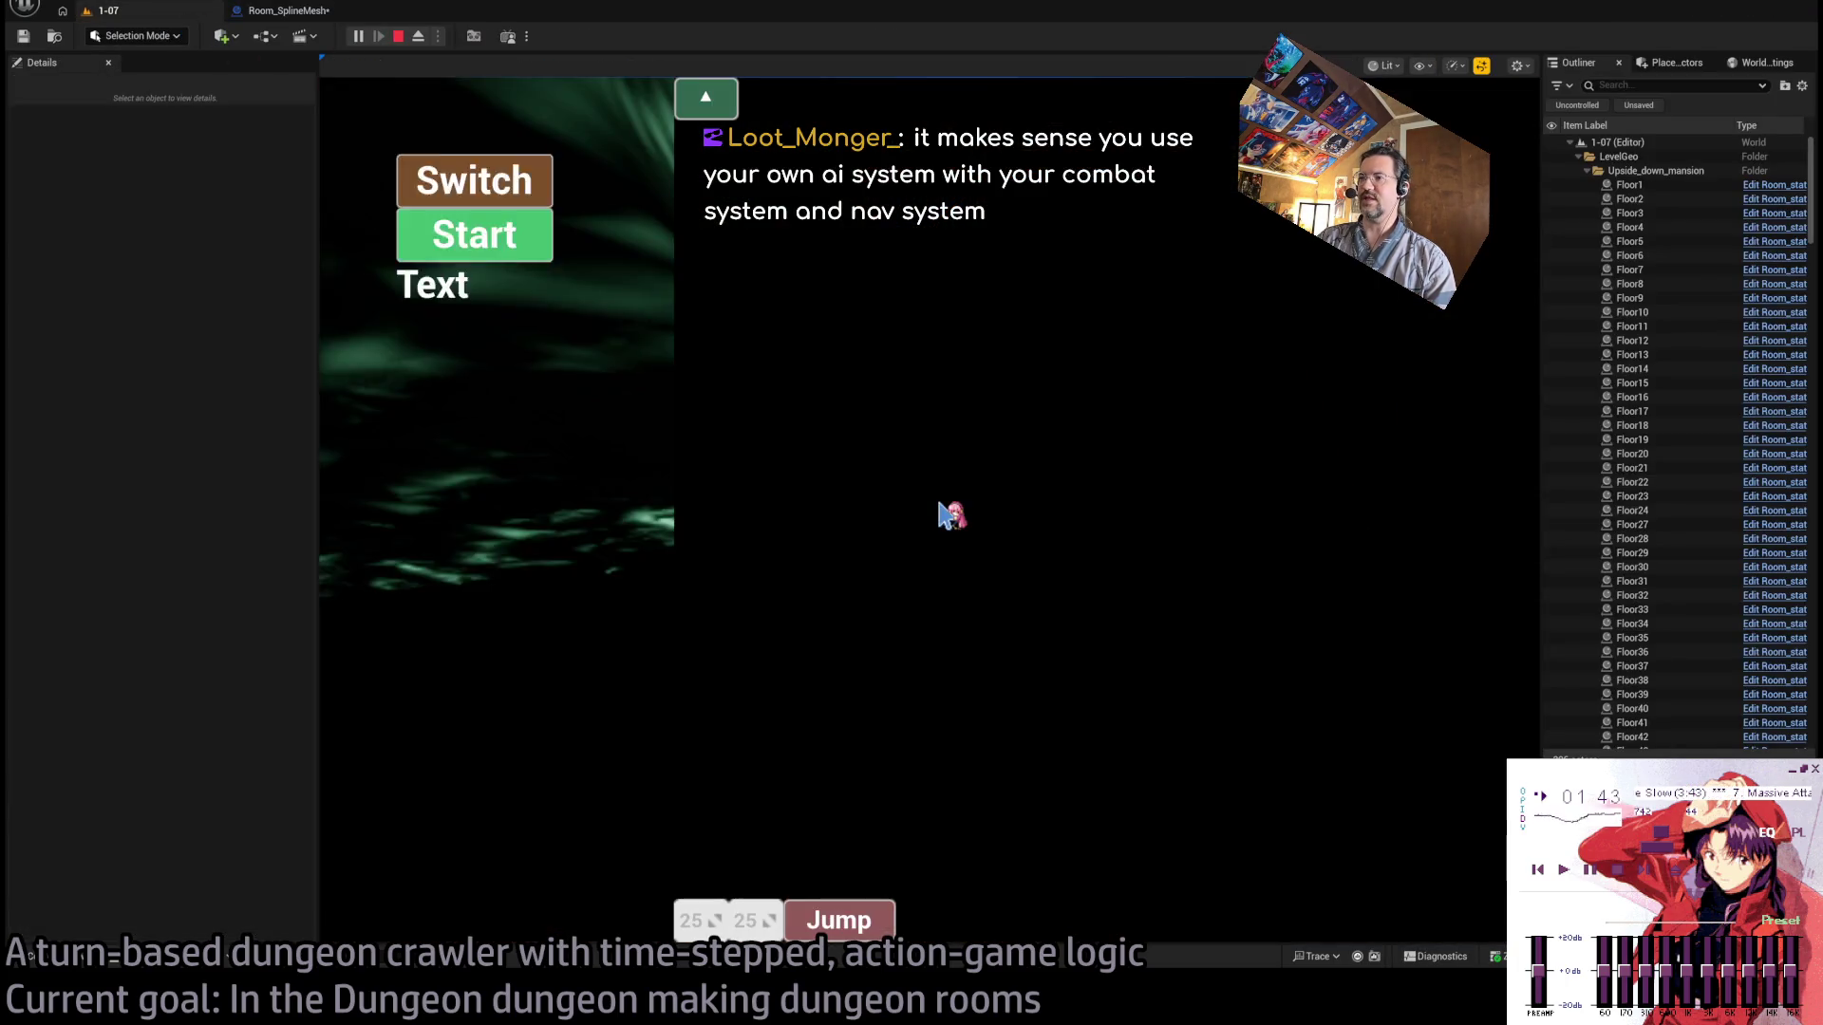
pyautogui.click(358, 36)
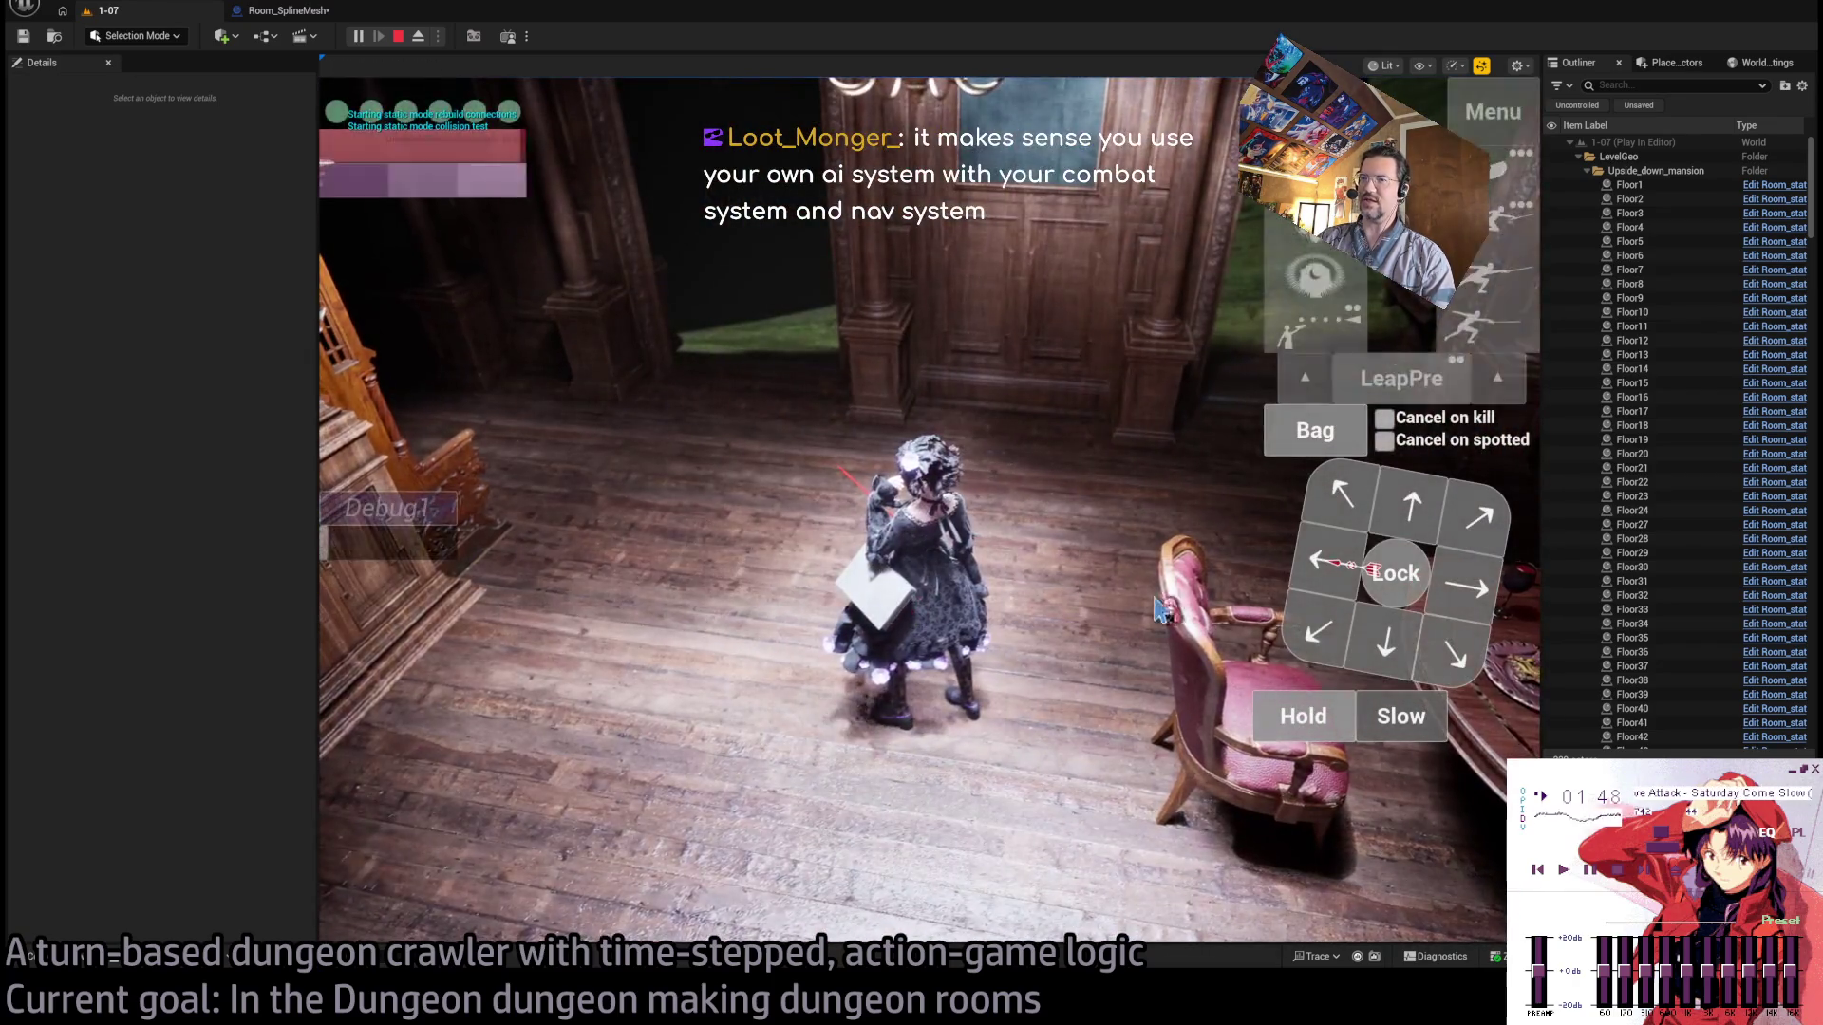
pyautogui.click(1128, 477)
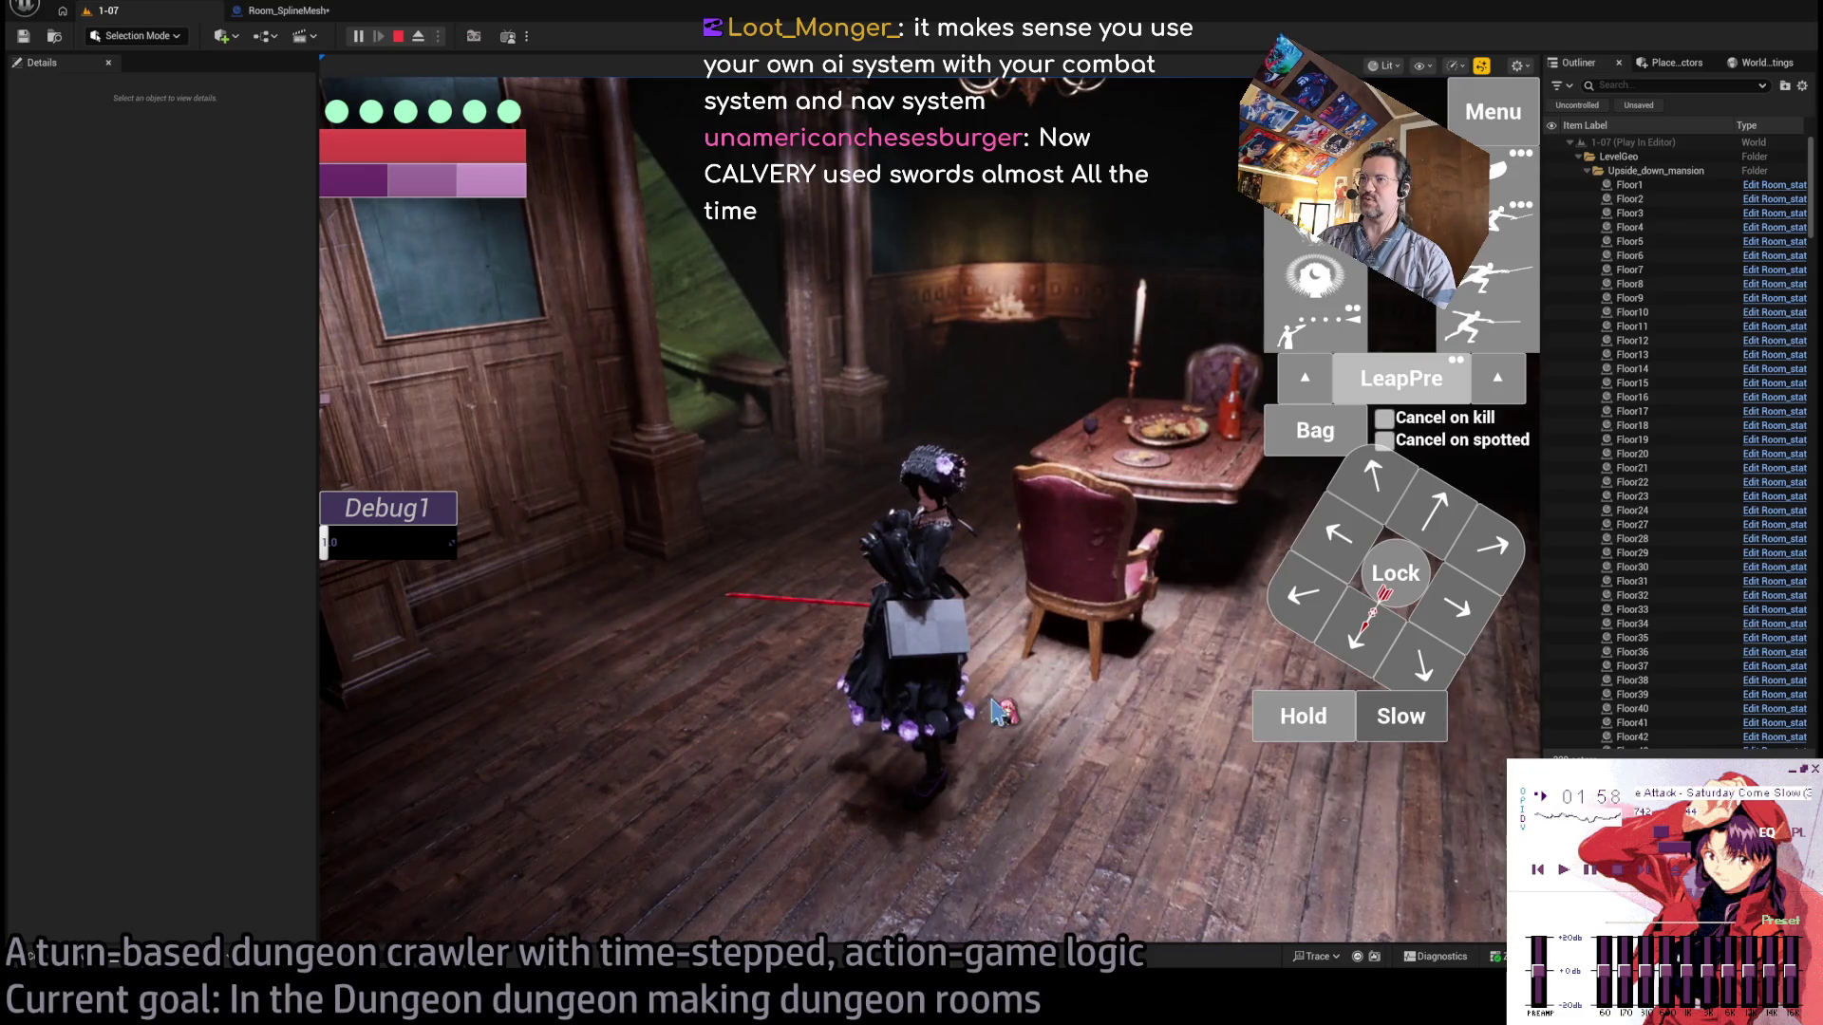
pyautogui.click(968, 648)
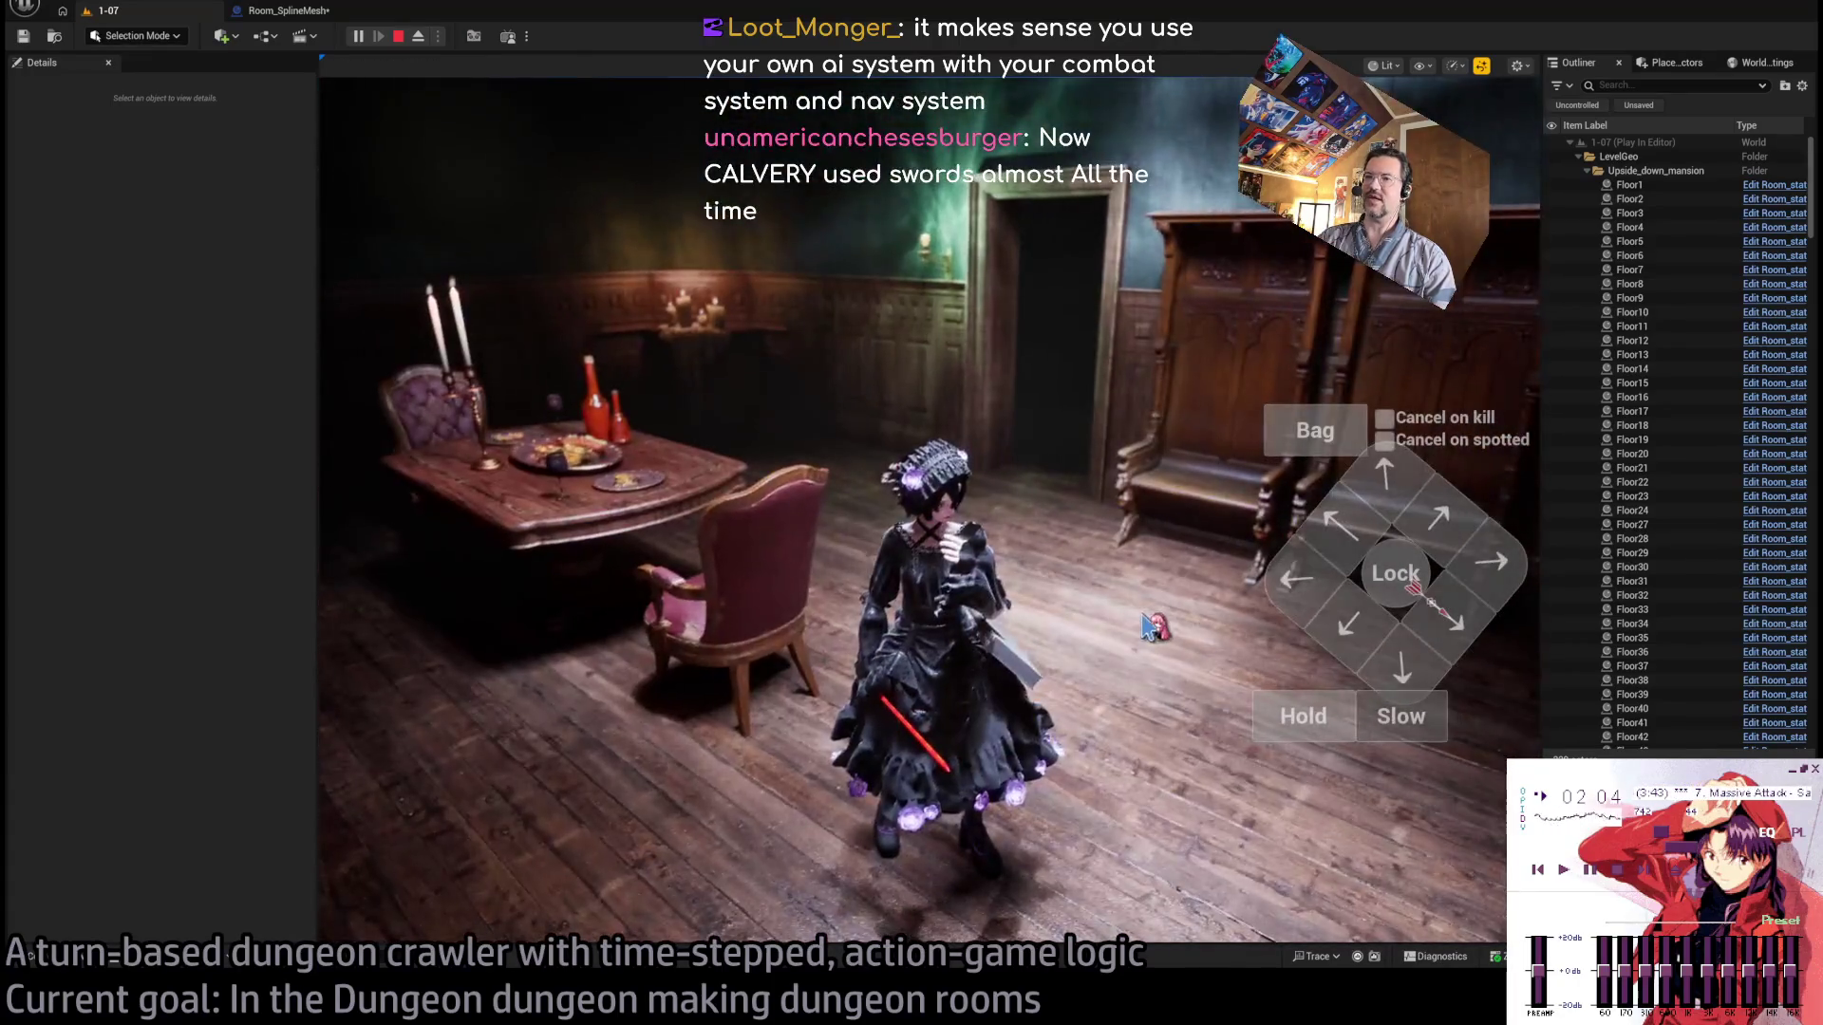
pyautogui.hotkey('shift', 'F1')
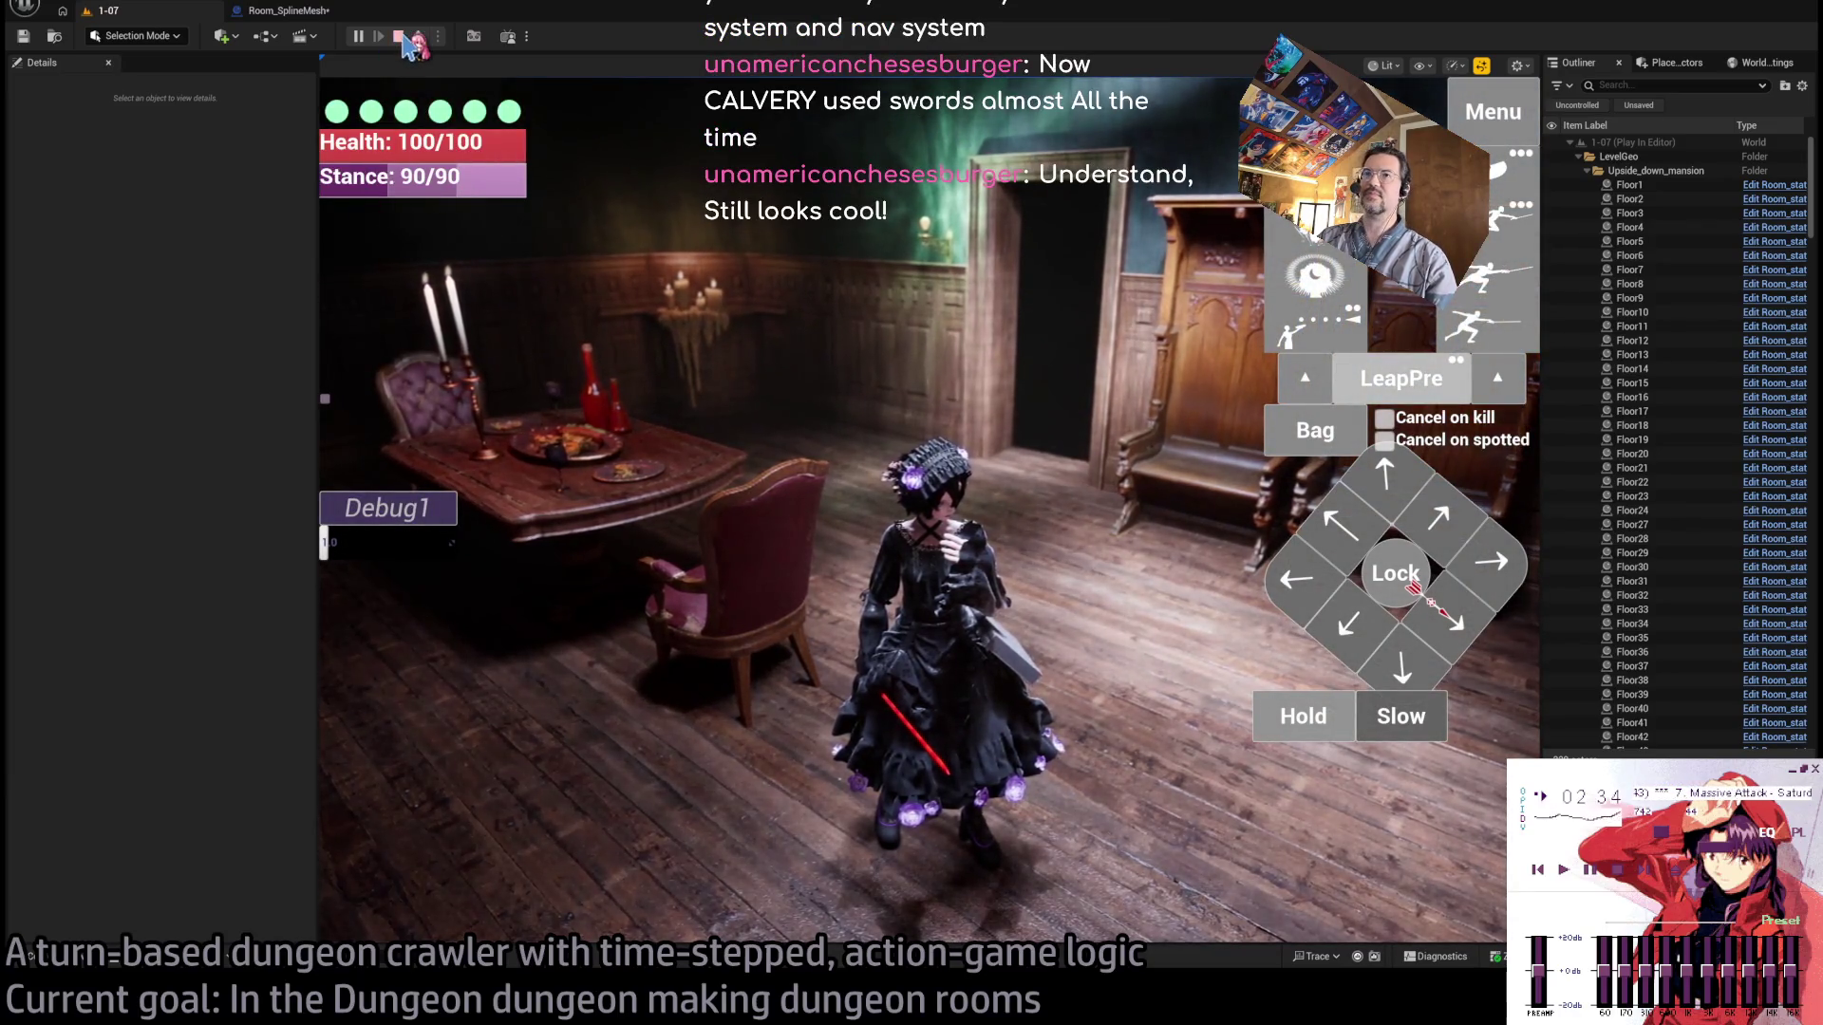
pyautogui.click(408, 43)
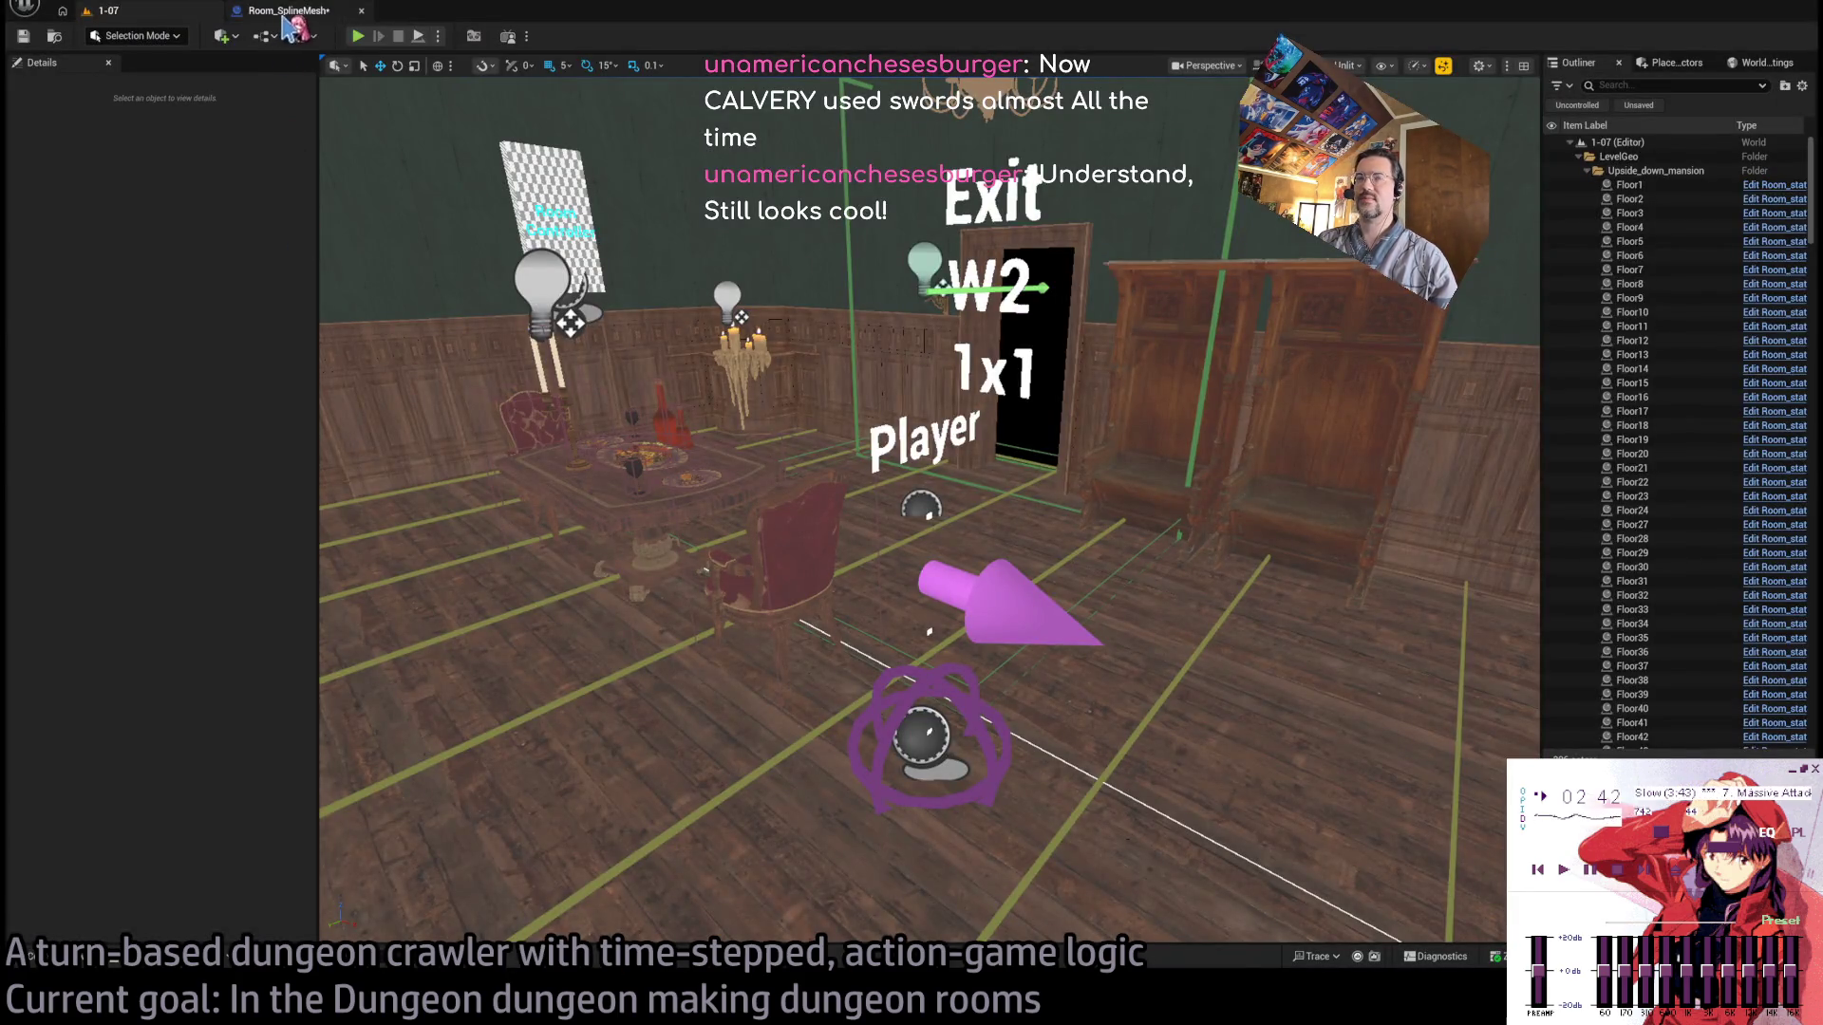
pyautogui.click(294, 12)
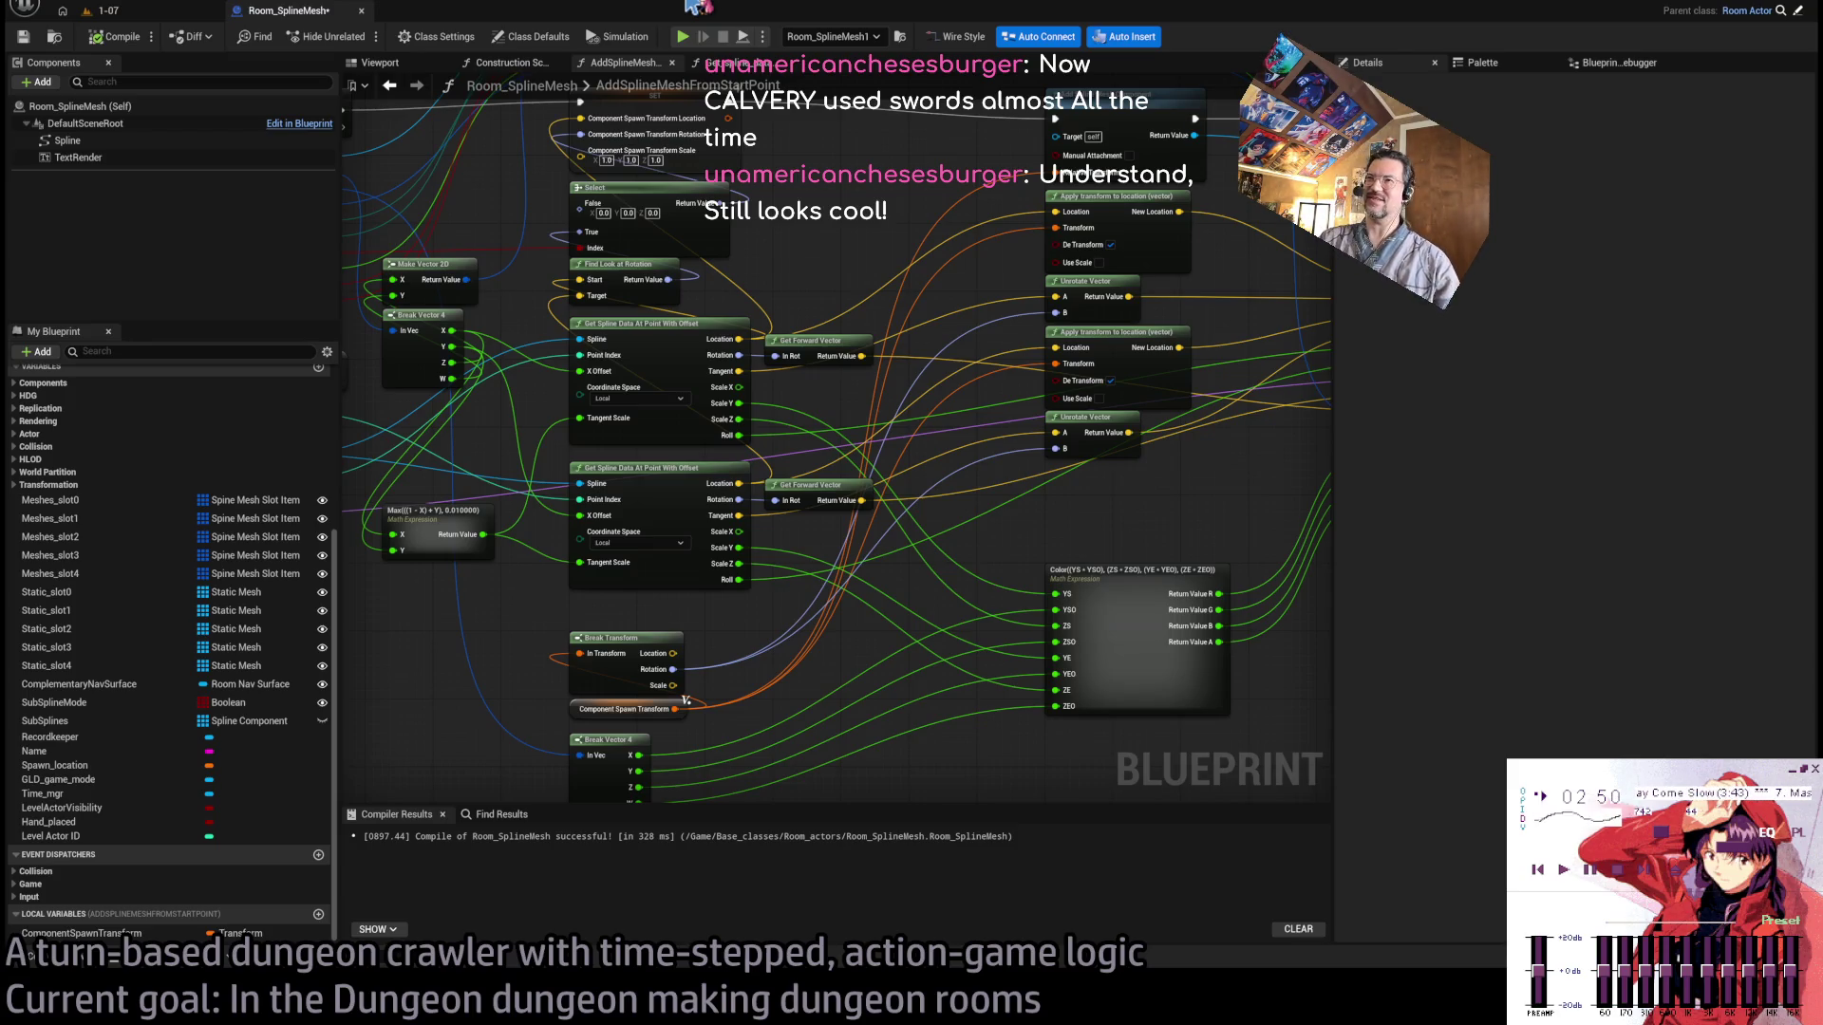
pyautogui.moveTo(802, 219)
pyautogui.mouseDown()
pyautogui.moveTo(794, 317)
pyautogui.moveTo(825, 317)
pyautogui.moveTo(813, 345)
pyautogui.moveTo(835, 370)
pyautogui.mouseUp()
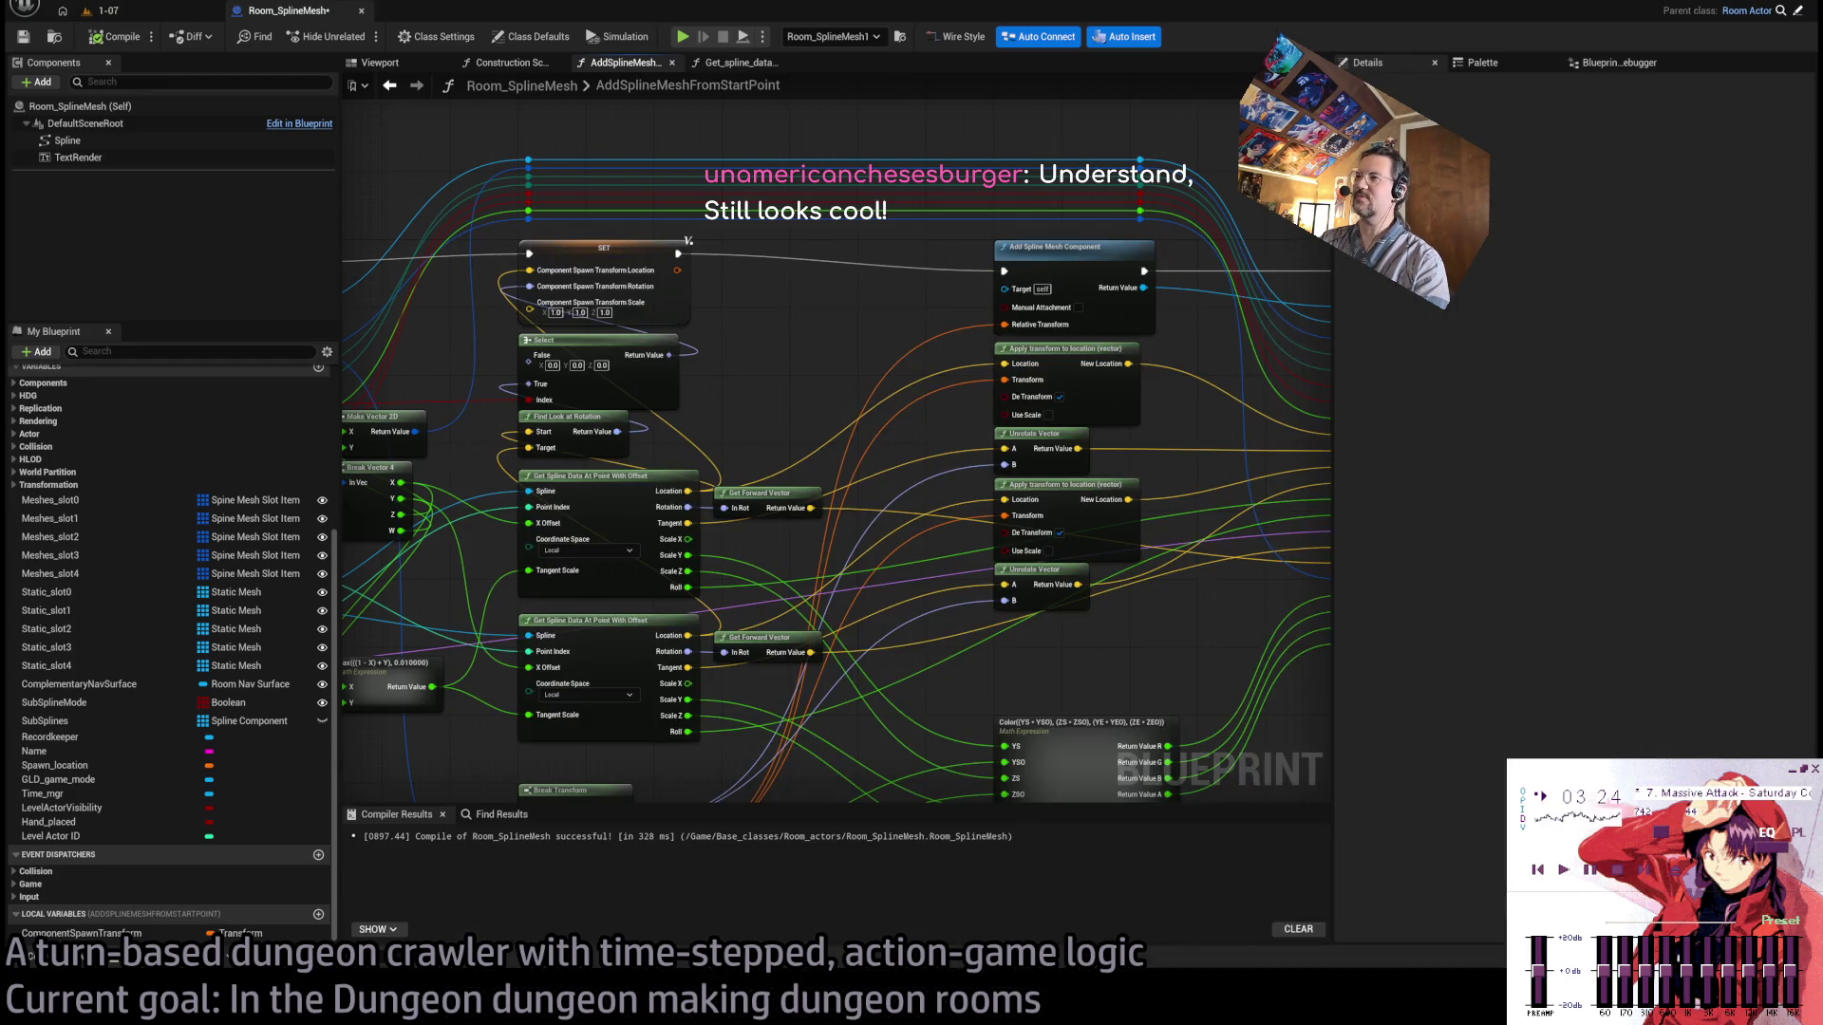
pyautogui.moveTo(774, 337)
pyautogui.mouseDown()
pyautogui.moveTo(903, 378)
pyautogui.moveTo(500, 406)
pyautogui.mouseUp()
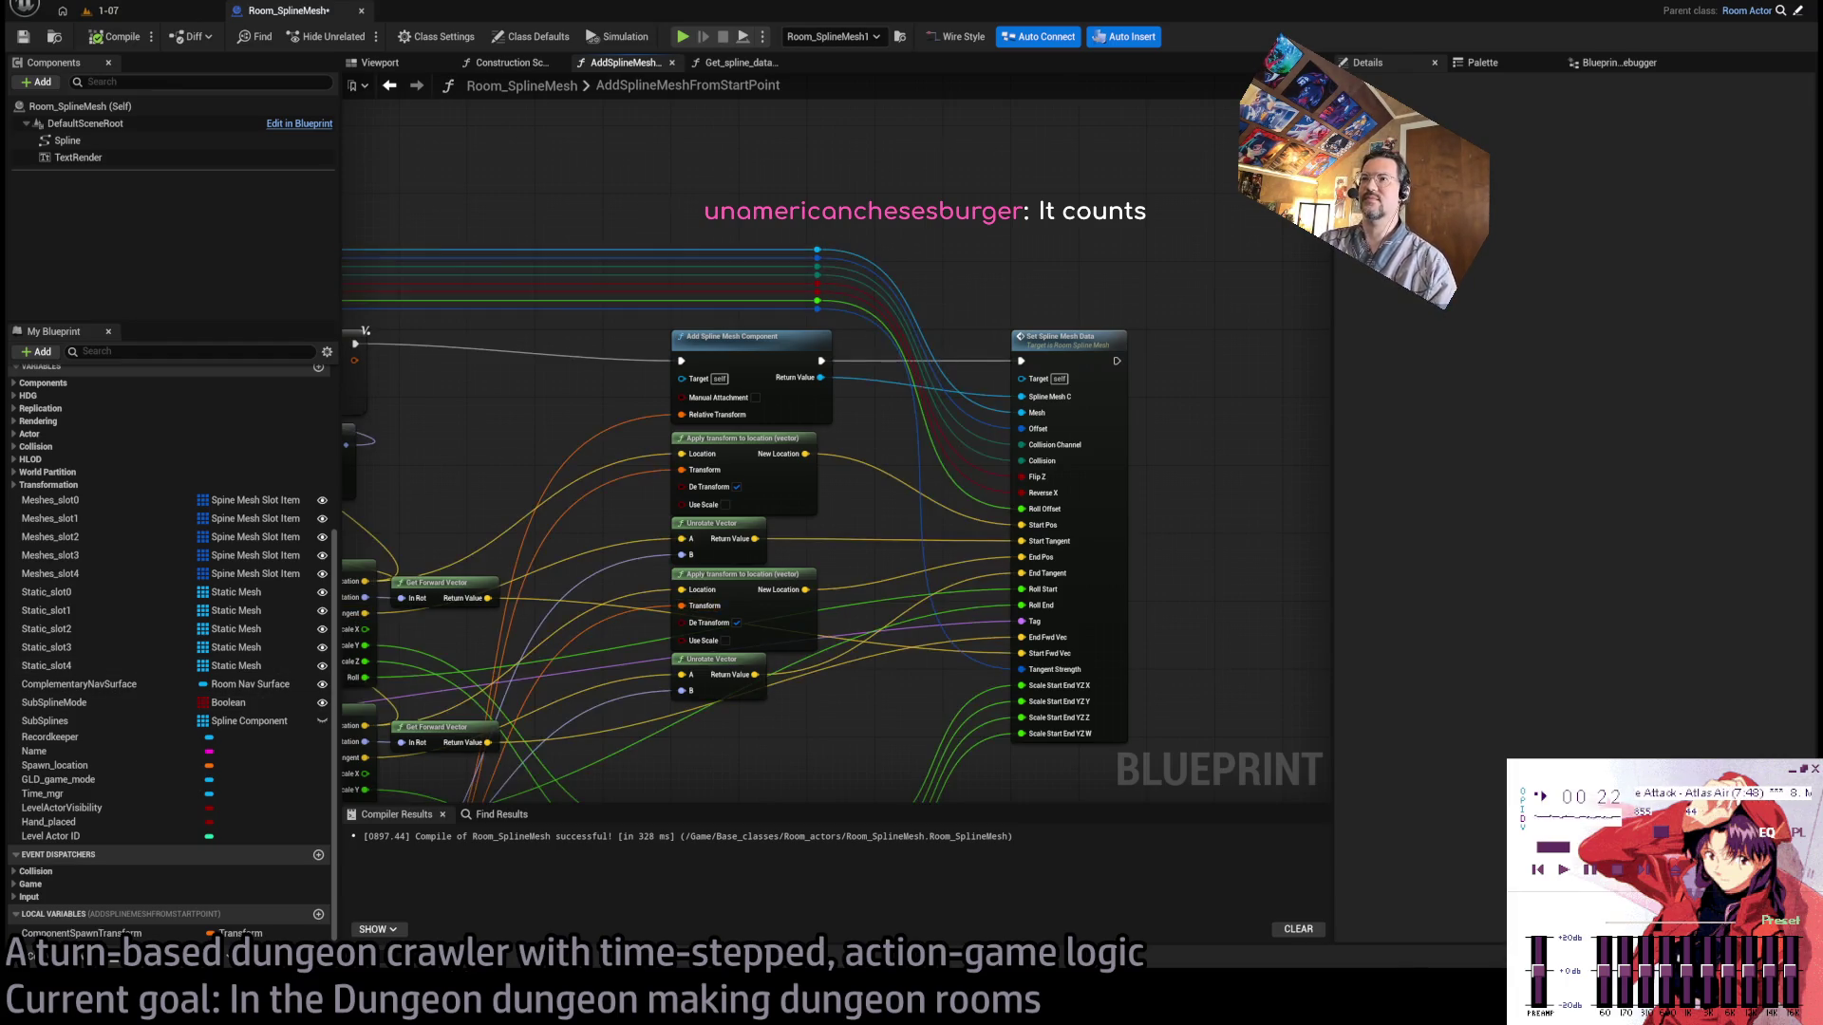
# Pan over the SET, Select, Get Spline Data and Break Transform nodes, then switch to Google.
pyautogui.moveTo(638, 351); pyautogui.dragTo(969, 288)
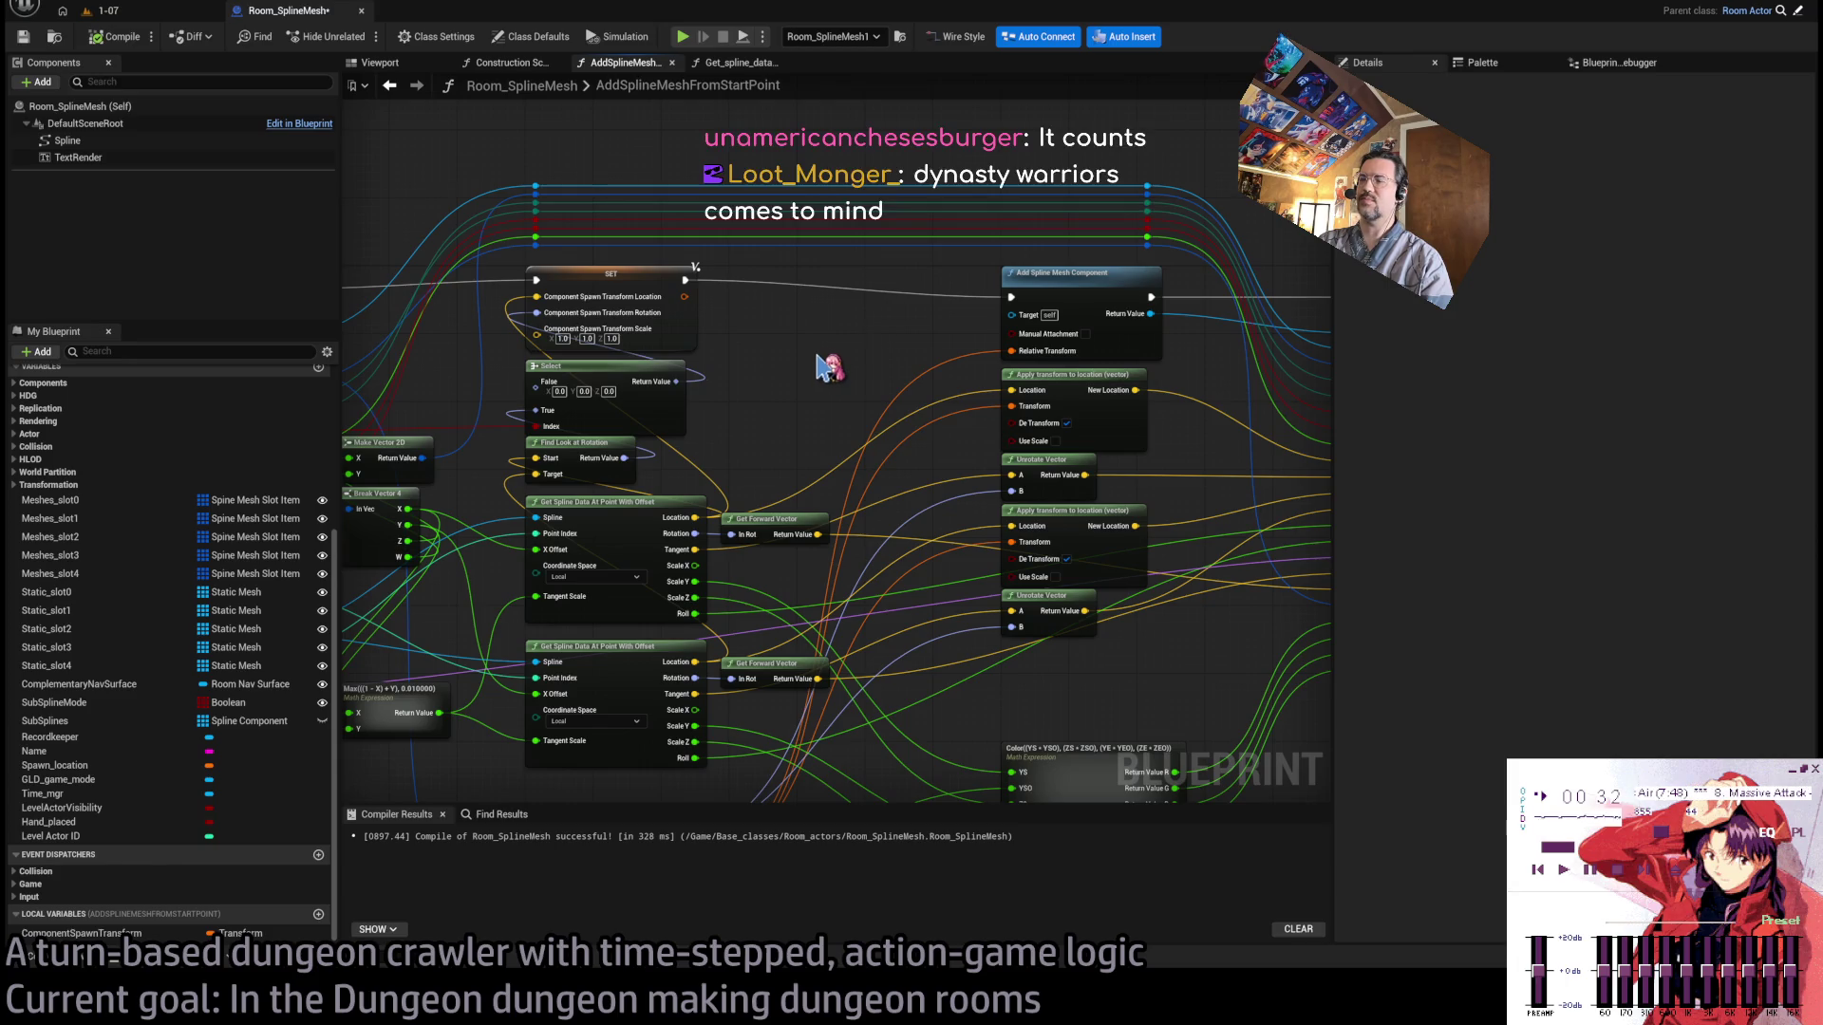
pyautogui.moveTo(819, 362)
pyautogui.mouseDown()
pyautogui.moveTo(813, 300)
pyautogui.moveTo(862, 314)
pyautogui.mouseUp()
pyautogui.moveTo(543, 705)
pyautogui.mouseDown()
pyautogui.moveTo(570, 612)
pyautogui.moveTo(546, 620)
pyautogui.mouseUp()
pyautogui.click(748, 680)
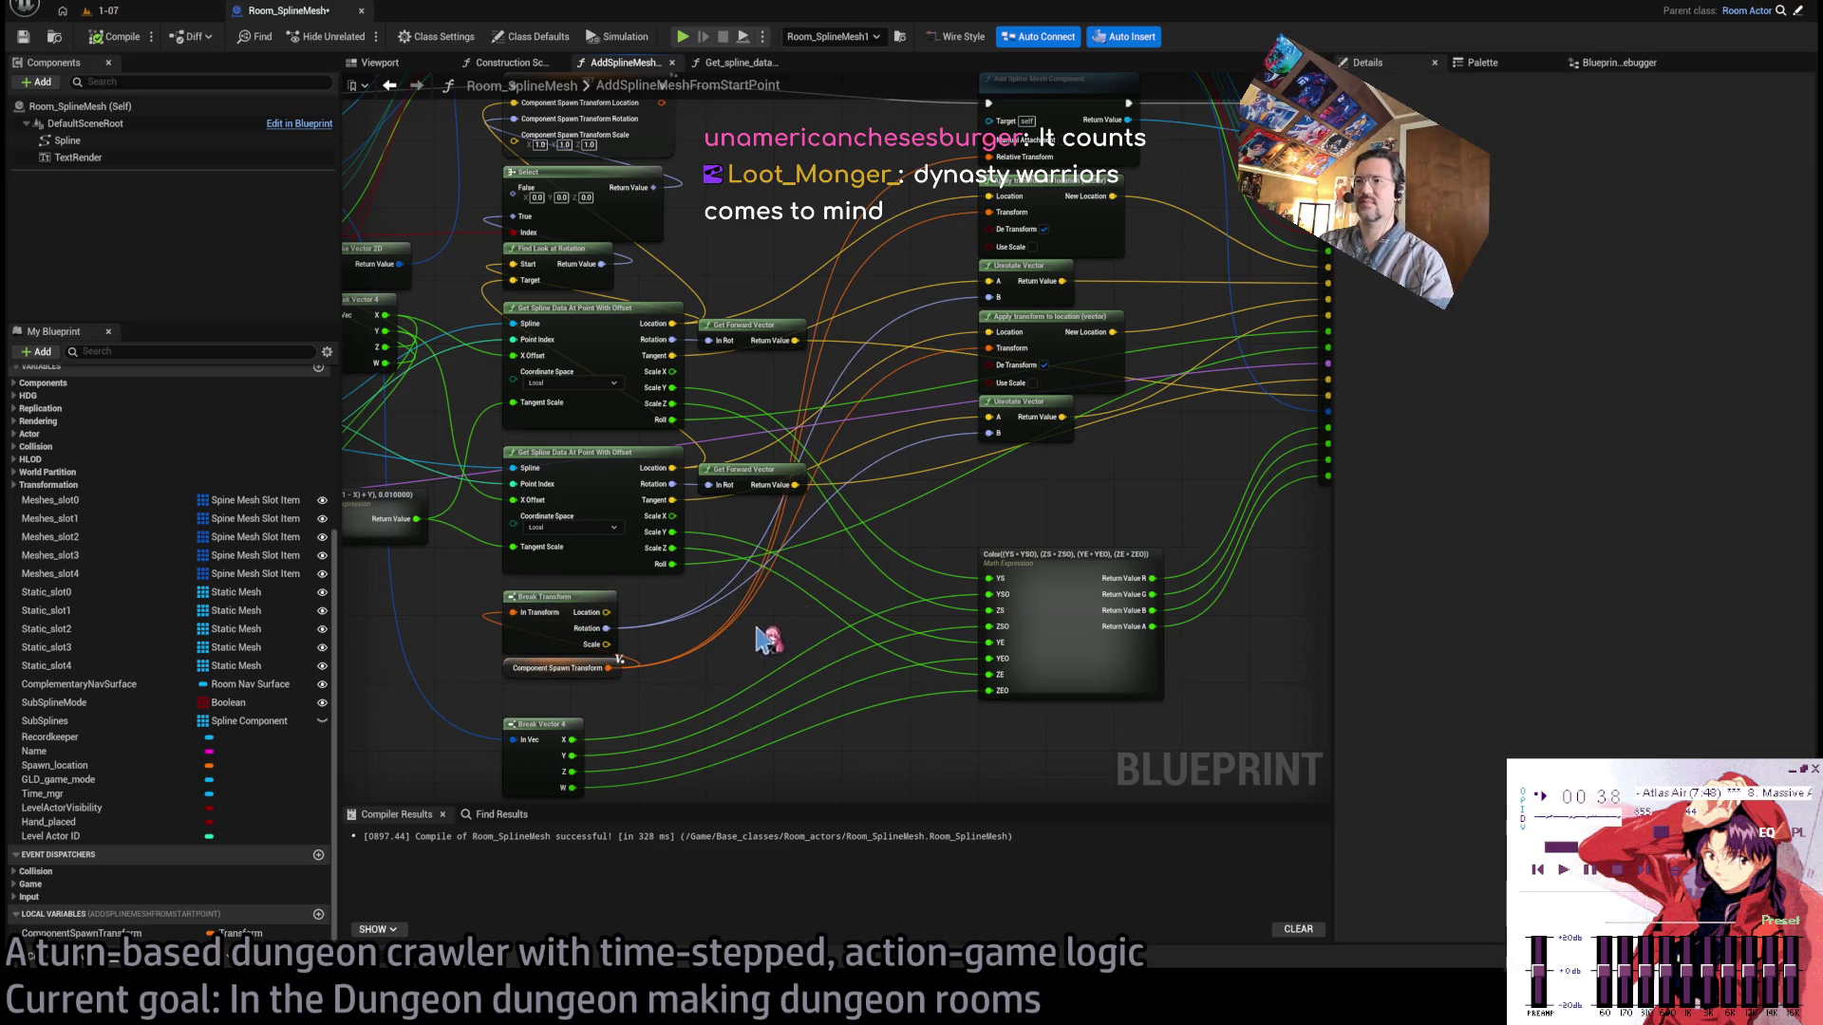
pyautogui.moveTo(996, 475); pyautogui.dragTo(961, 589)
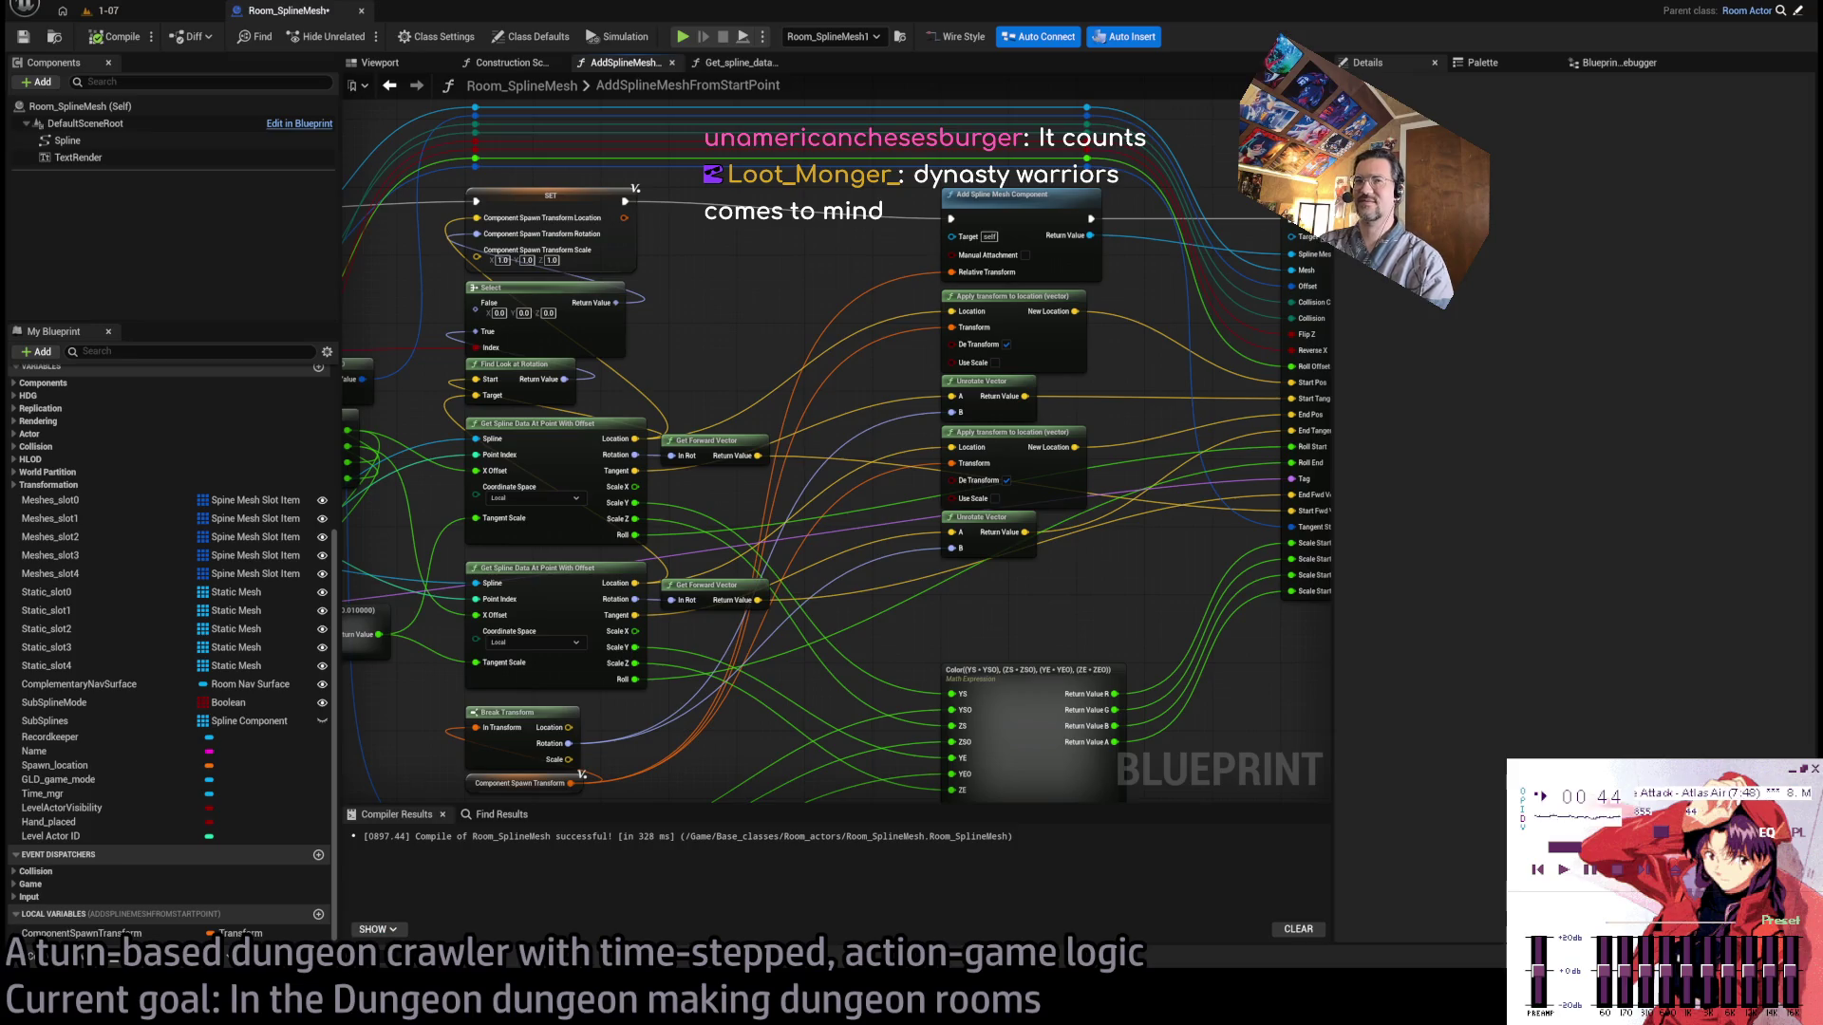
pyautogui.hotkey('alt', 'Tab')
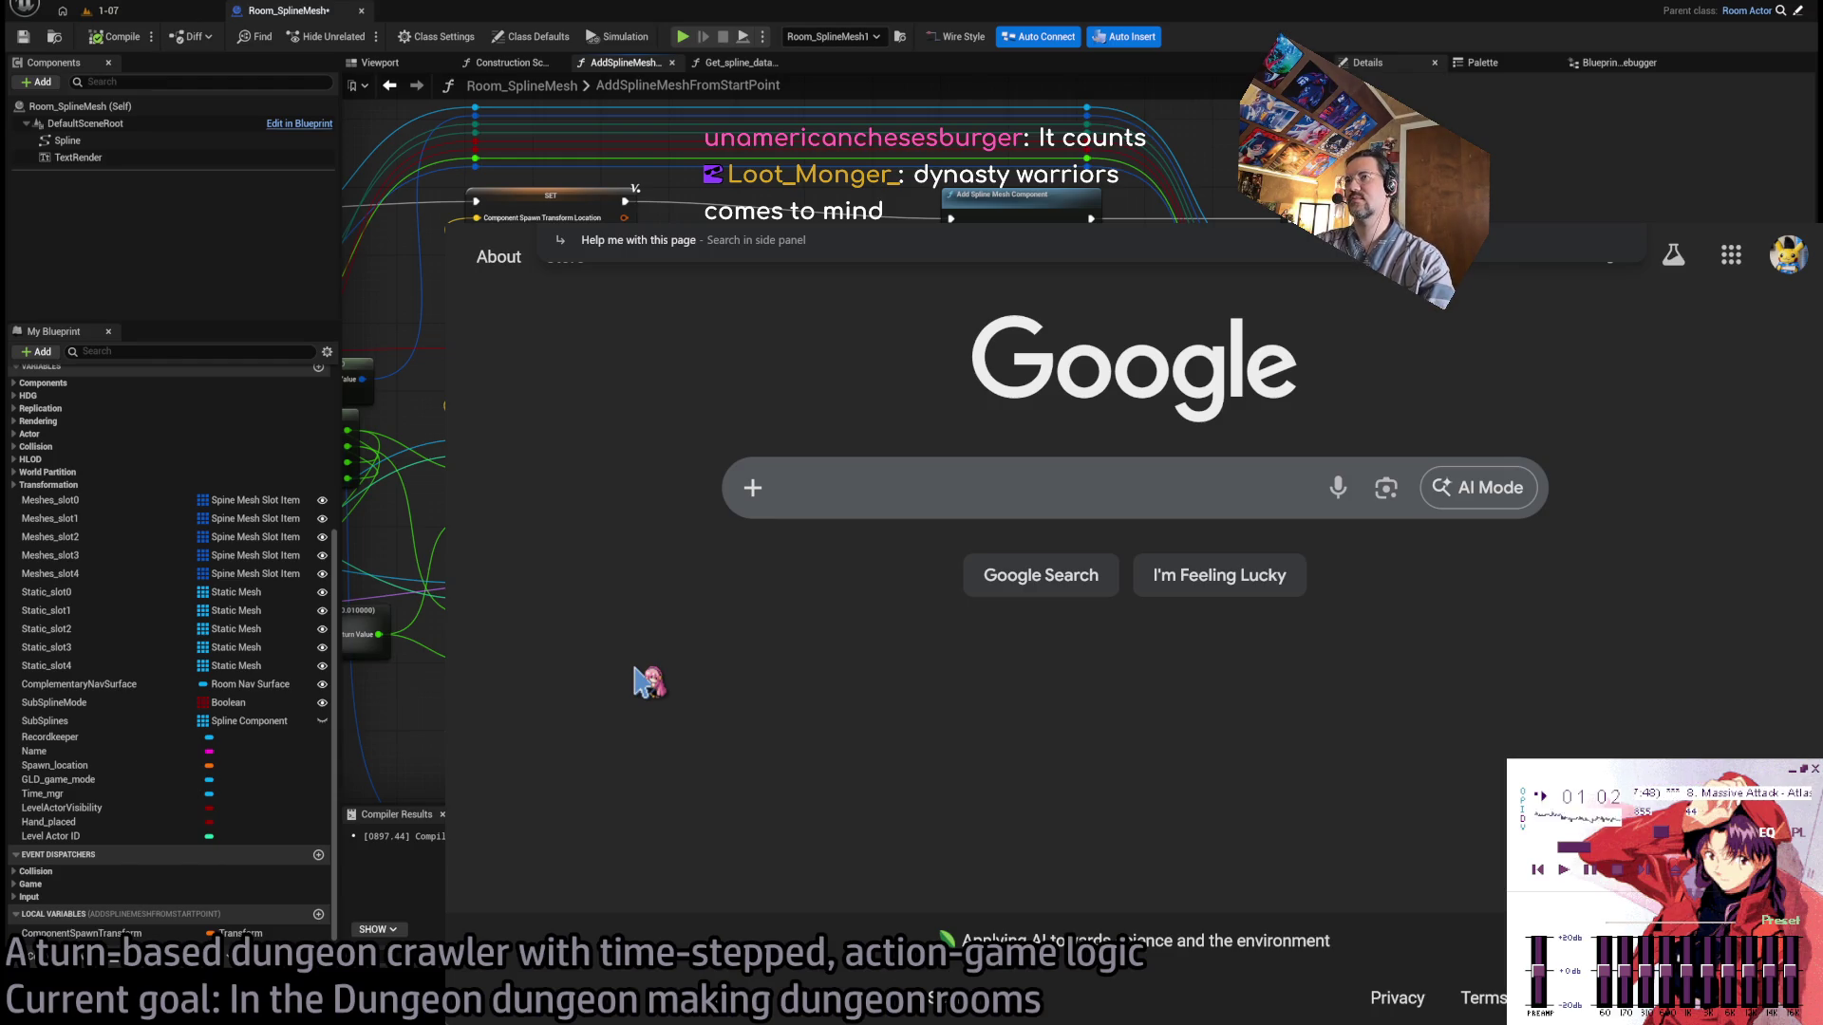
# Scroll the Dynasty Warriors Wikipedia page's Main series and Portable games, then open Dynasty Warriors 9.
pyautogui.click(650, 682)
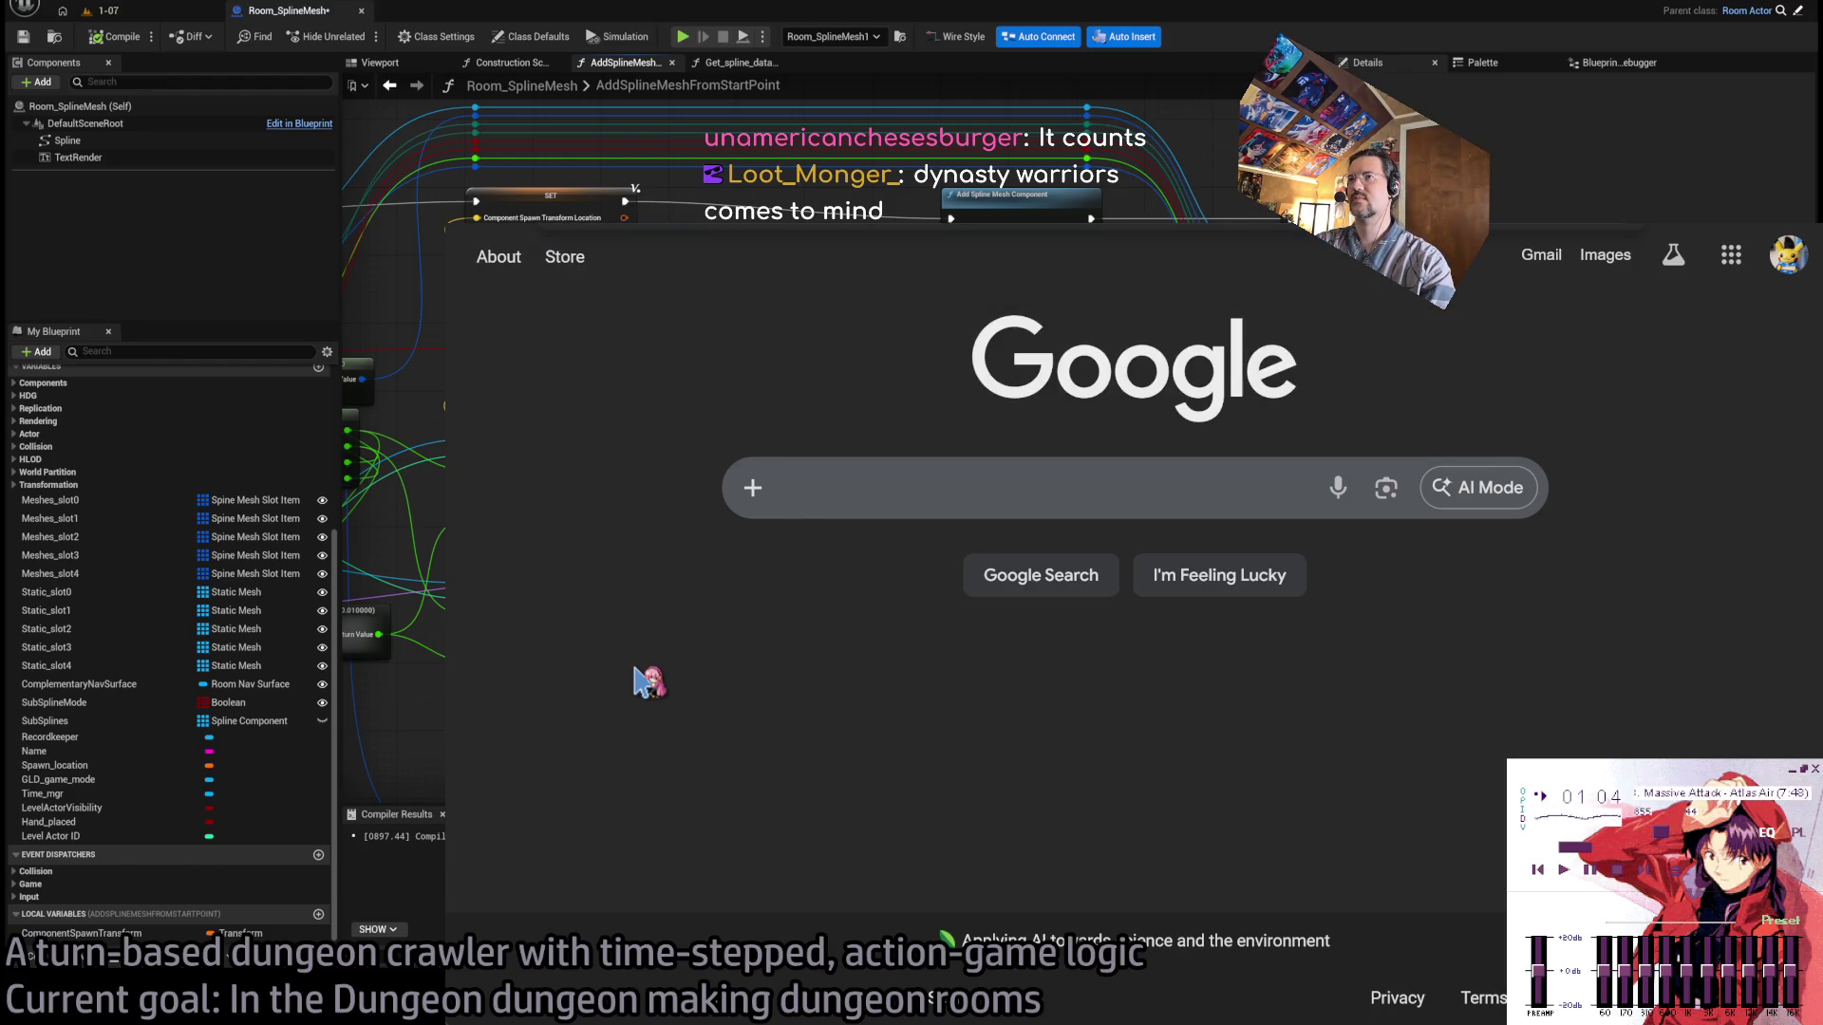
pyautogui.scroll(-6, 946, 573)
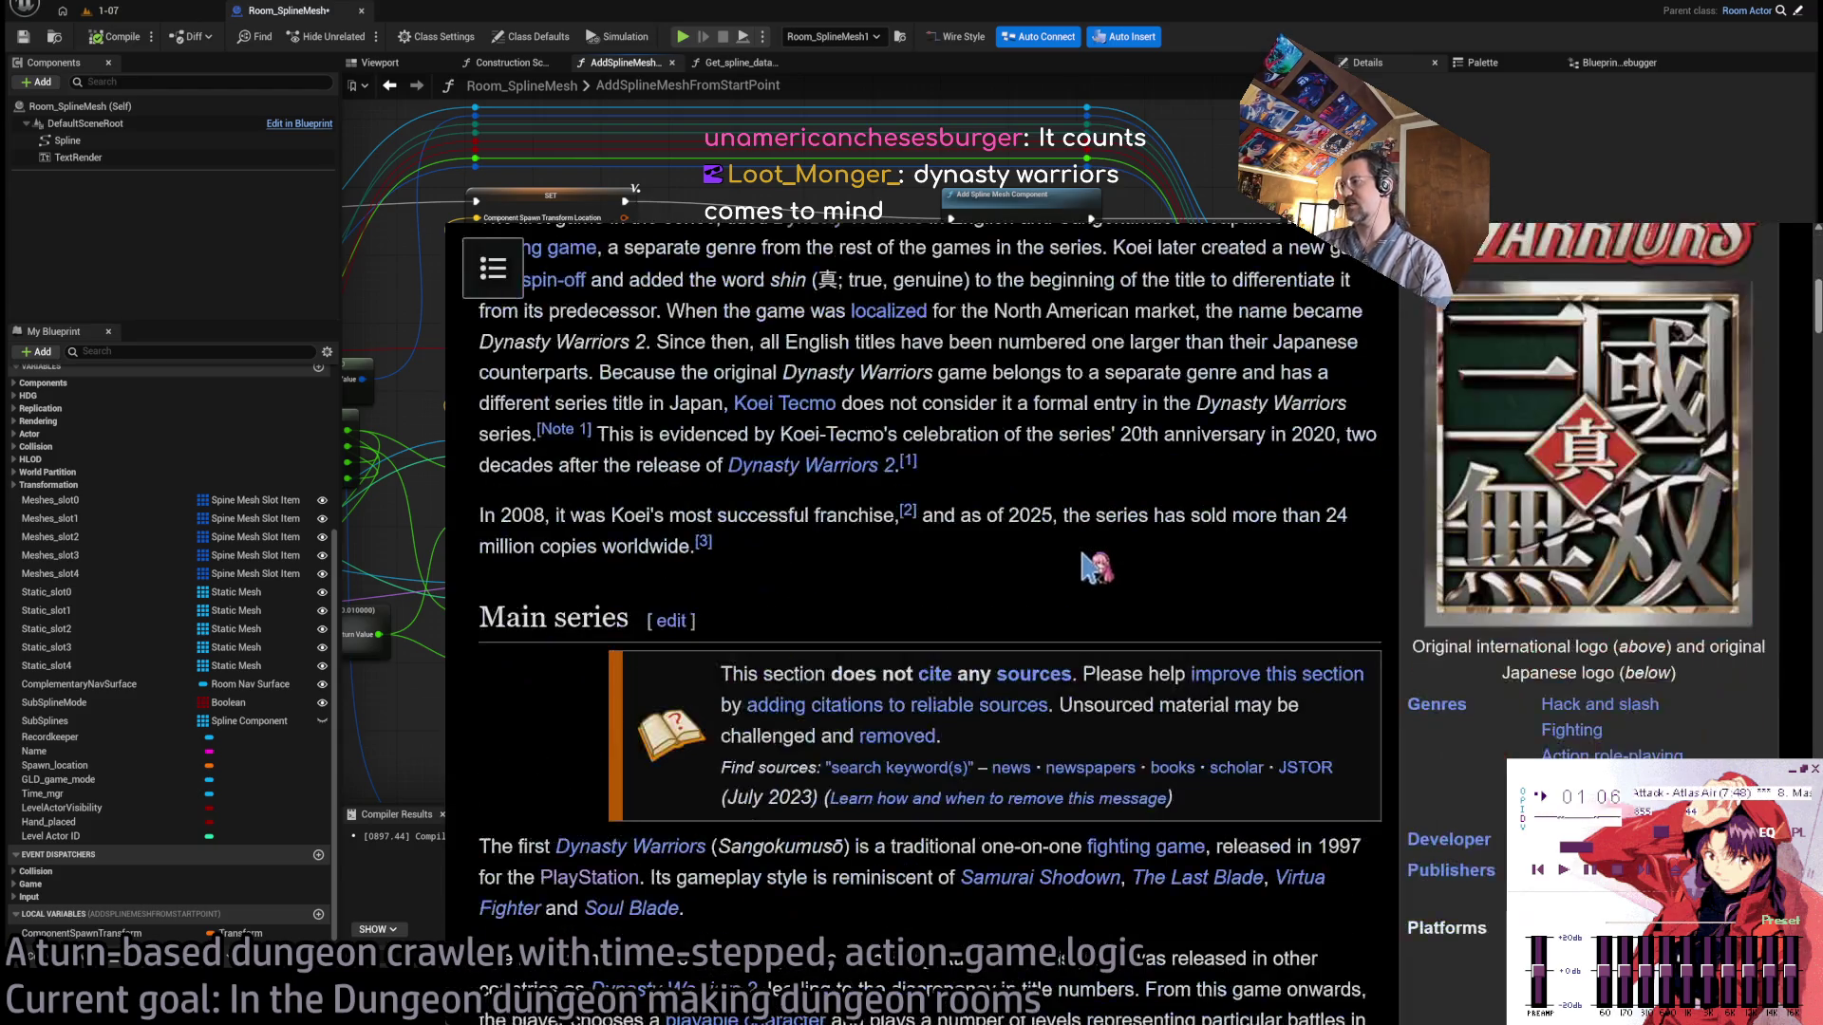
pyautogui.scroll(-10, 826, 584)
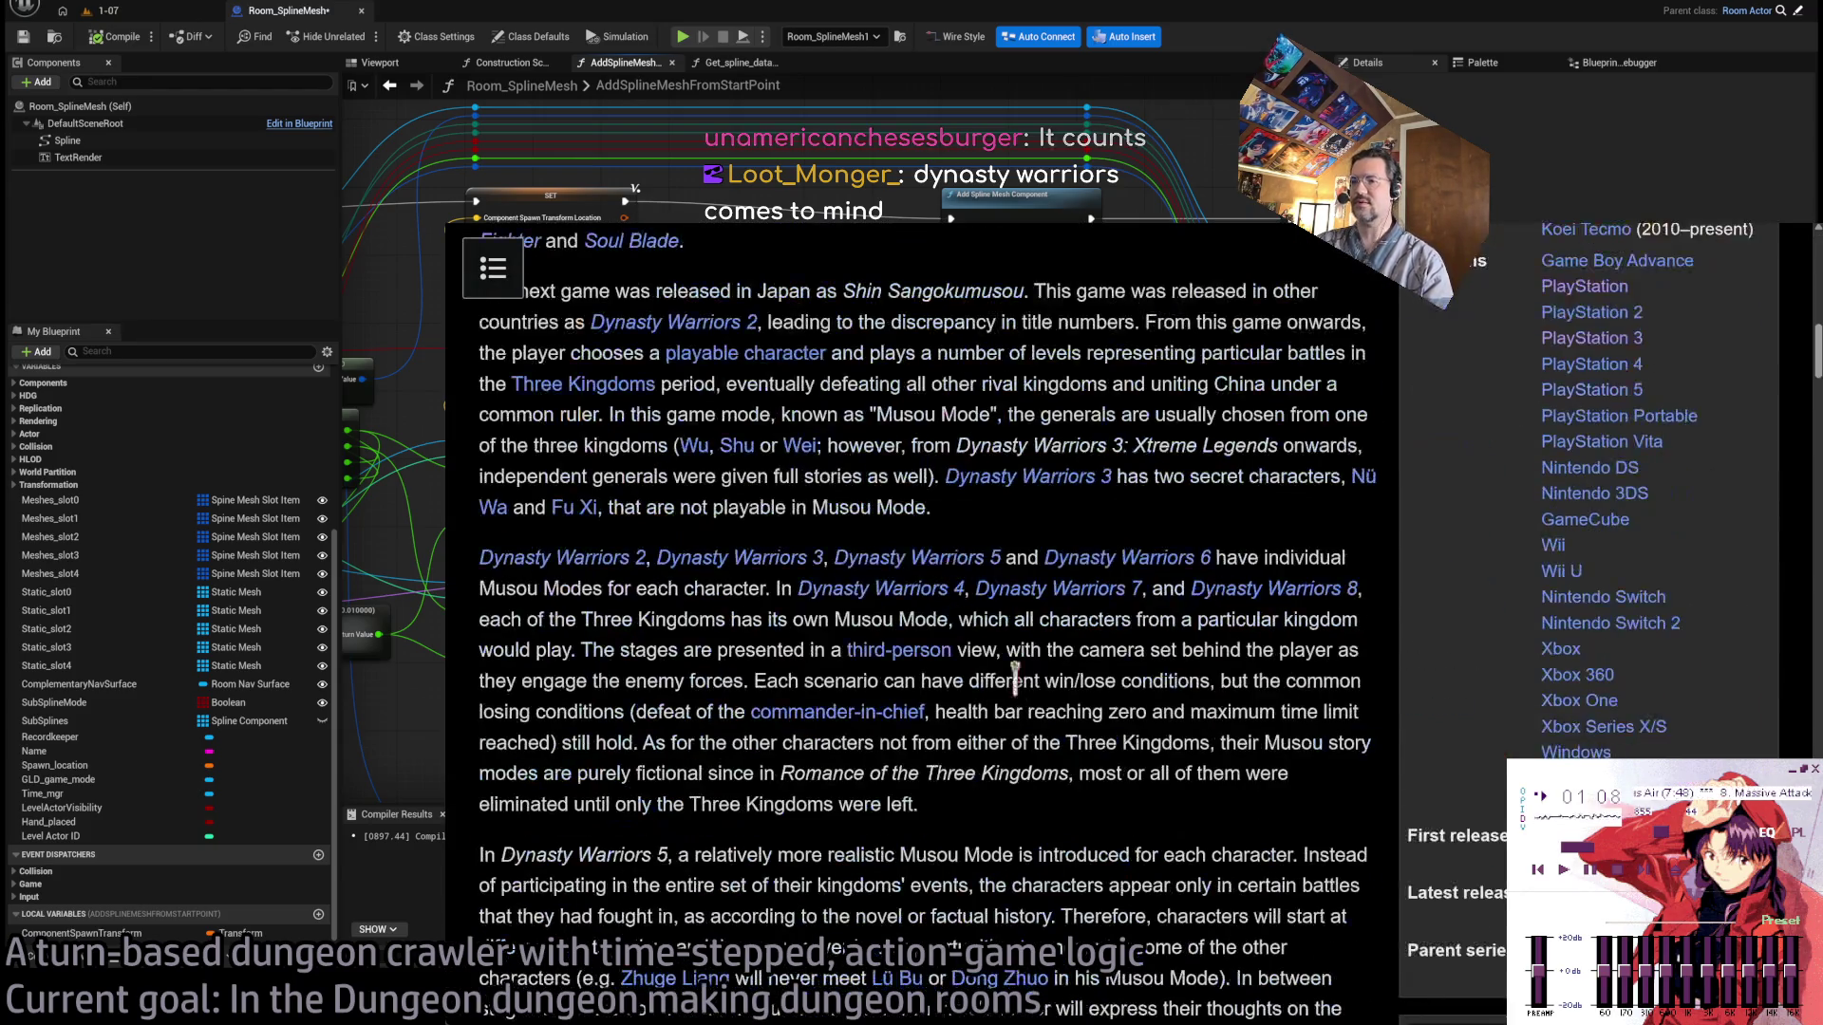
pyautogui.scroll(10, 1096, 630)
pyautogui.scroll(-12, 1177, 608)
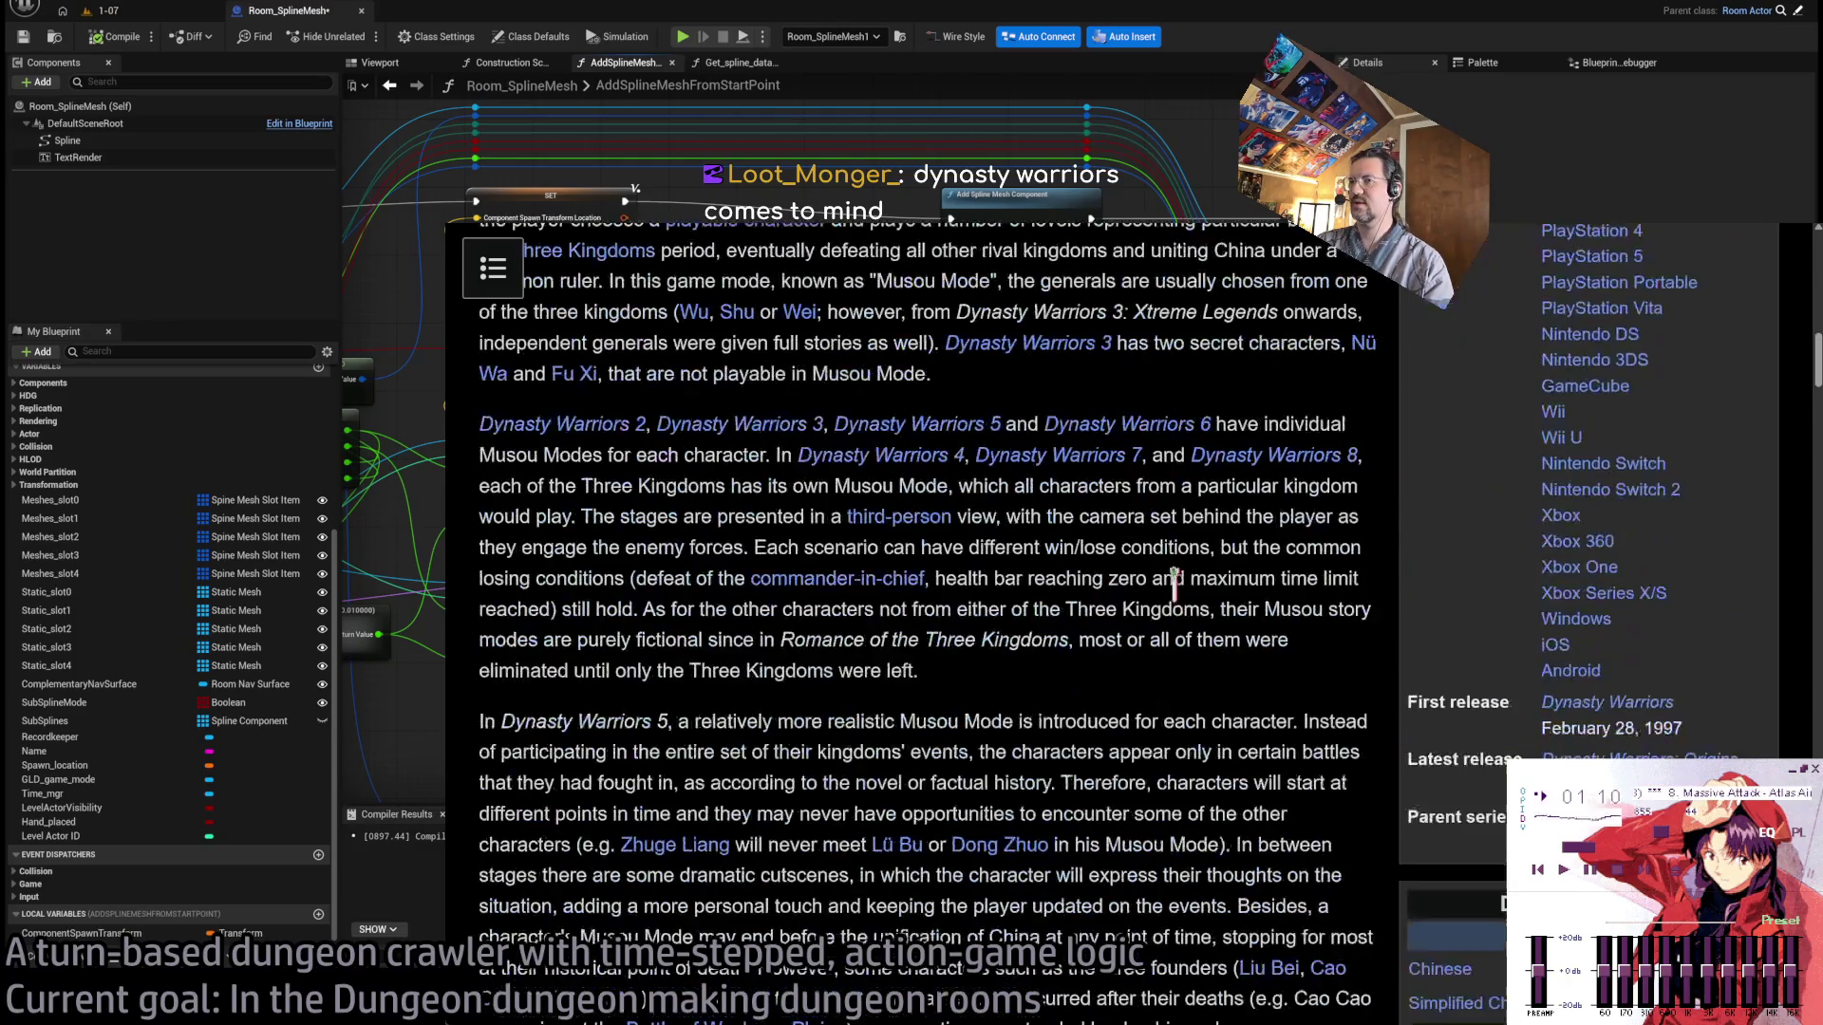
pyautogui.scroll(-10, 1179, 610)
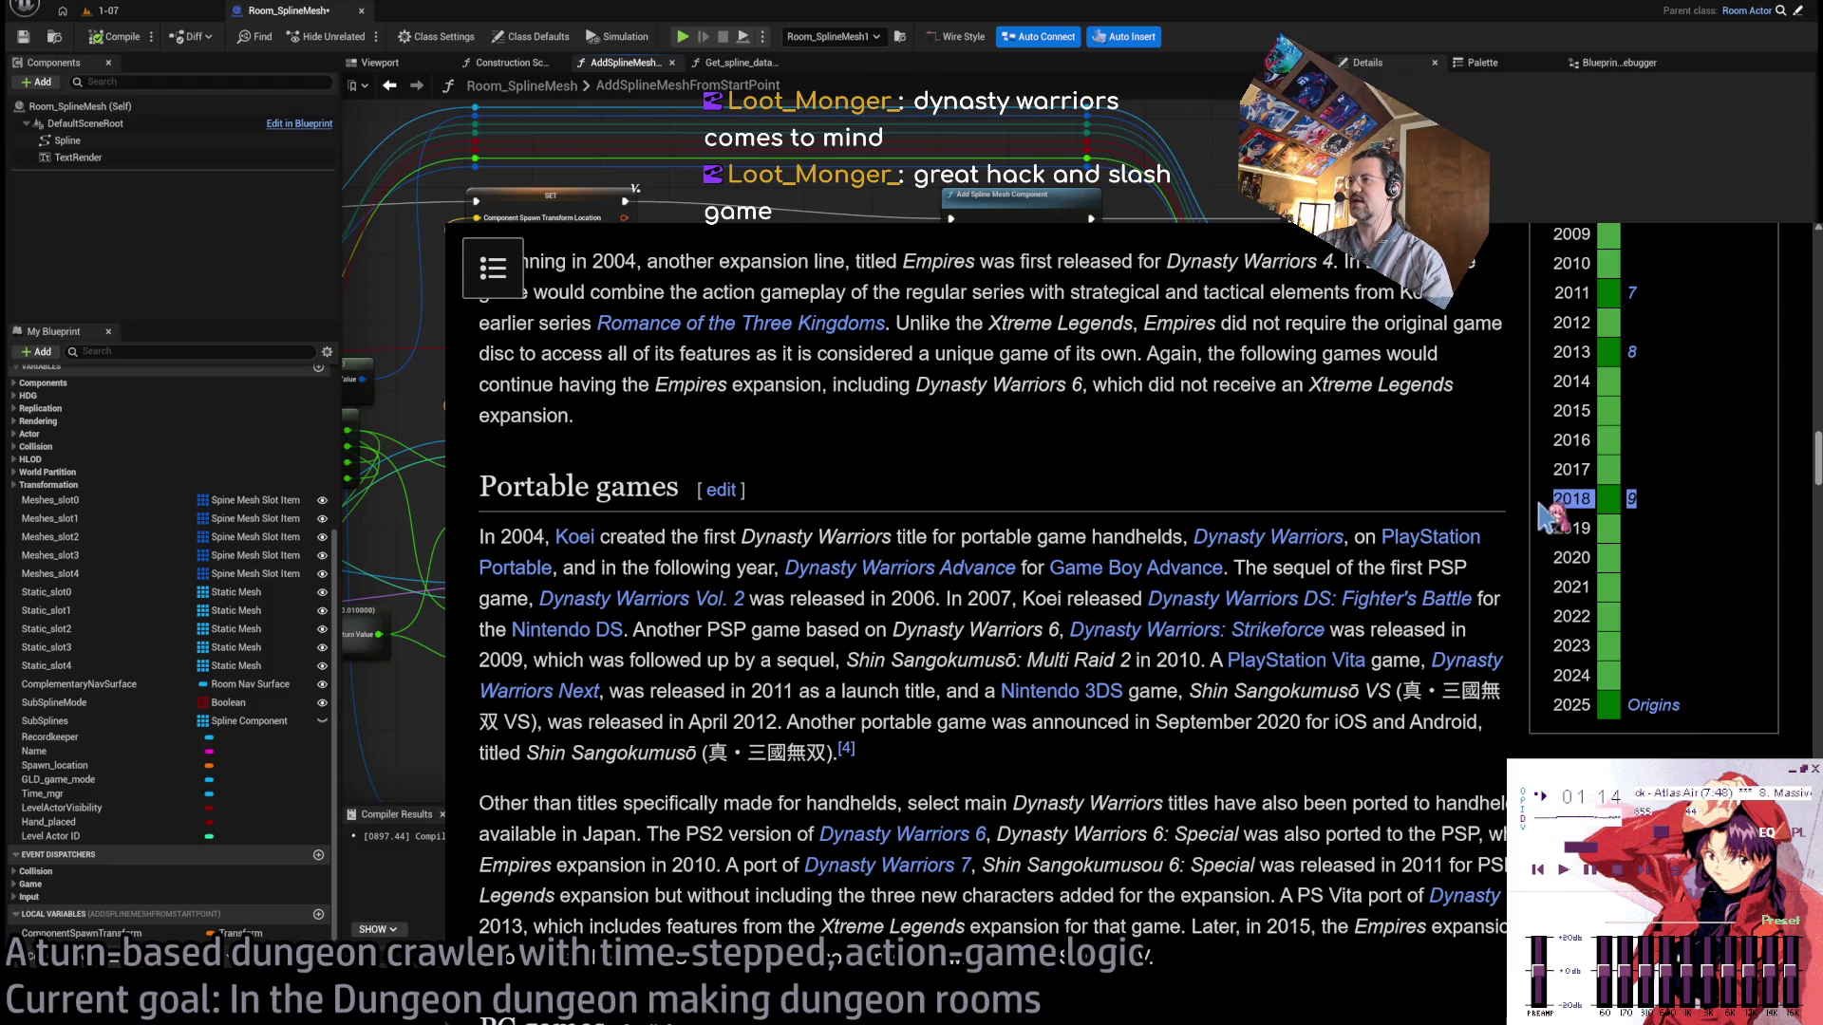
pyautogui.click(1632, 501)
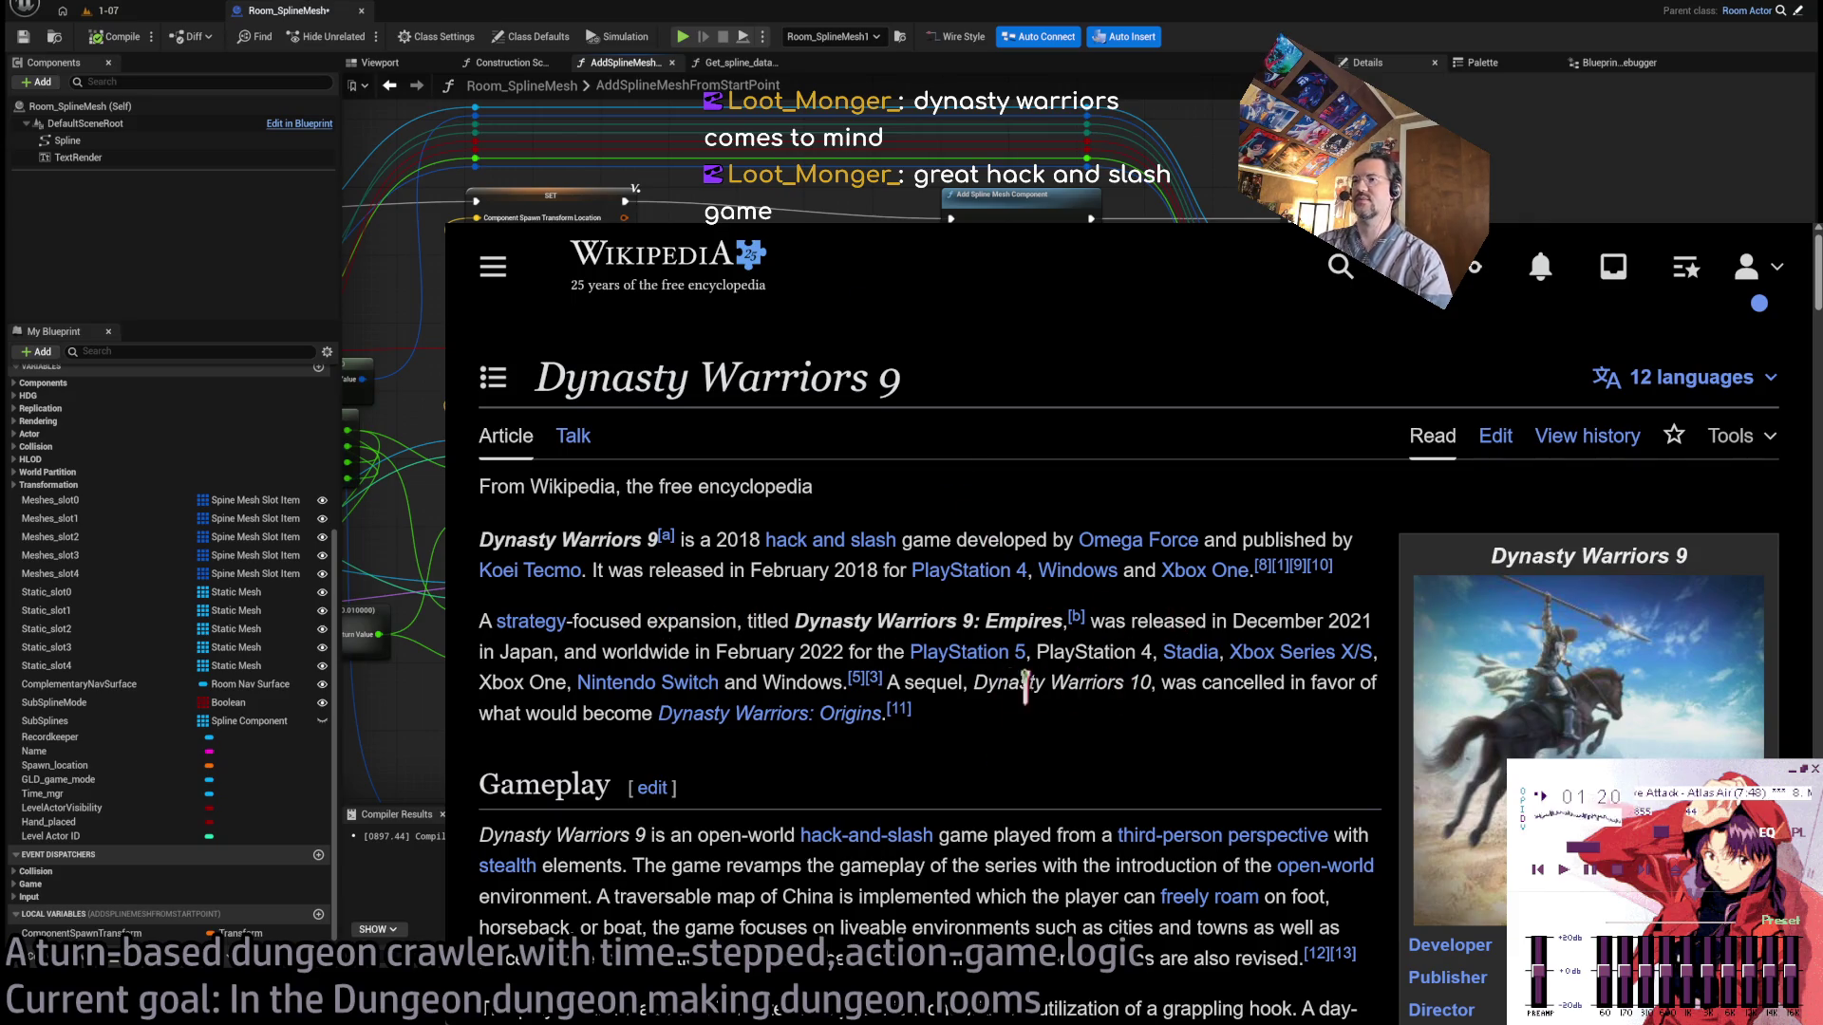
# Scroll the Dynasty Warriors 9 article down to its Reception and Sales sections.
pyautogui.scroll(-5, 1044, 726)
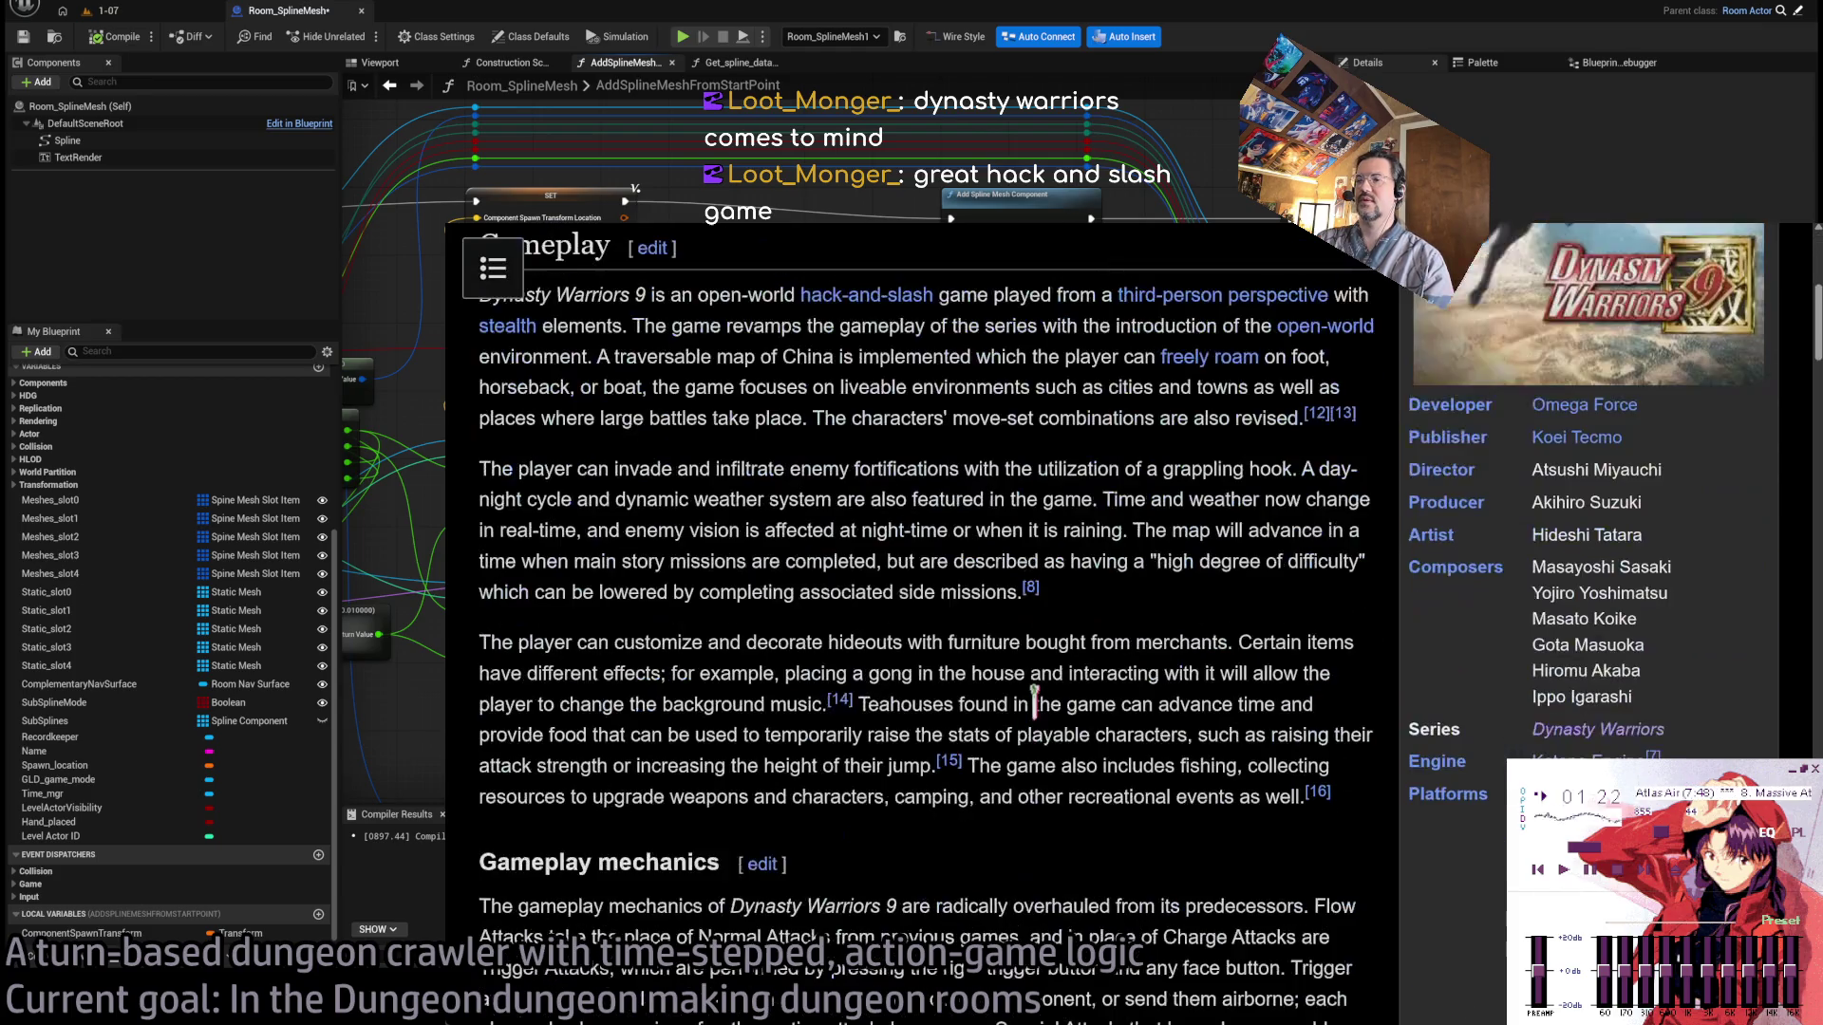
pyautogui.scroll(-3, 1220, 701)
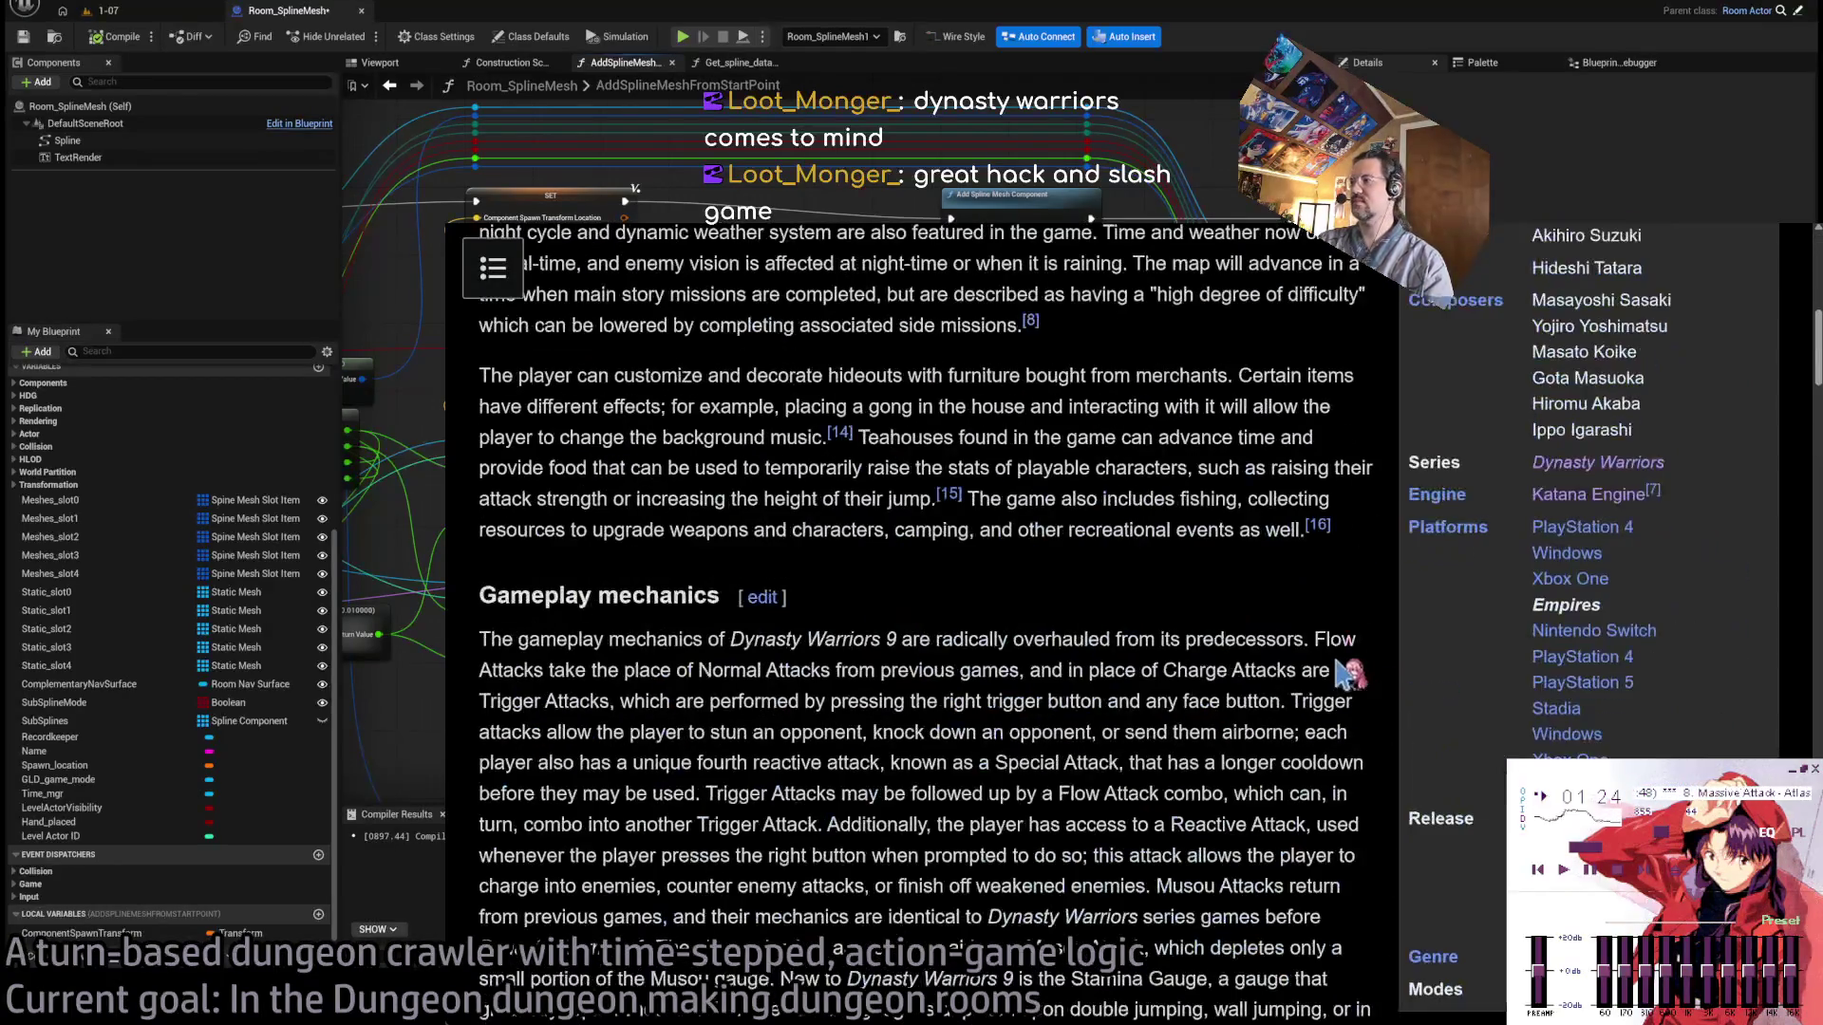
pyautogui.scroll(-1, 1433, 707)
pyautogui.scroll(-15, 1438, 726)
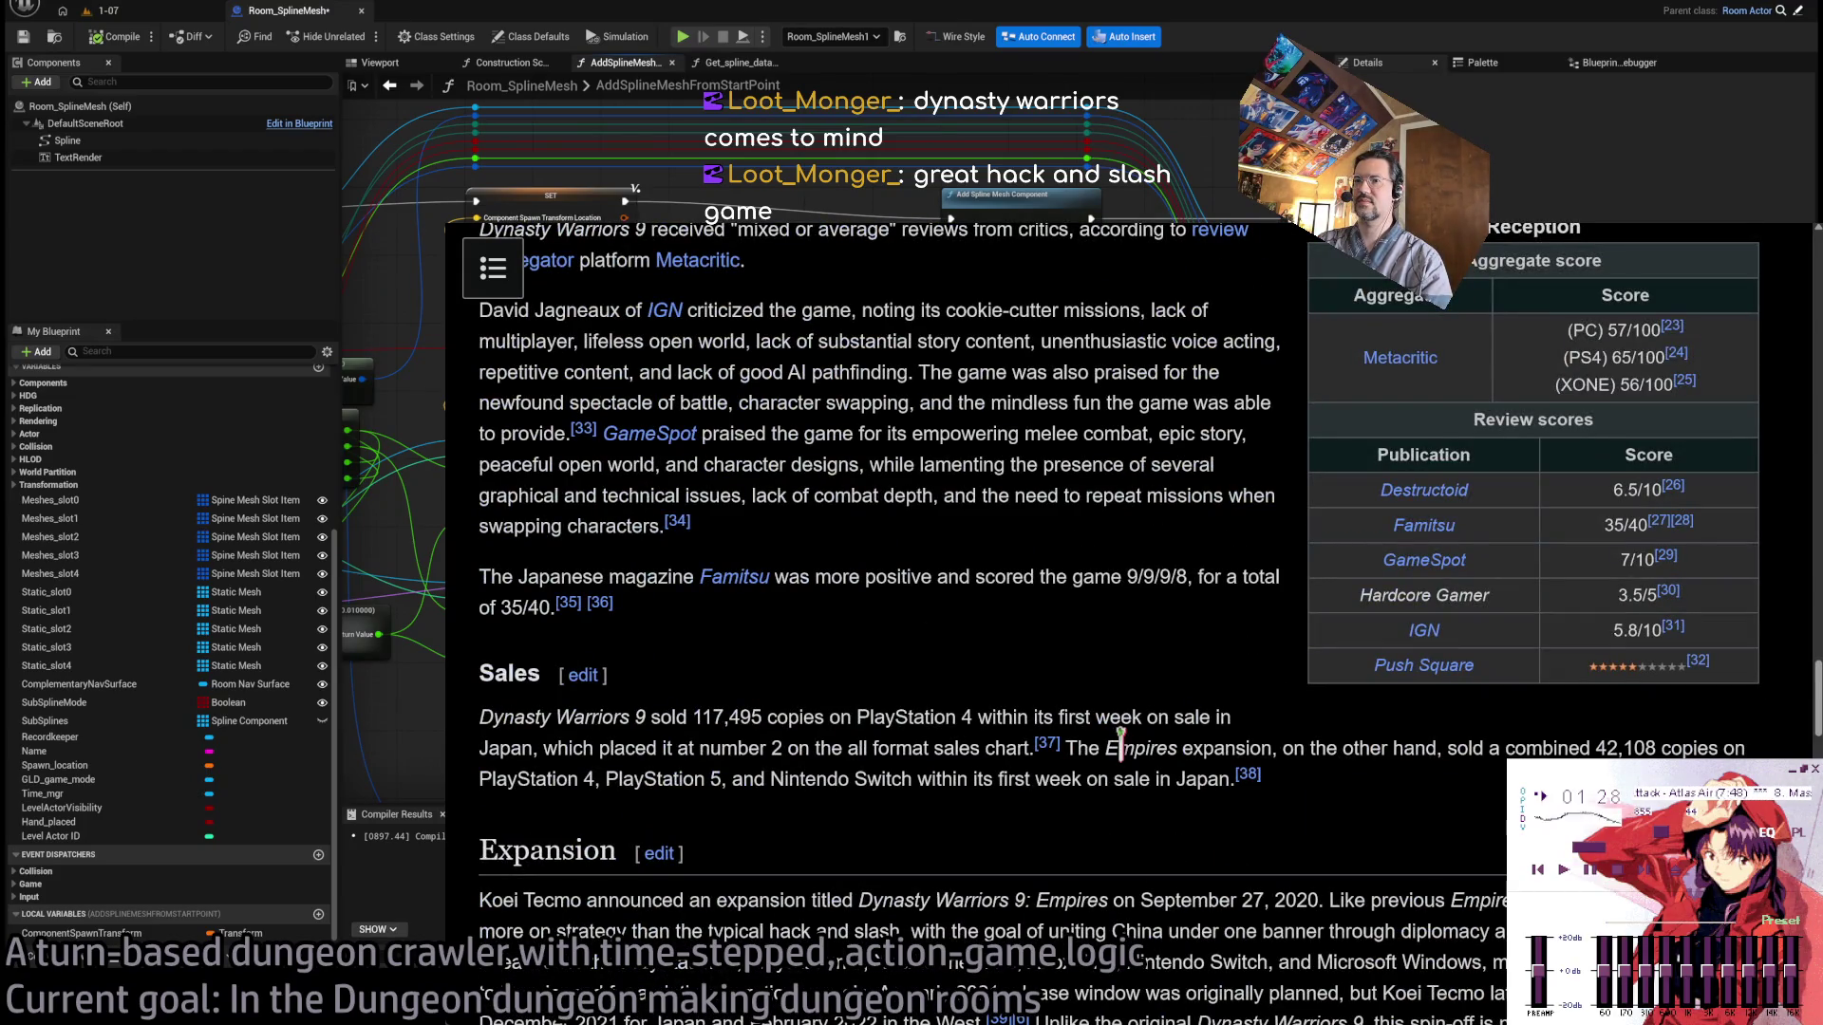
pyautogui.scroll(3, 1120, 745)
pyautogui.scroll(-2, 1094, 708)
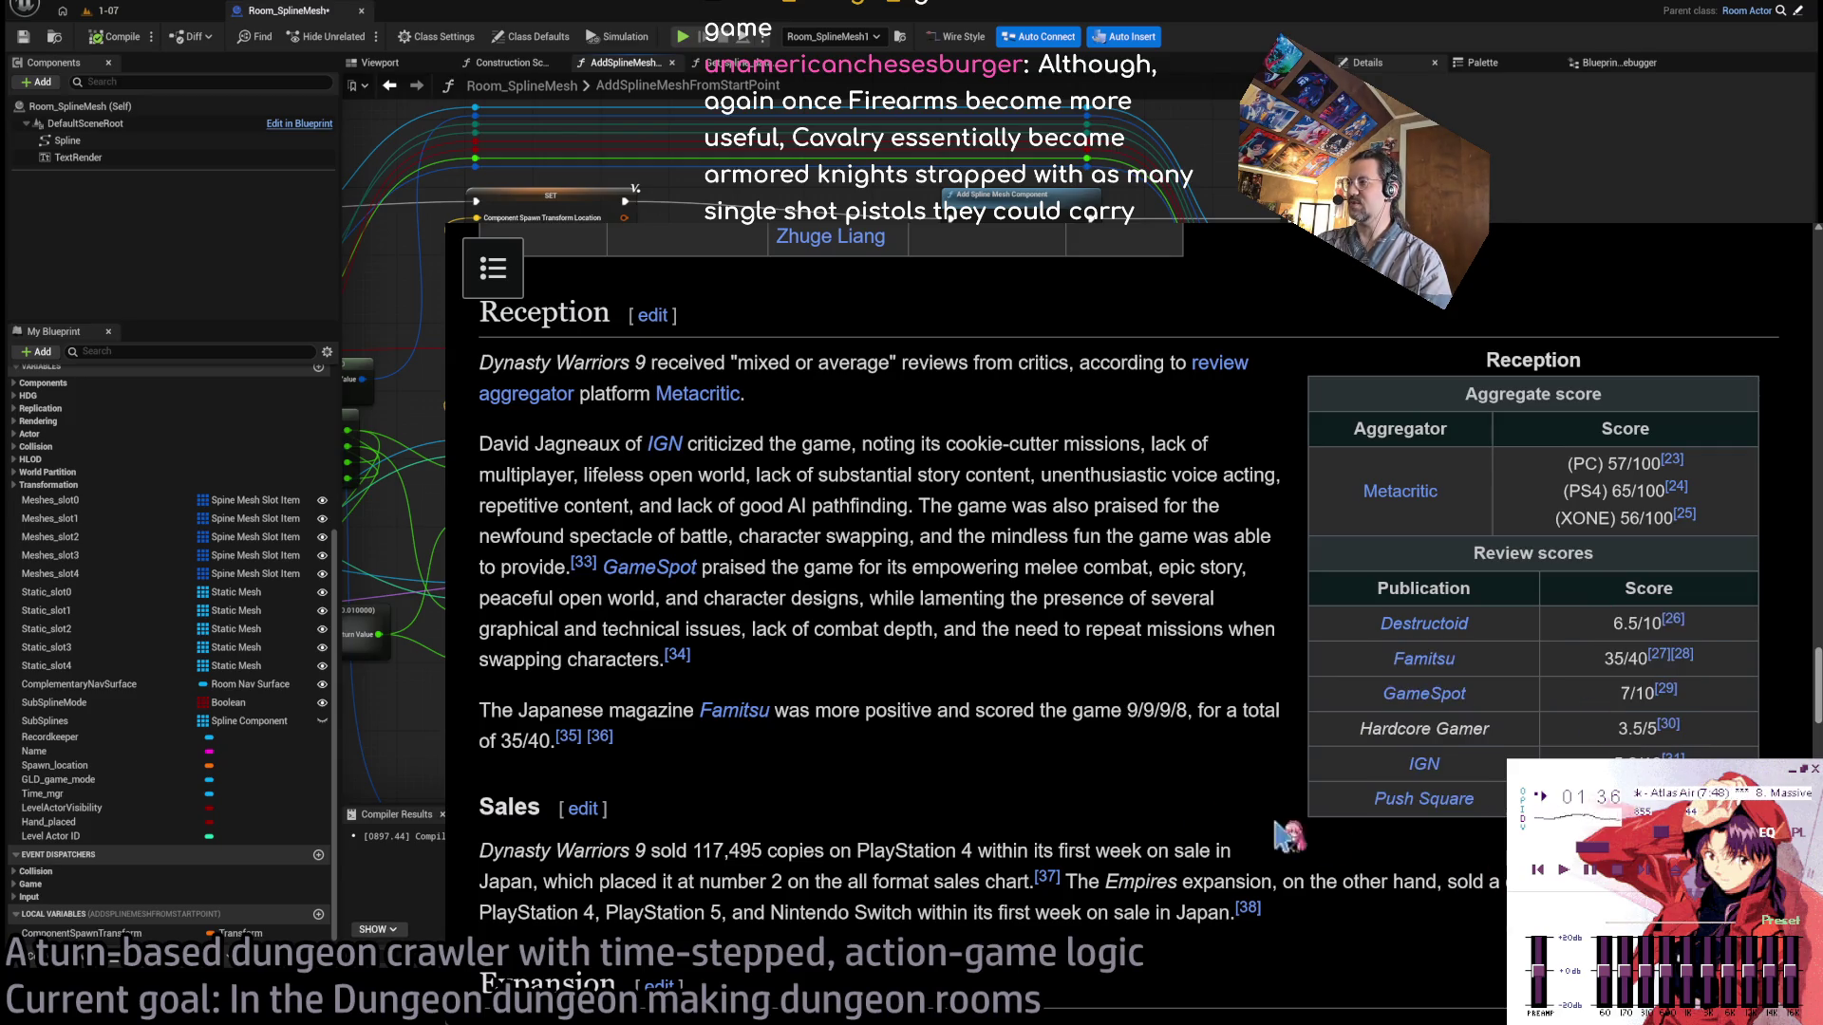
pyautogui.scroll(-1, 959, 741)
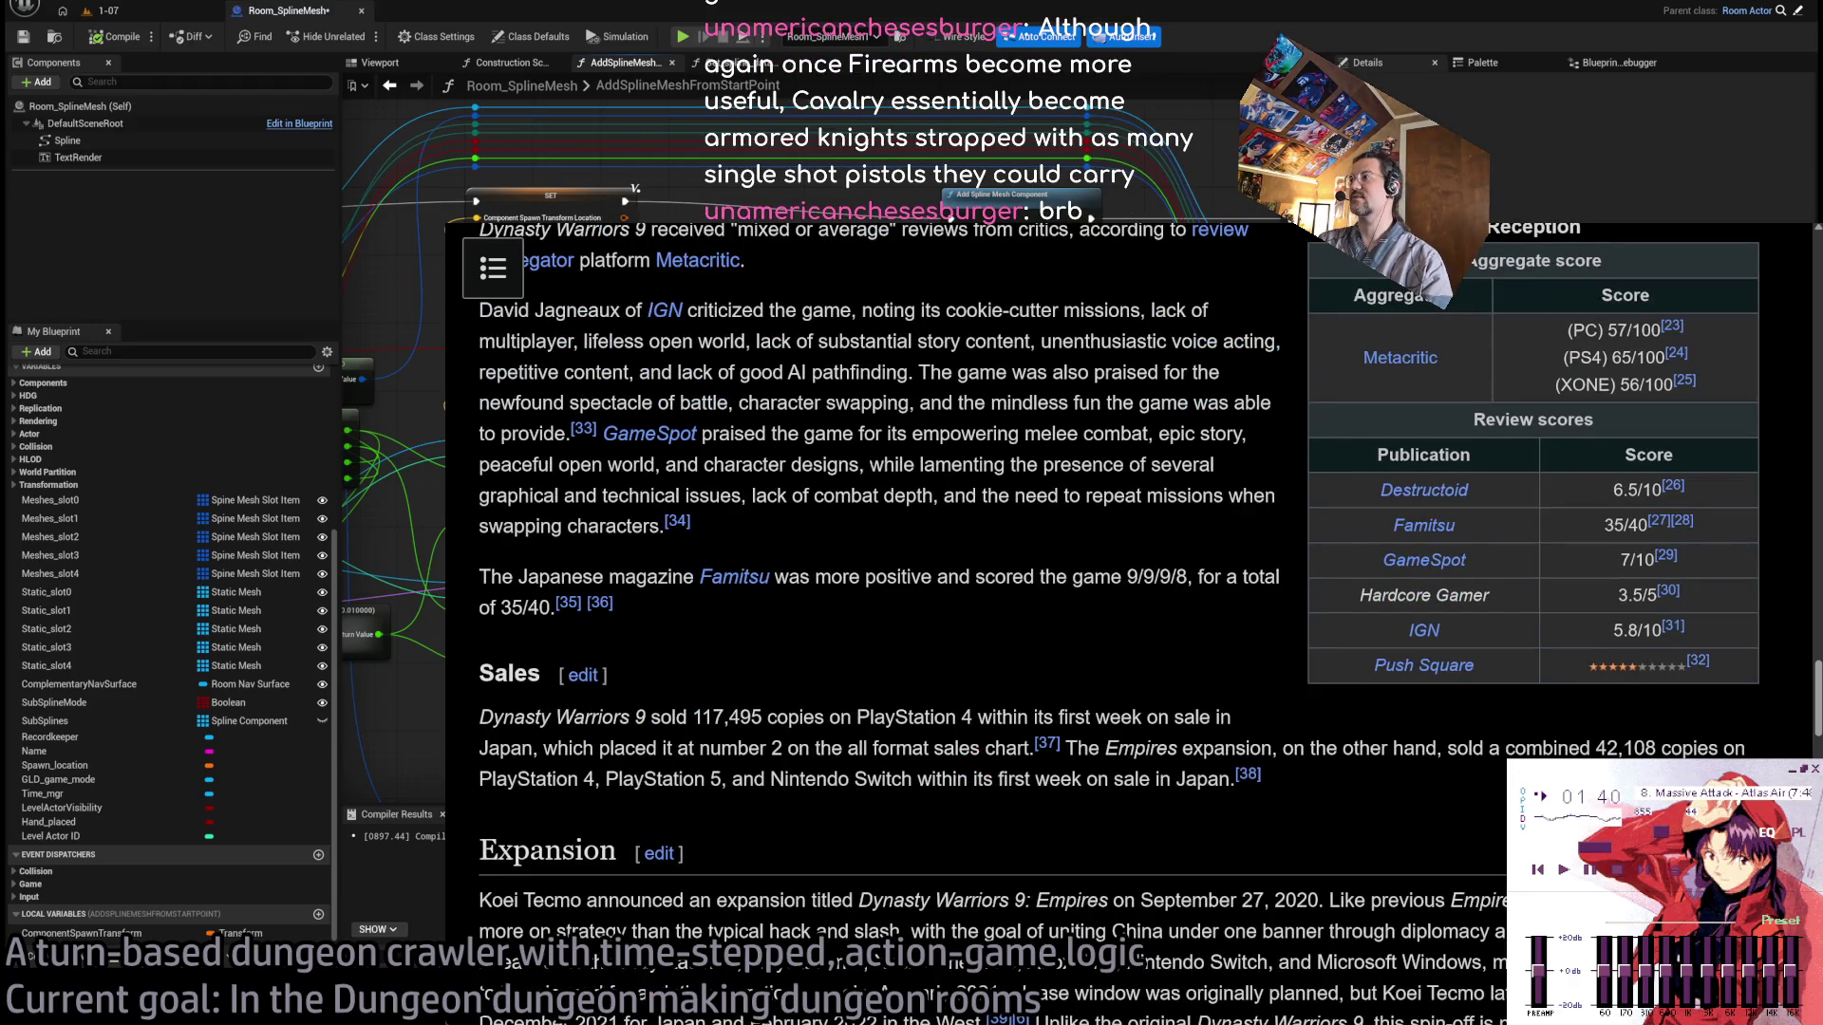
# Go to the Dynasty Warriors: Origins article and highlight its reception and sales sentence.
pyautogui.hotkey('alt', 'Left')
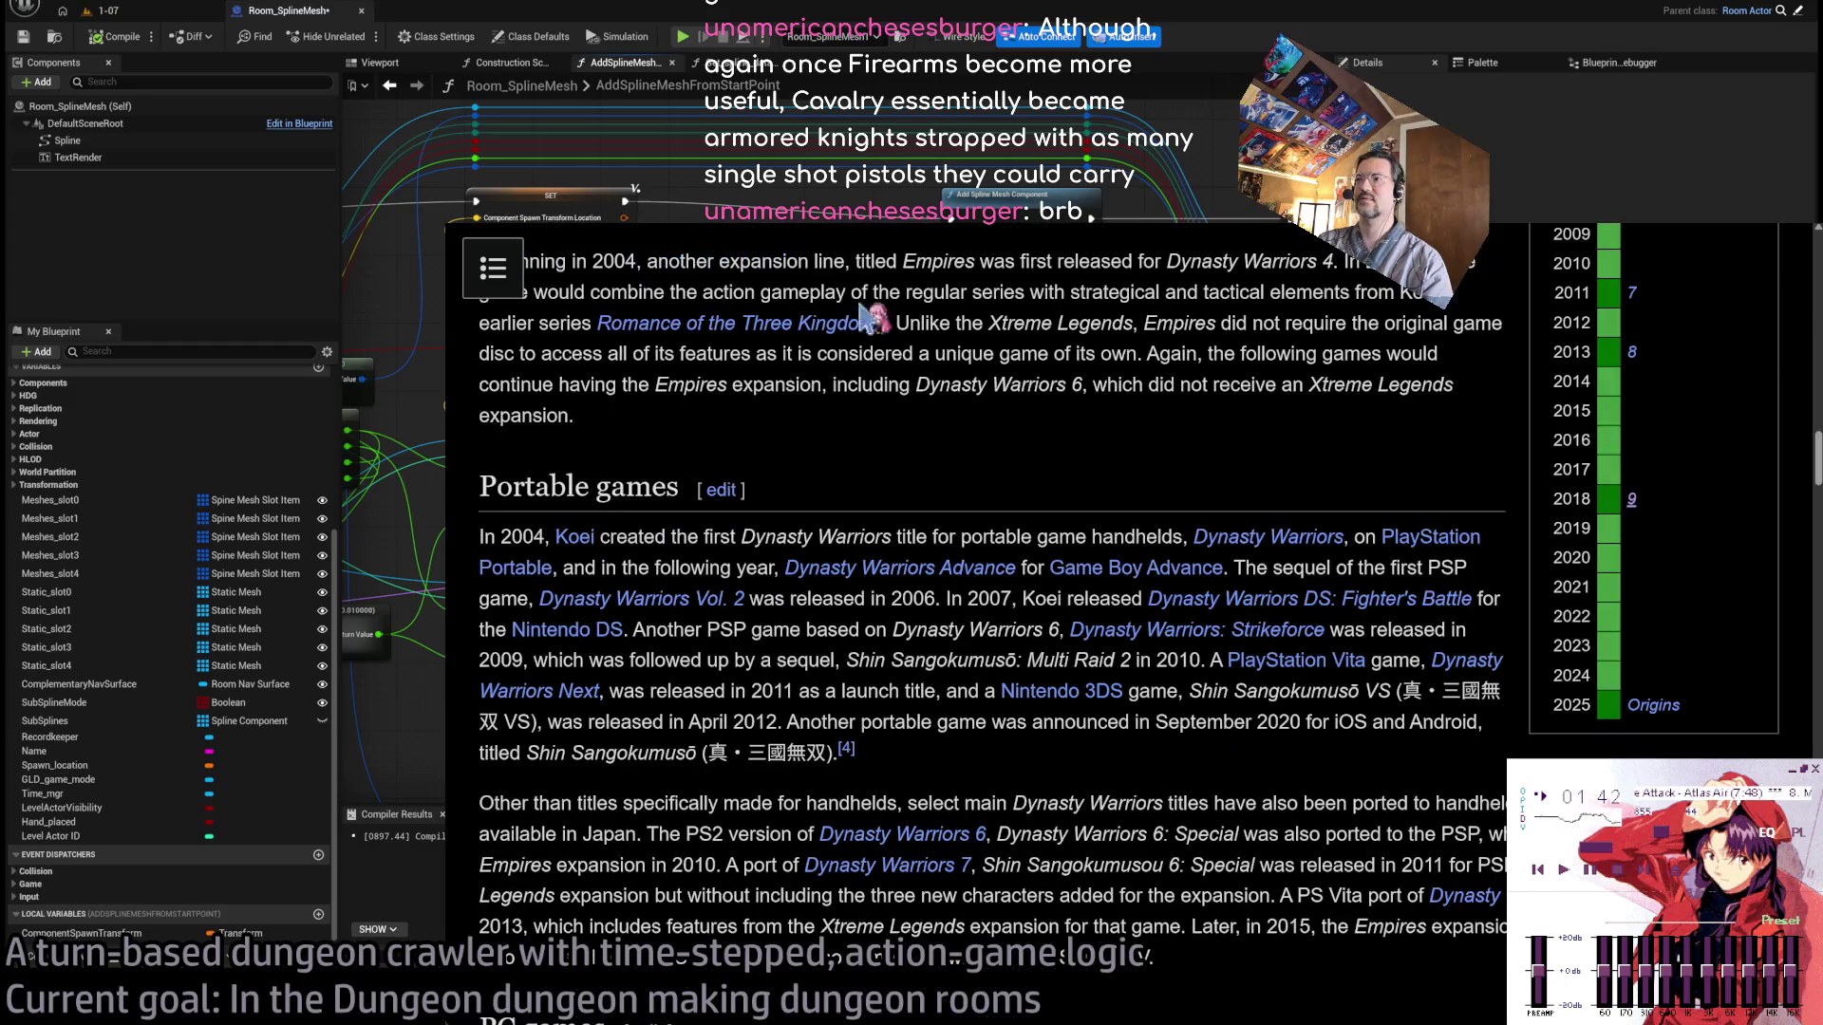
pyautogui.hotkey('alt', 'Left')
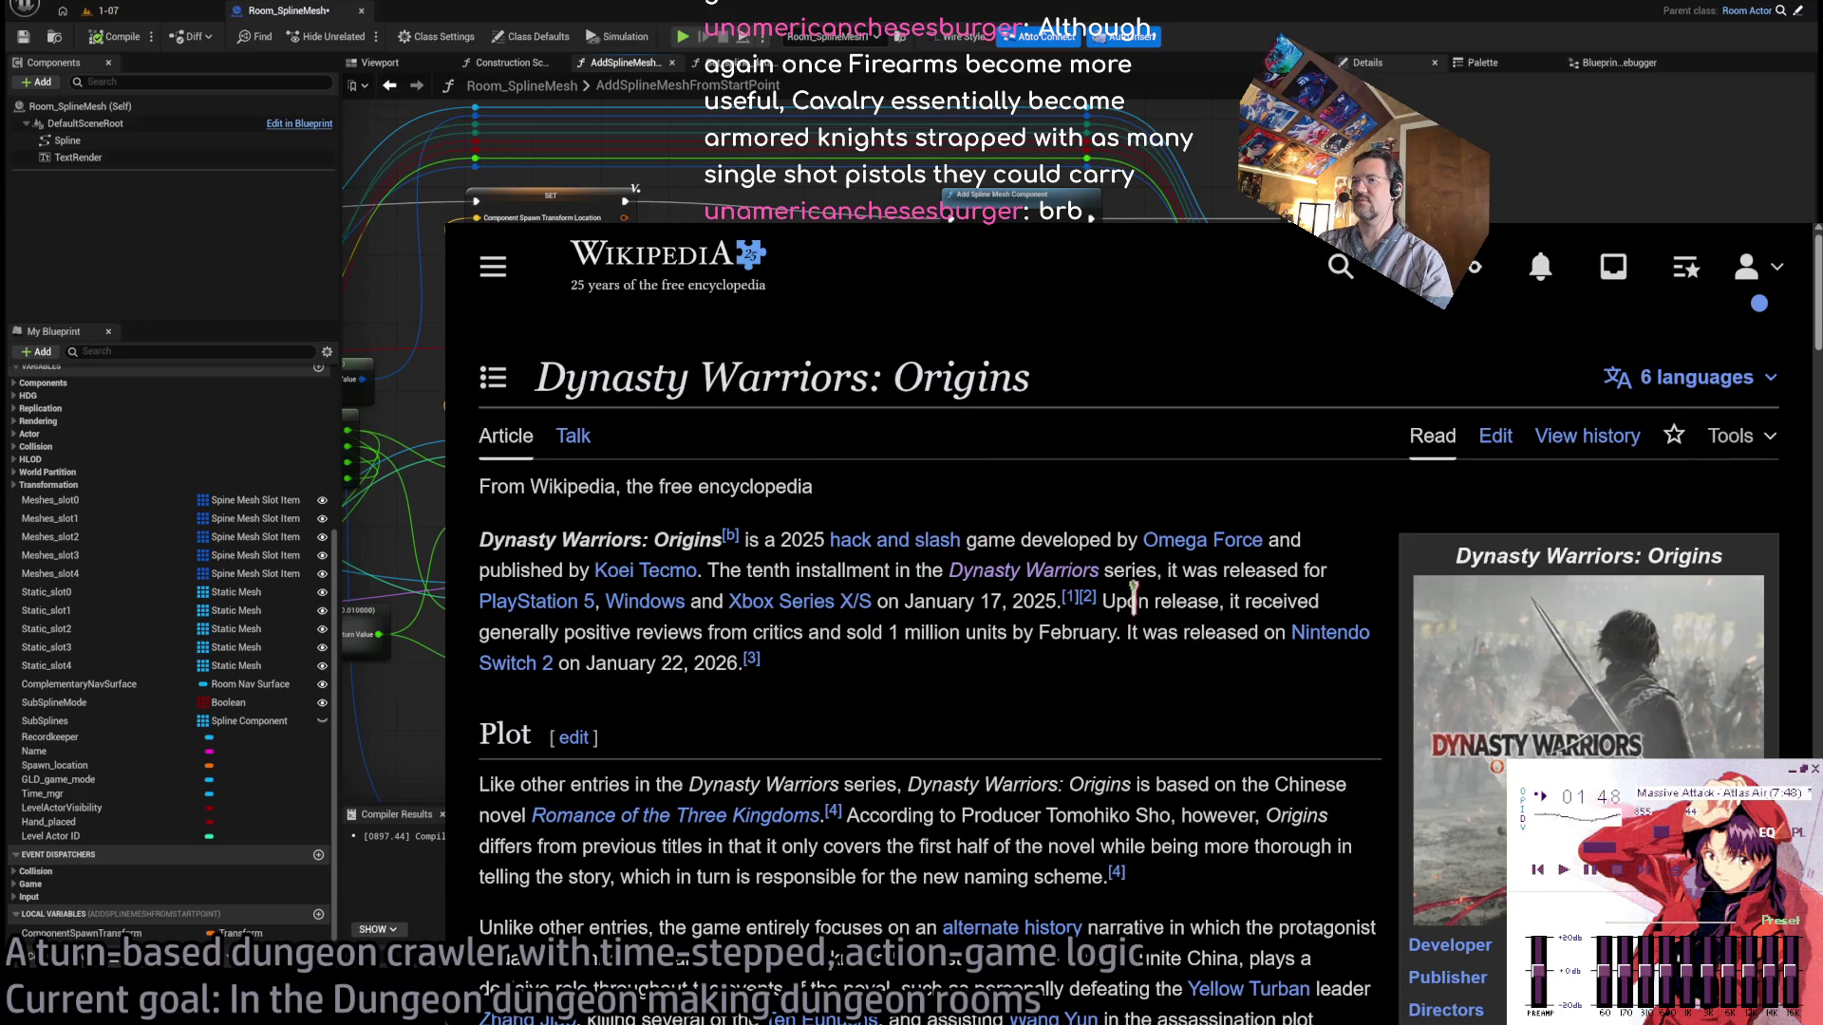
pyautogui.moveTo(1101, 601)
pyautogui.mouseDown()
pyautogui.moveTo(861, 631)
pyautogui.moveTo(877, 635)
pyautogui.mouseUp()
# Read the Origins article's Reception, Sales and Awards sections, then return to the Unreal graph.
pyautogui.click(967, 714)
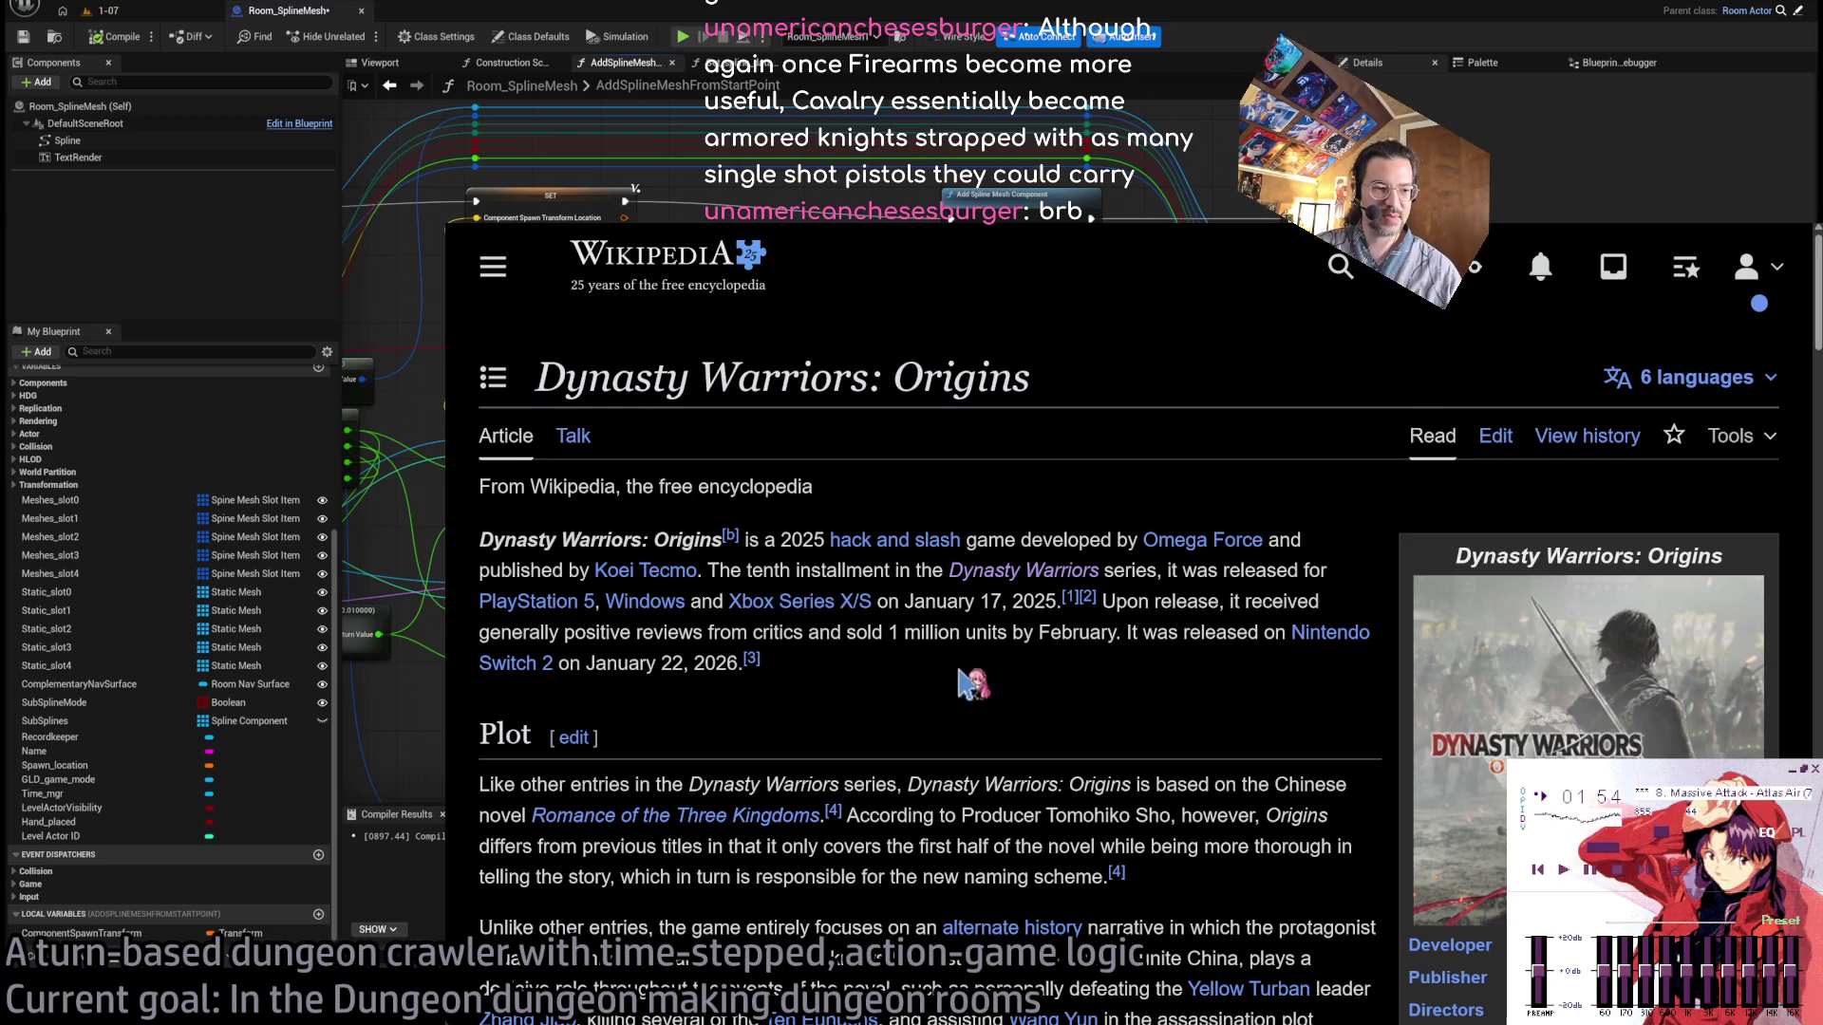
pyautogui.scroll(-5, 966, 685)
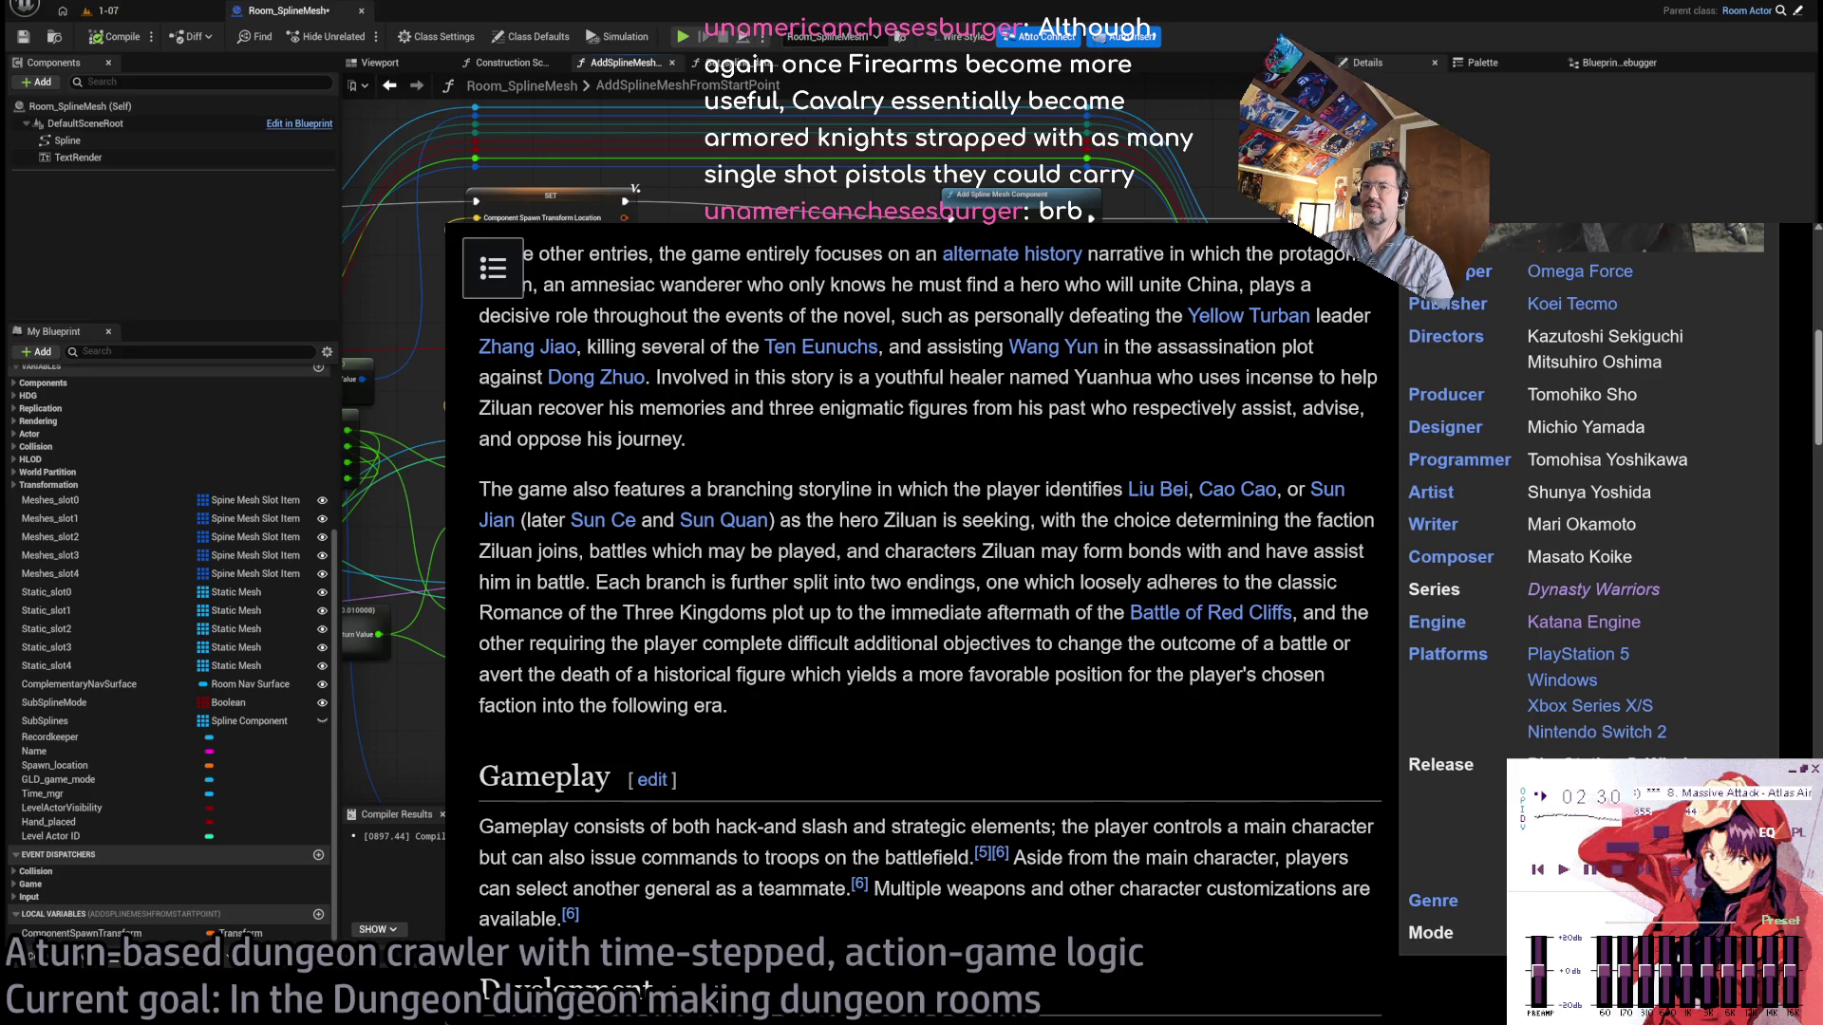
pyautogui.scroll(-10, 1057, 674)
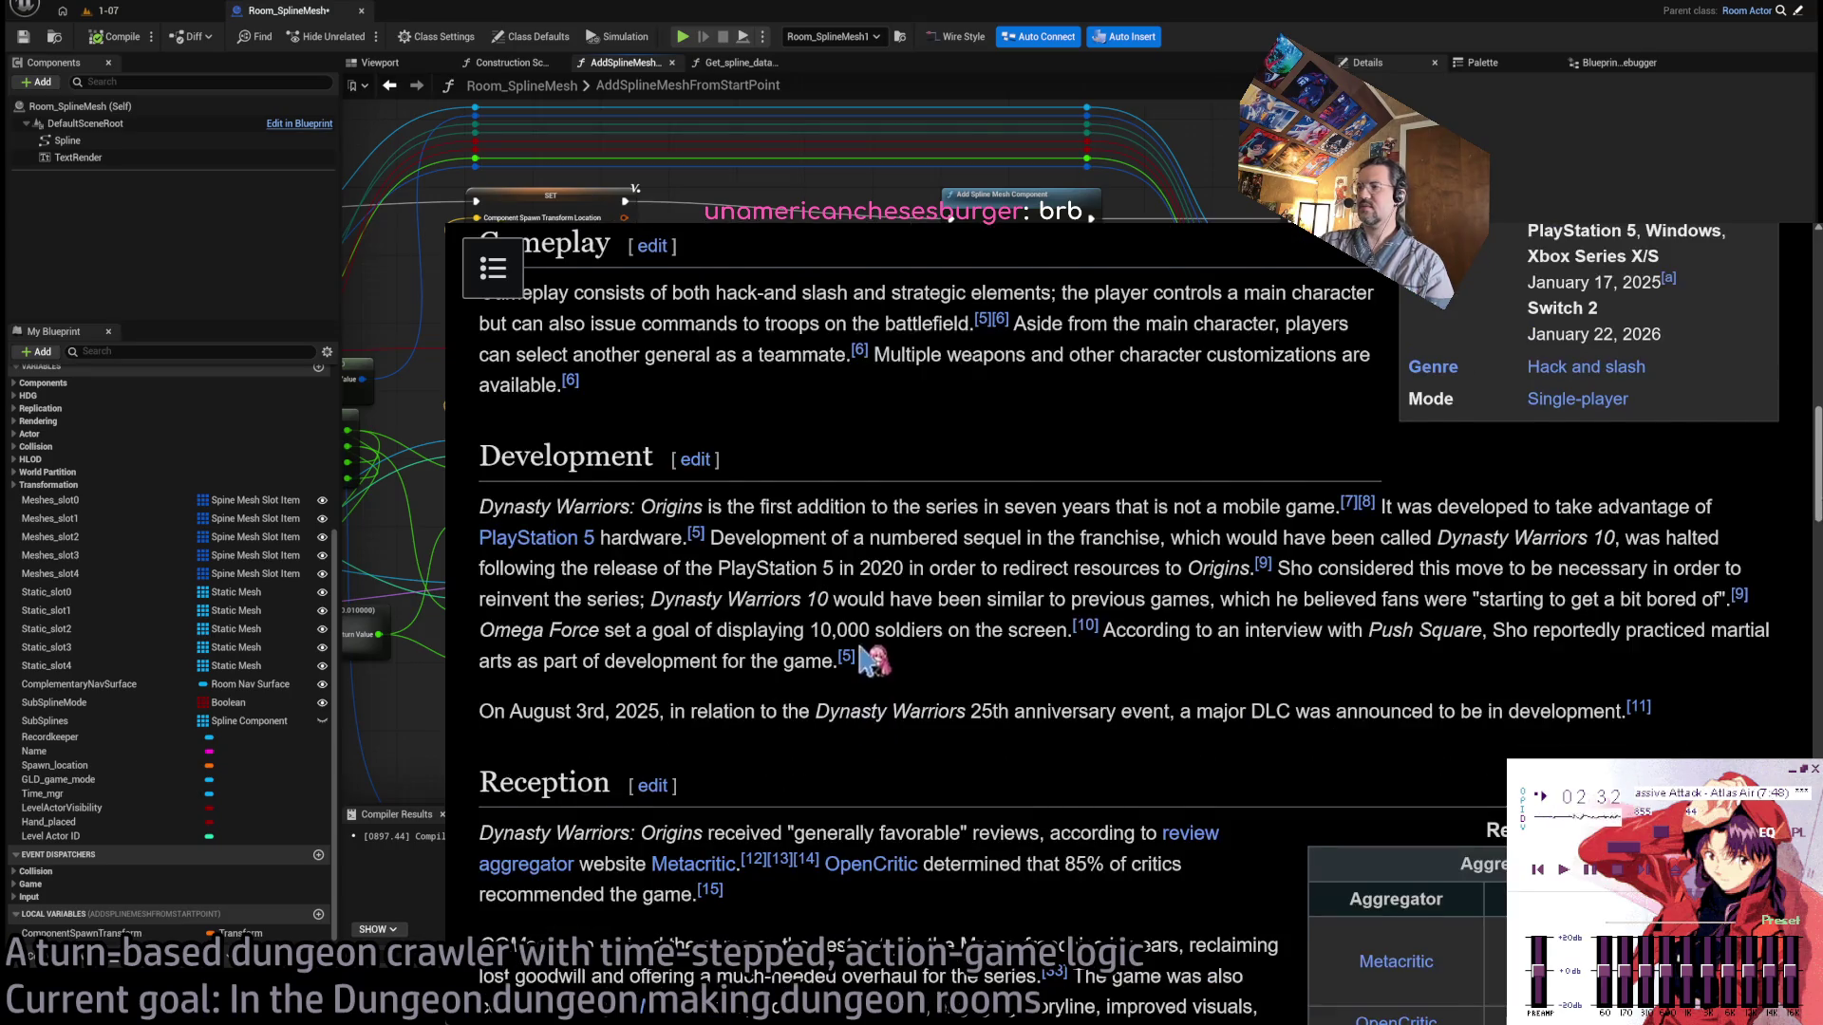
pyautogui.scroll(-2, 872, 662)
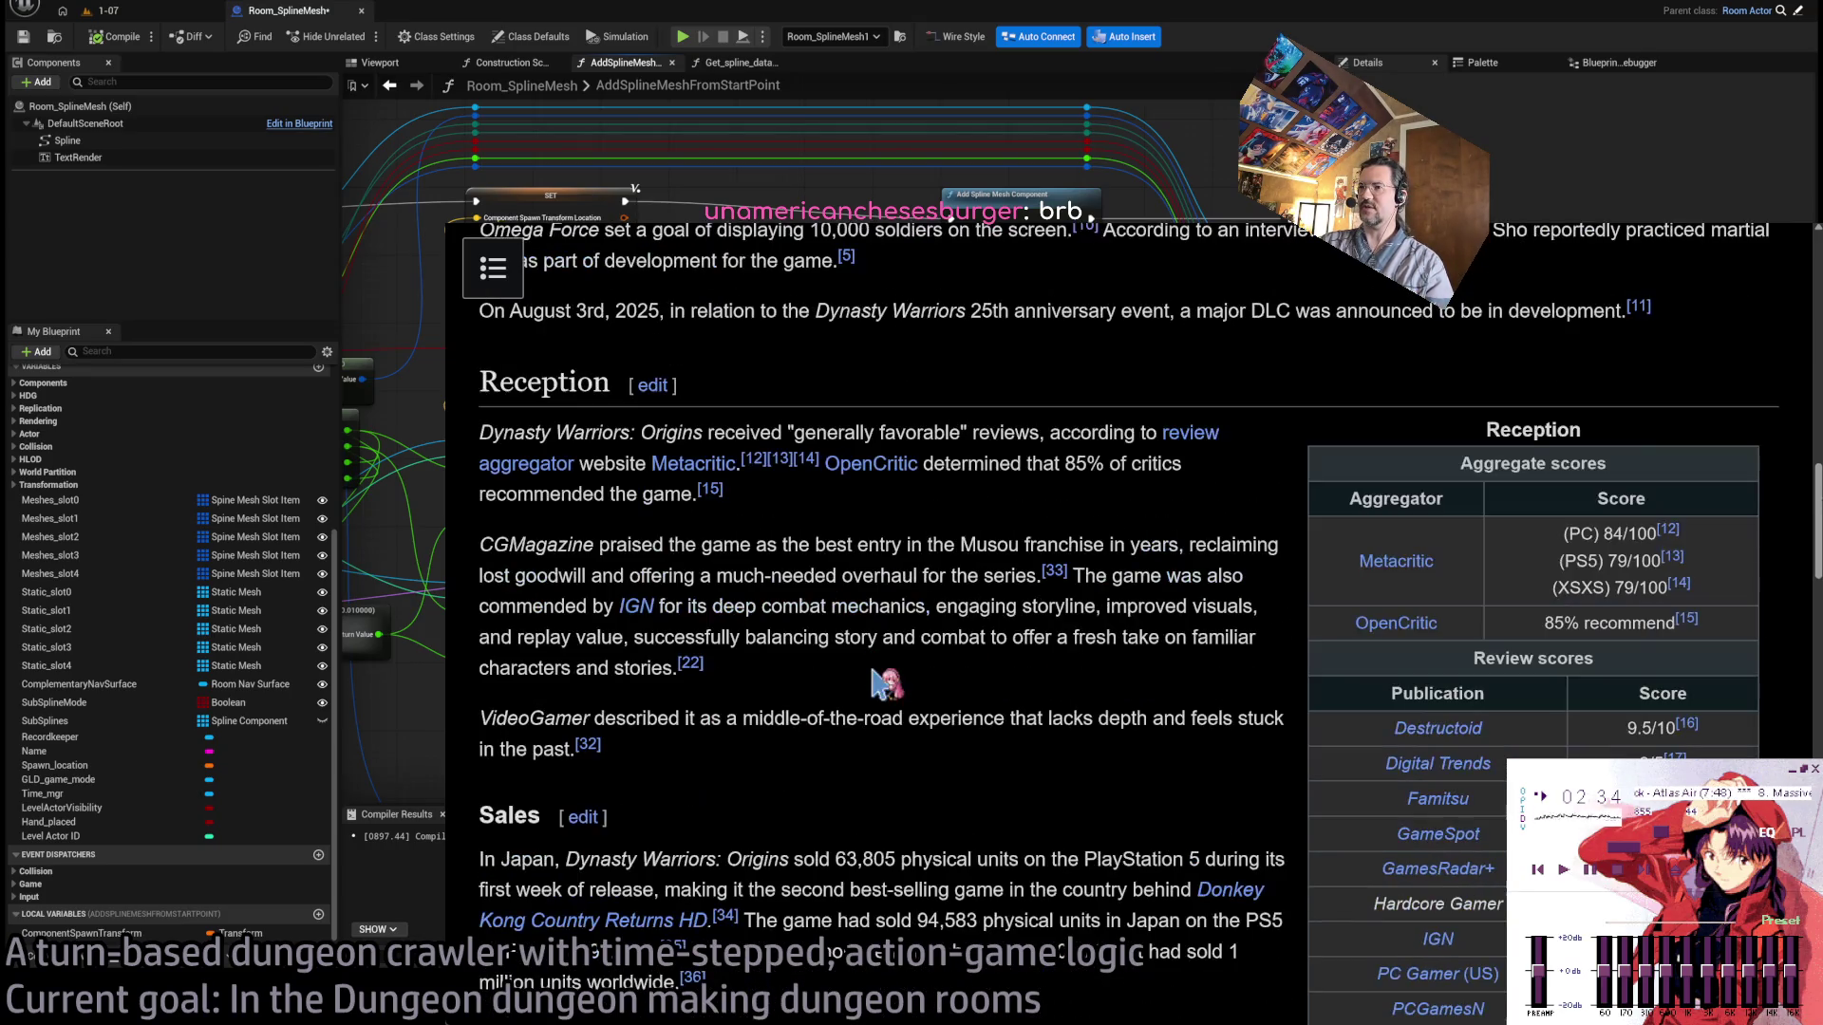
pyautogui.scroll(-2, 932, 697)
pyautogui.scroll(-3, 925, 687)
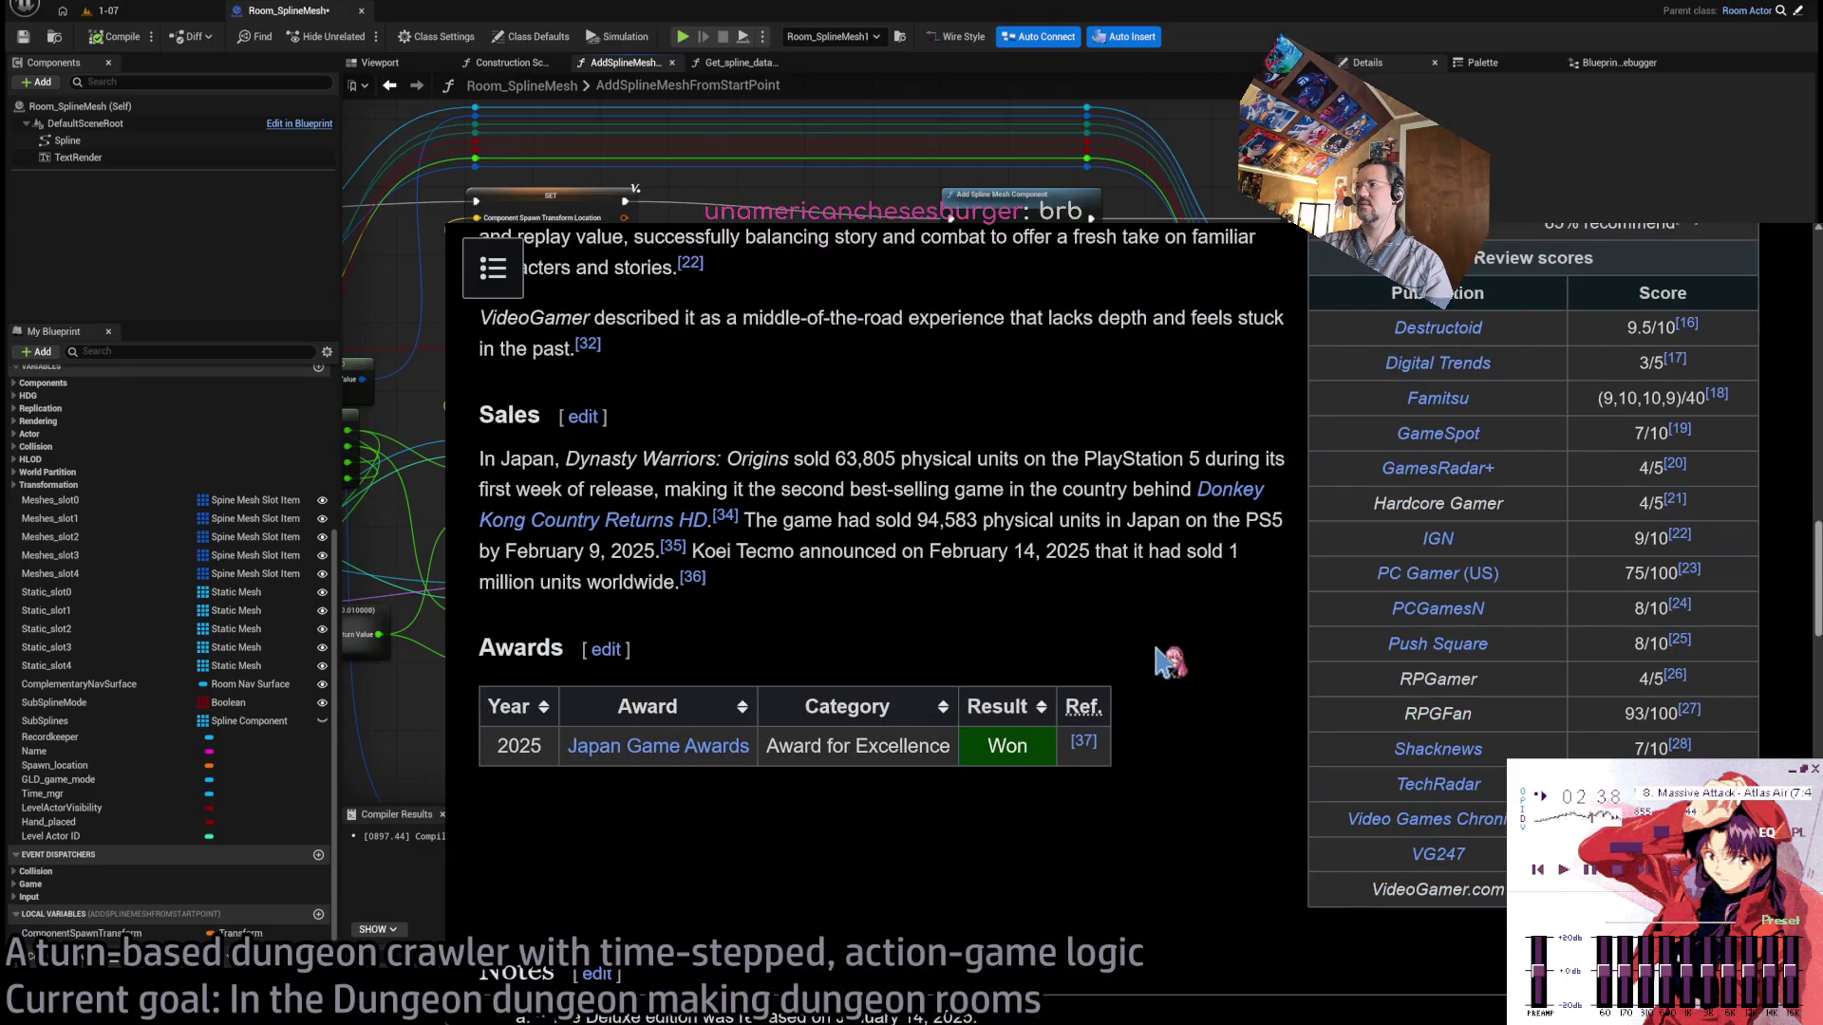
pyautogui.scroll(1, 1593, 579)
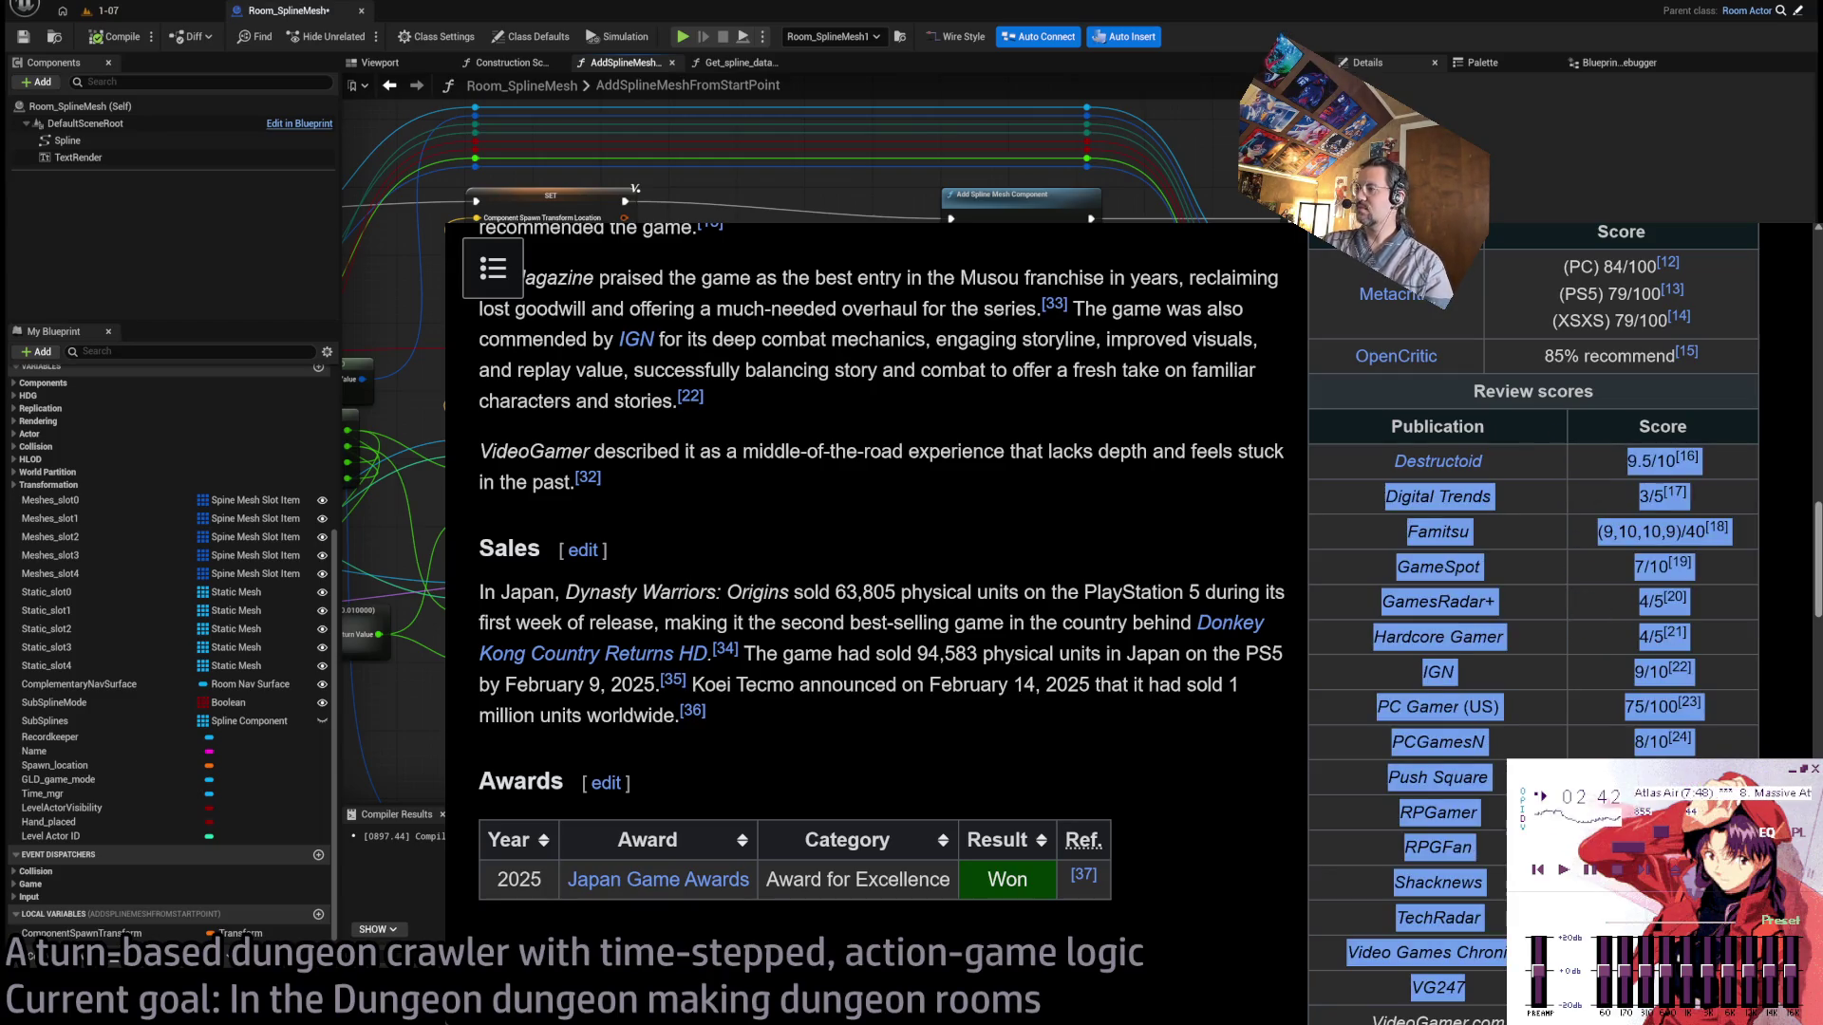
pyautogui.scroll(-1, 1129, 736)
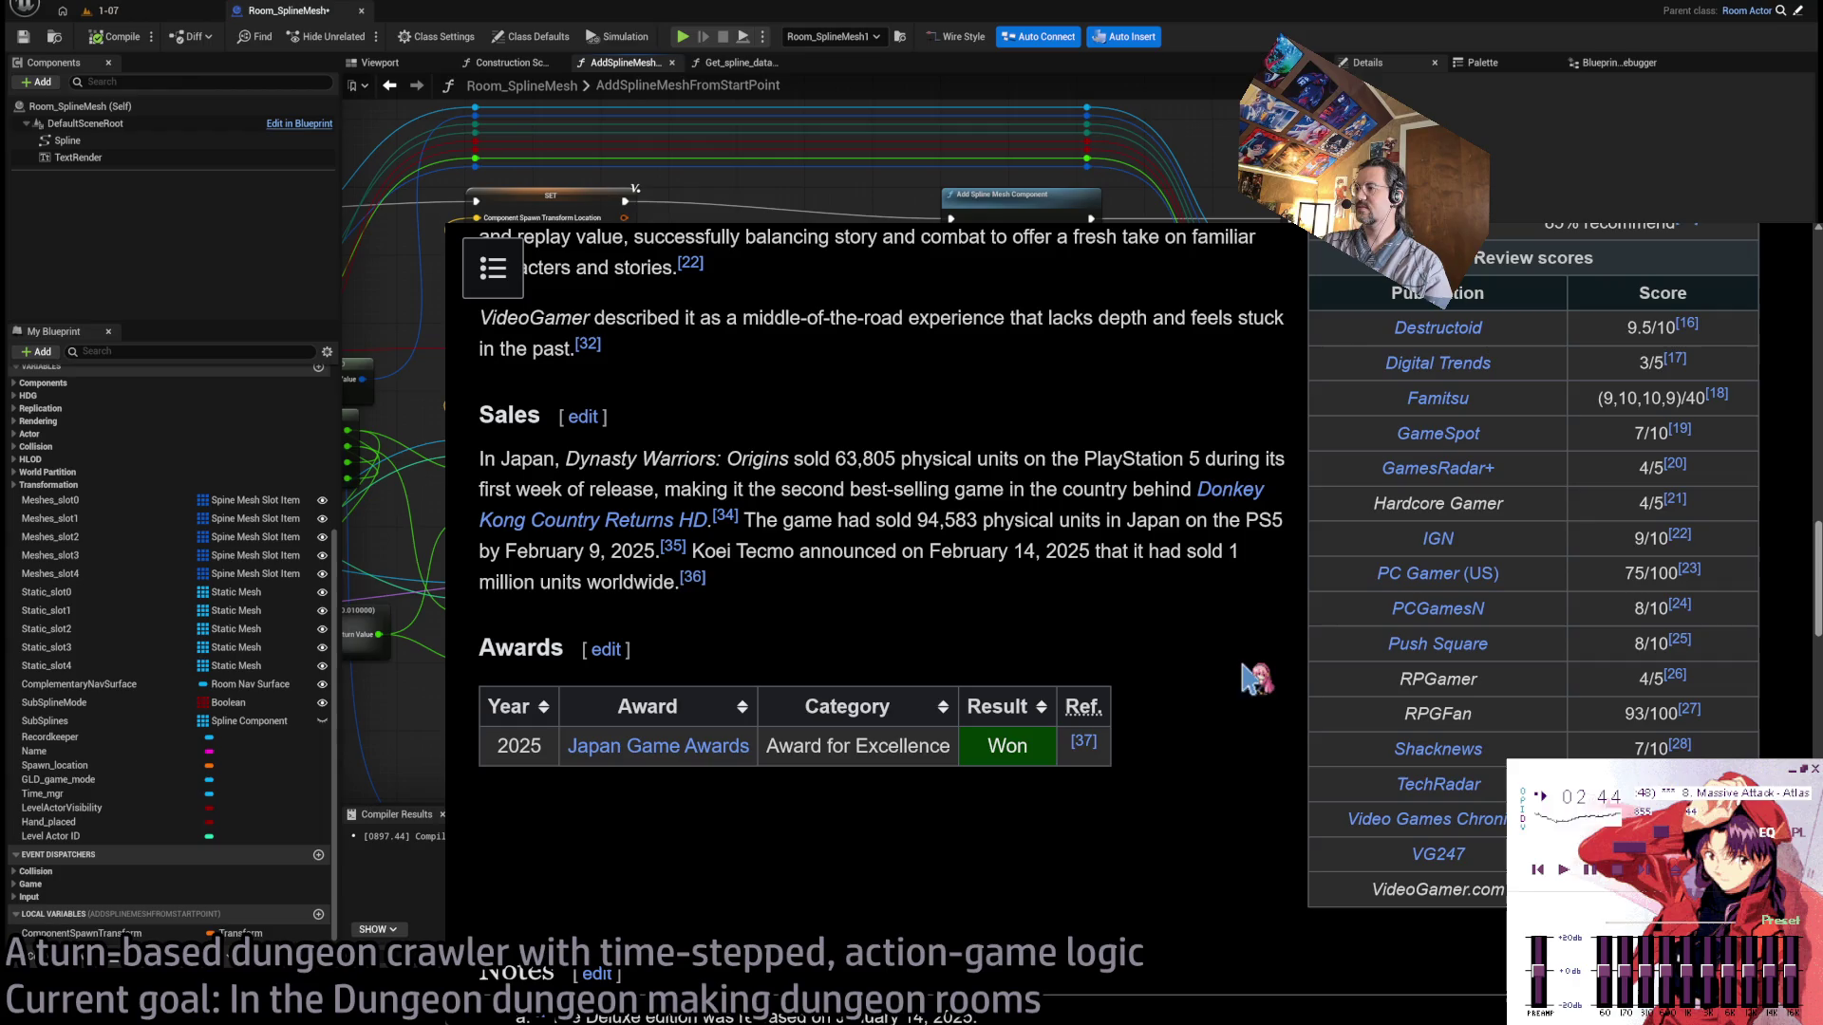
pyautogui.scroll(1, 915, 622)
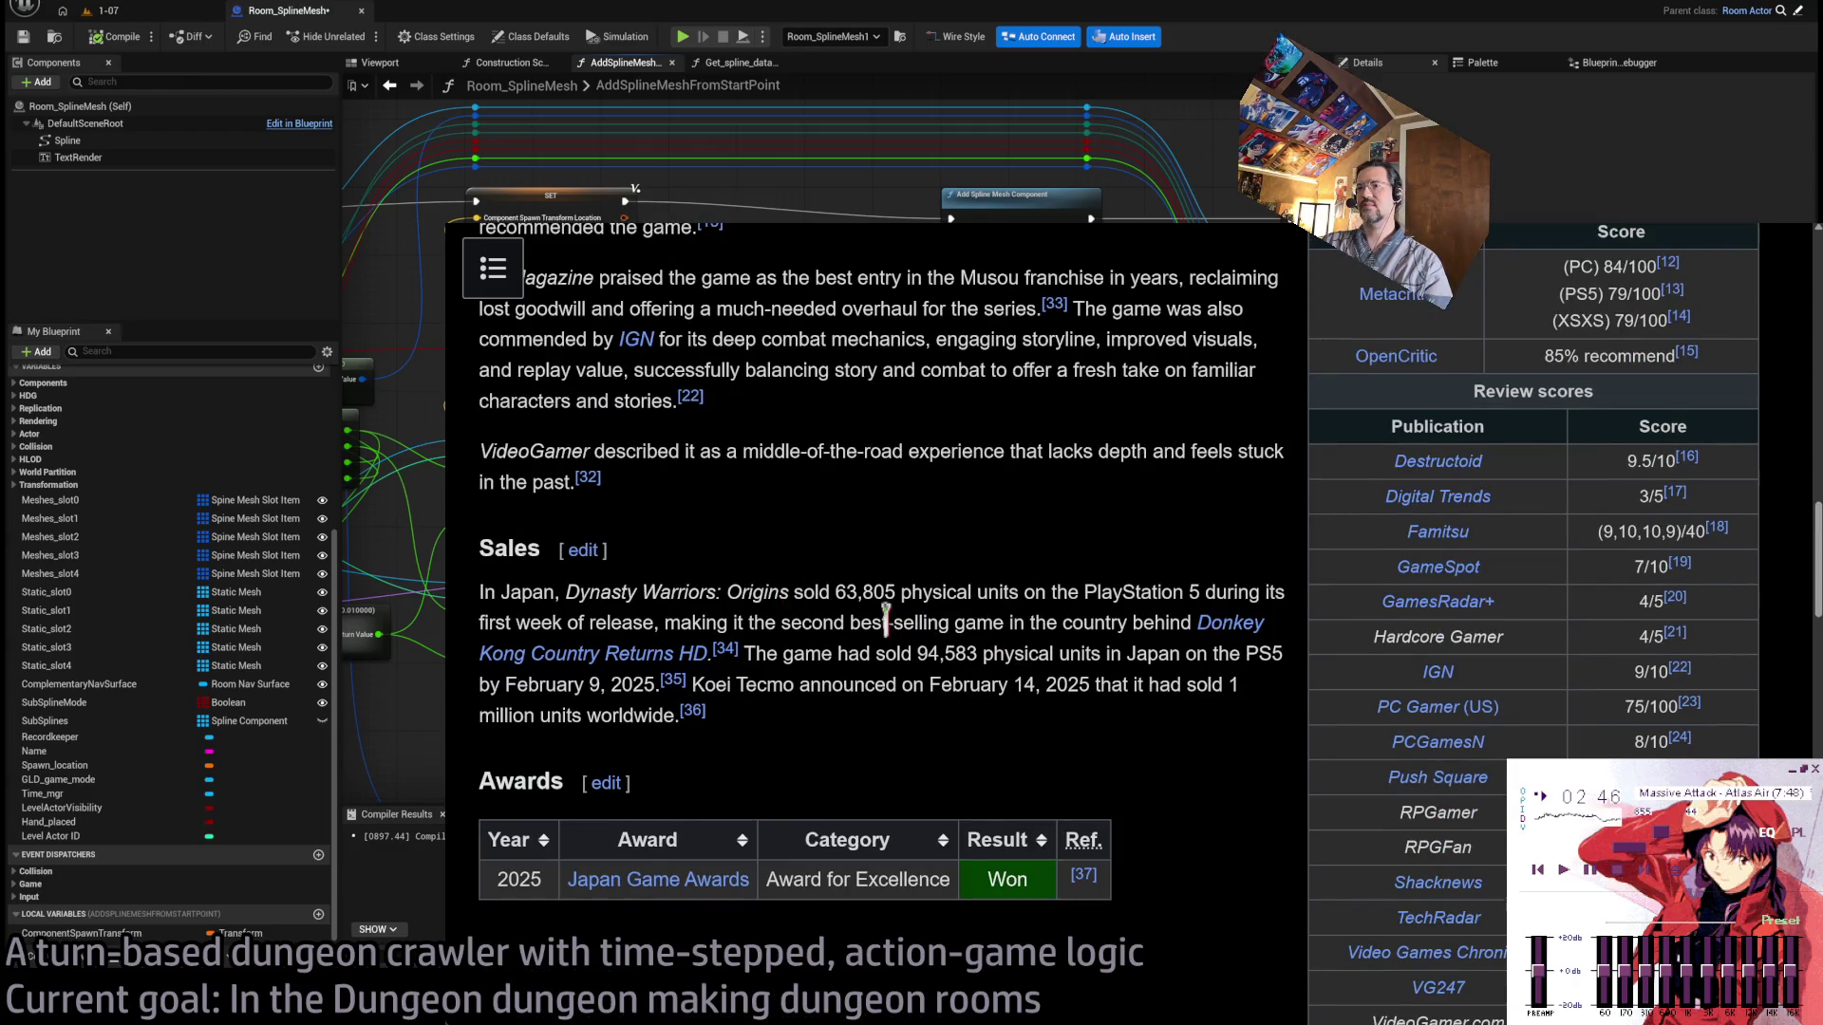
pyautogui.scroll(1, 885, 617)
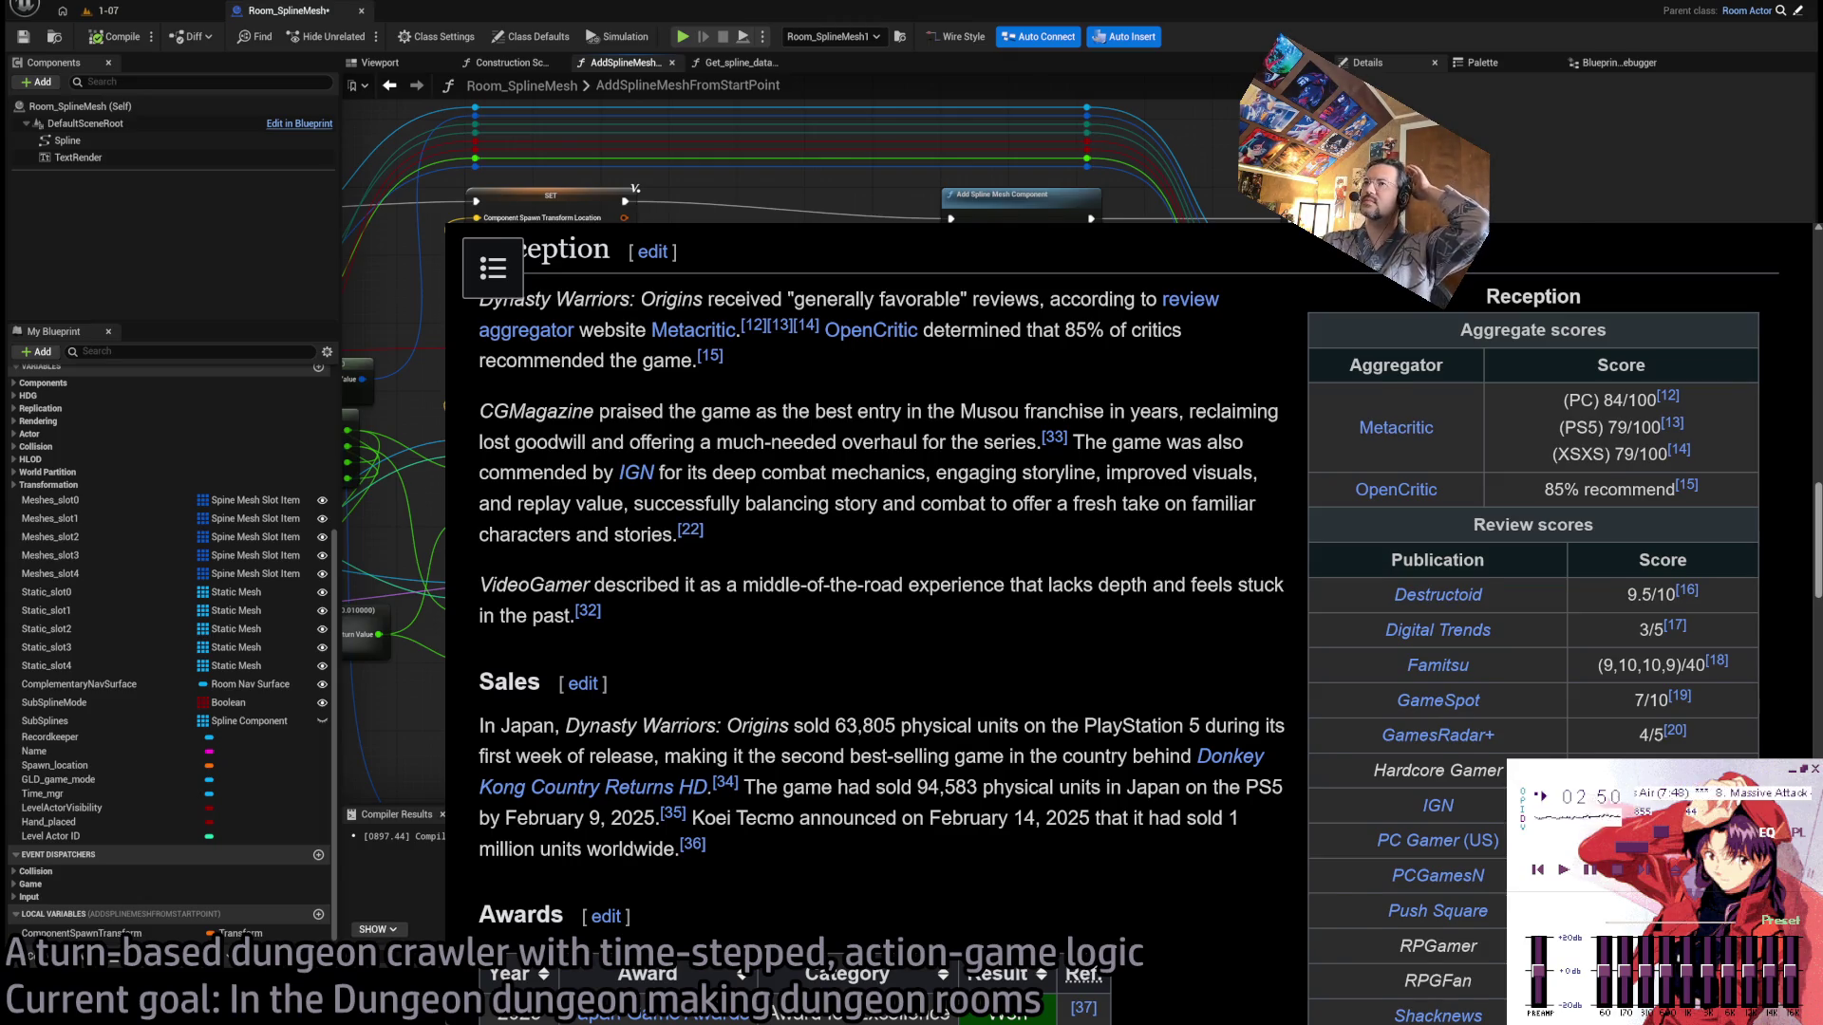
pyautogui.hotkey('alt', 'Left')
pyautogui.click(442, 534)
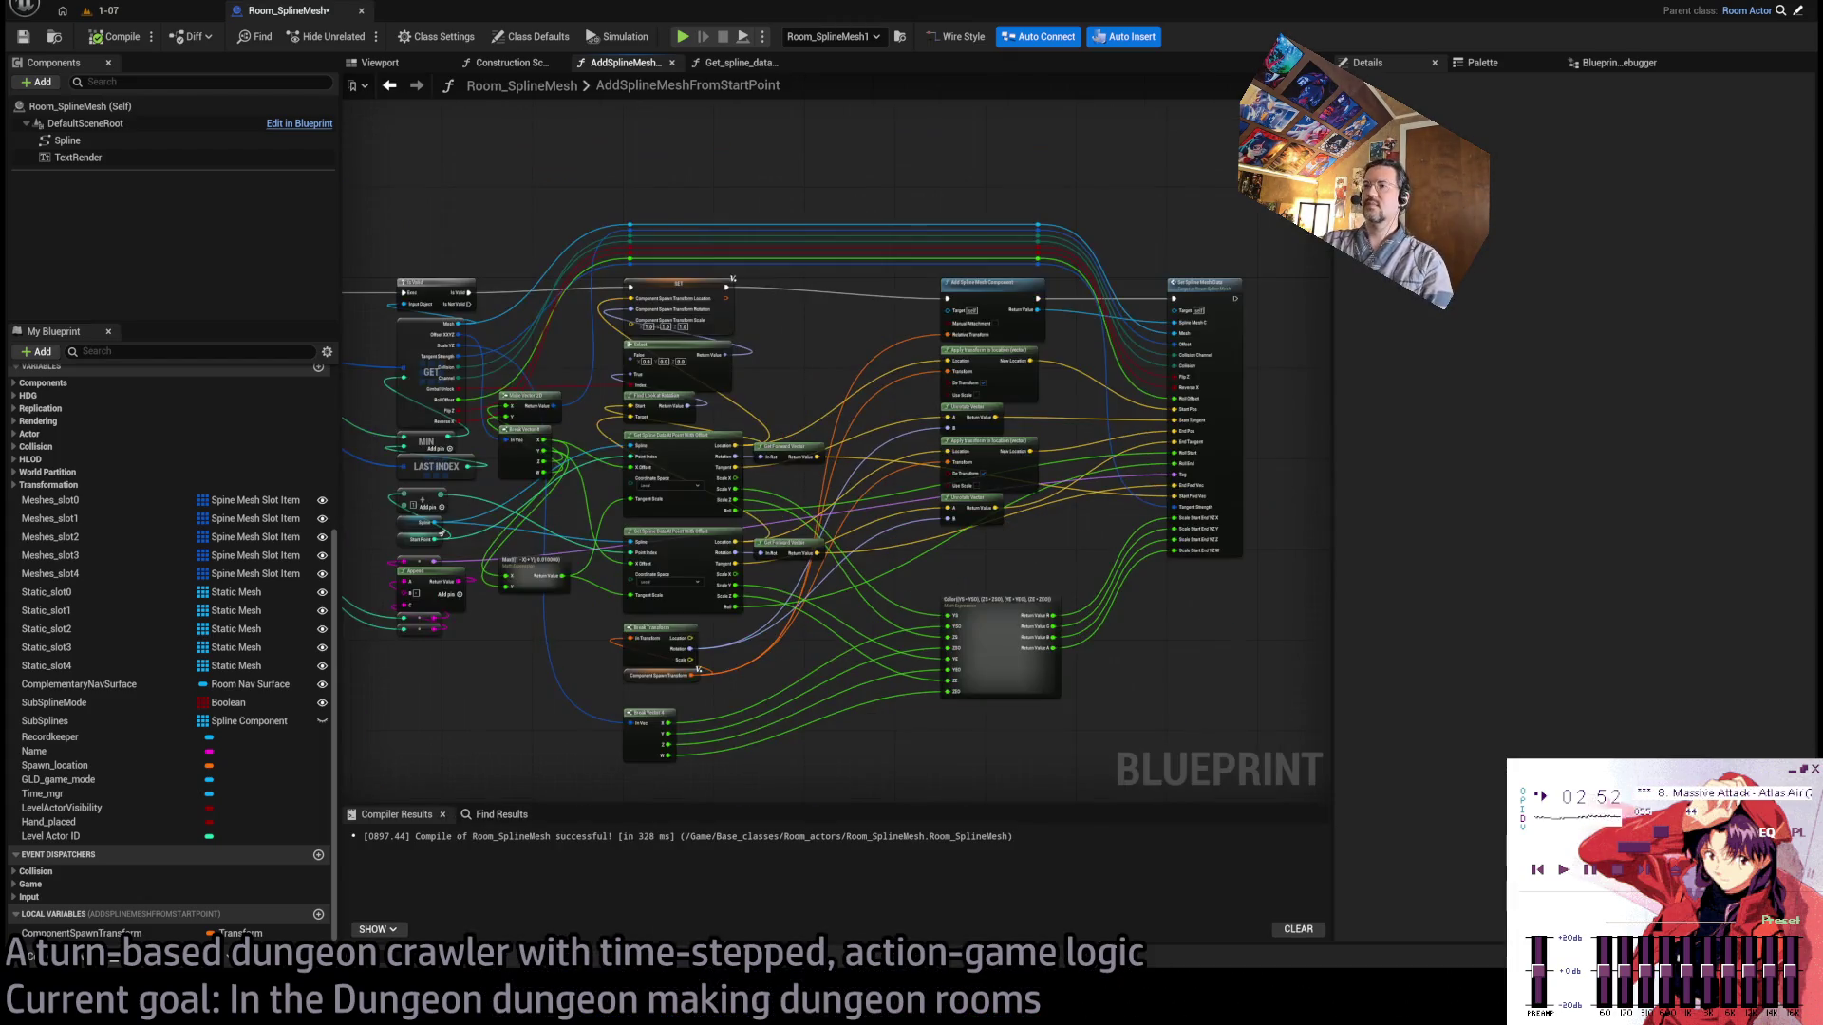